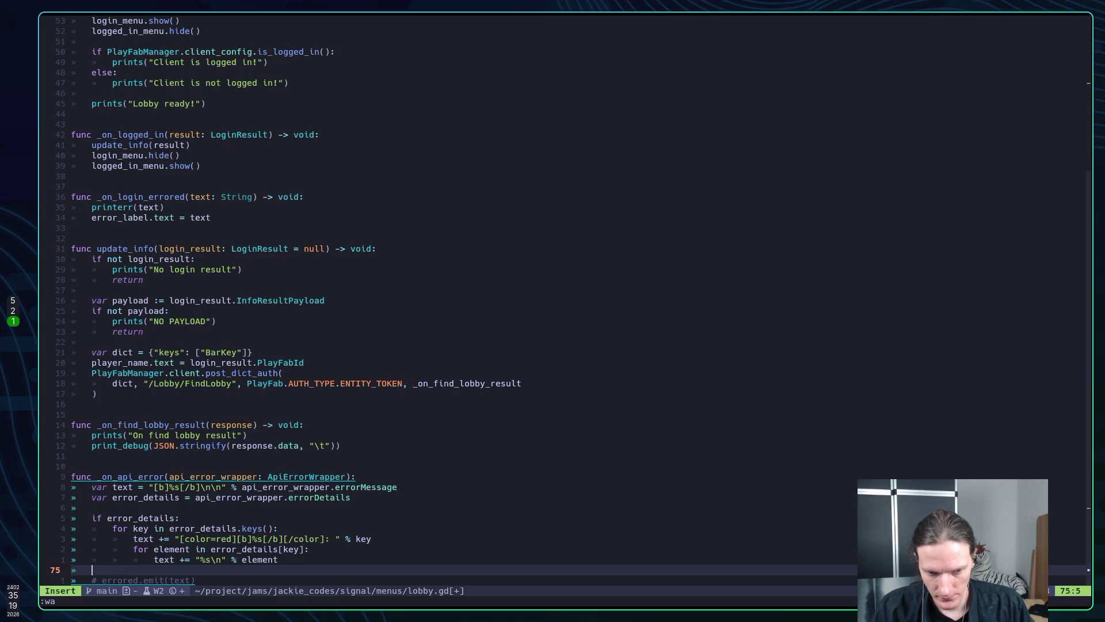
- Add error_label.text = text in _on_api_error and save lobby.gd
text(er)
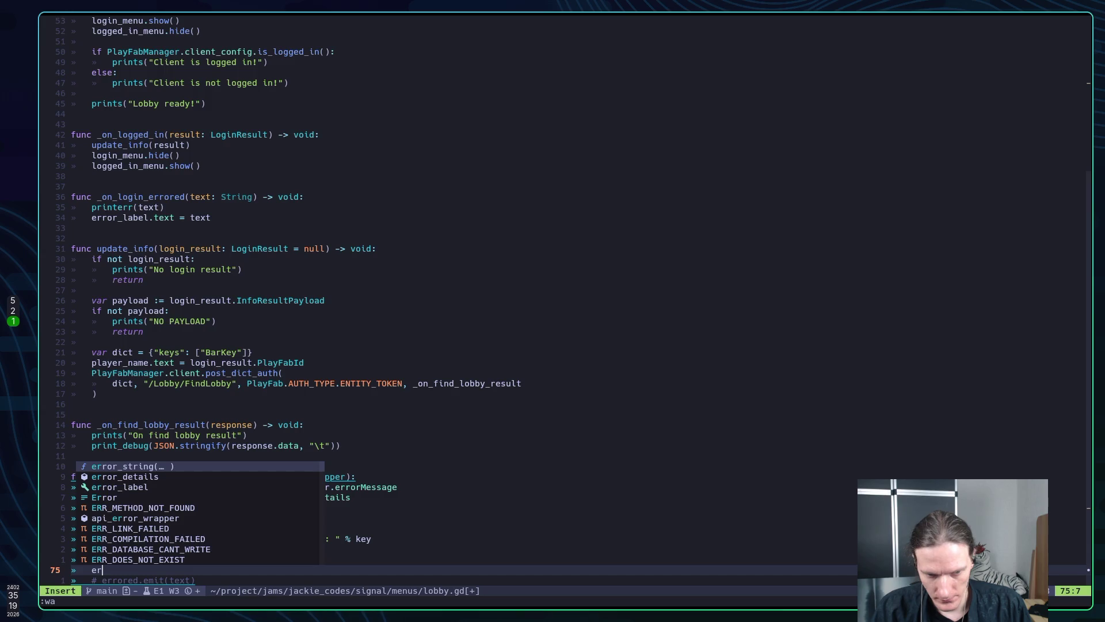
key(Tab)
key(Tab)
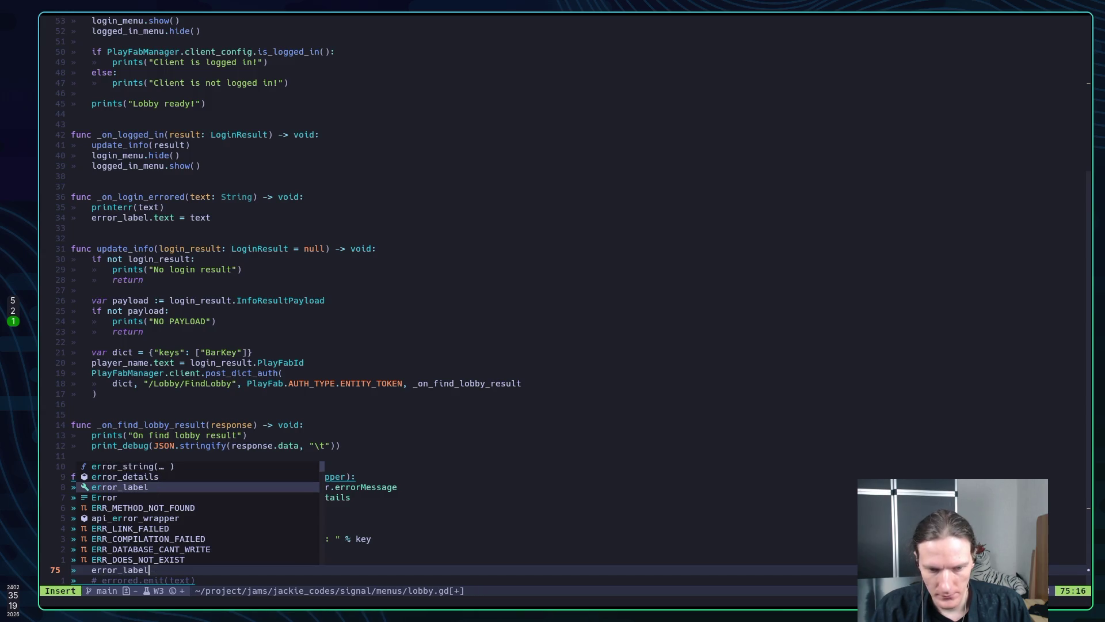
text(.text = )
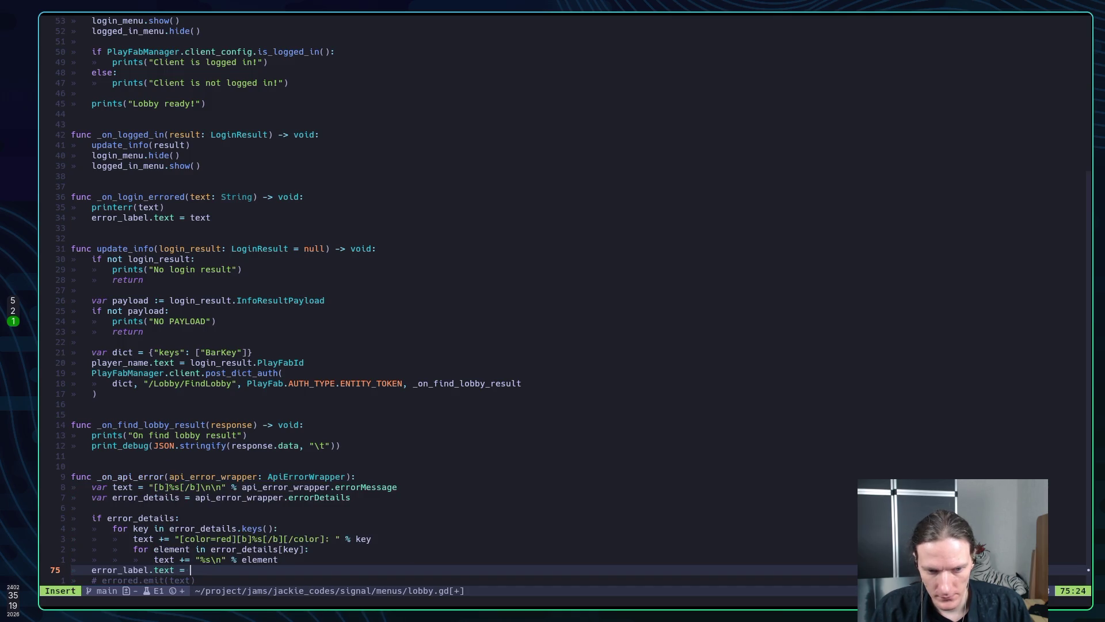
text(text)
key(Escape)
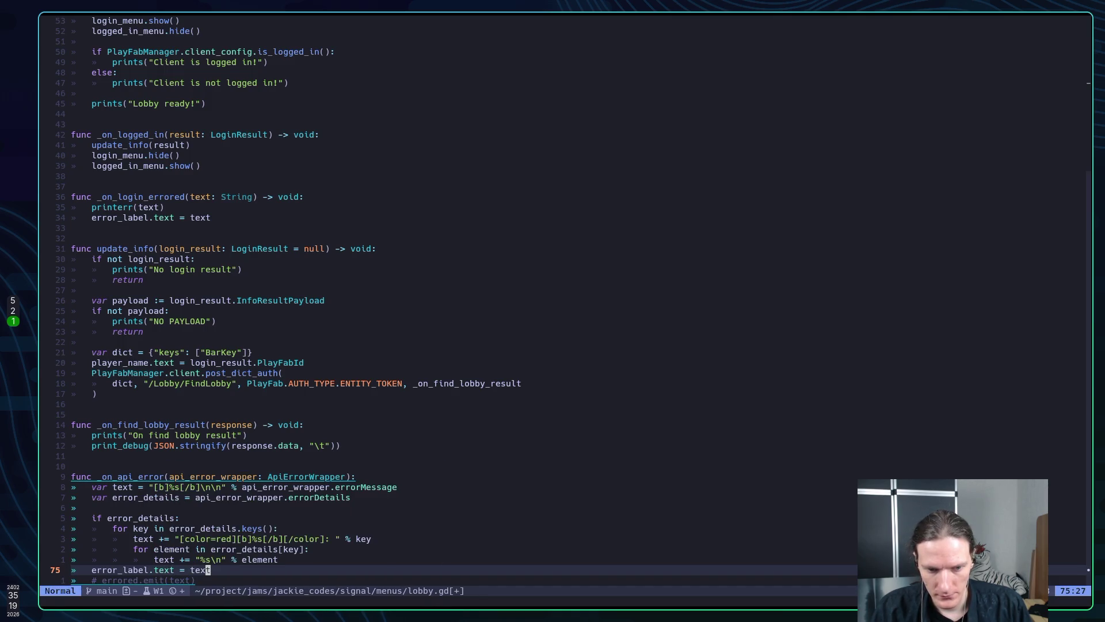
text(:w)
key(Return)
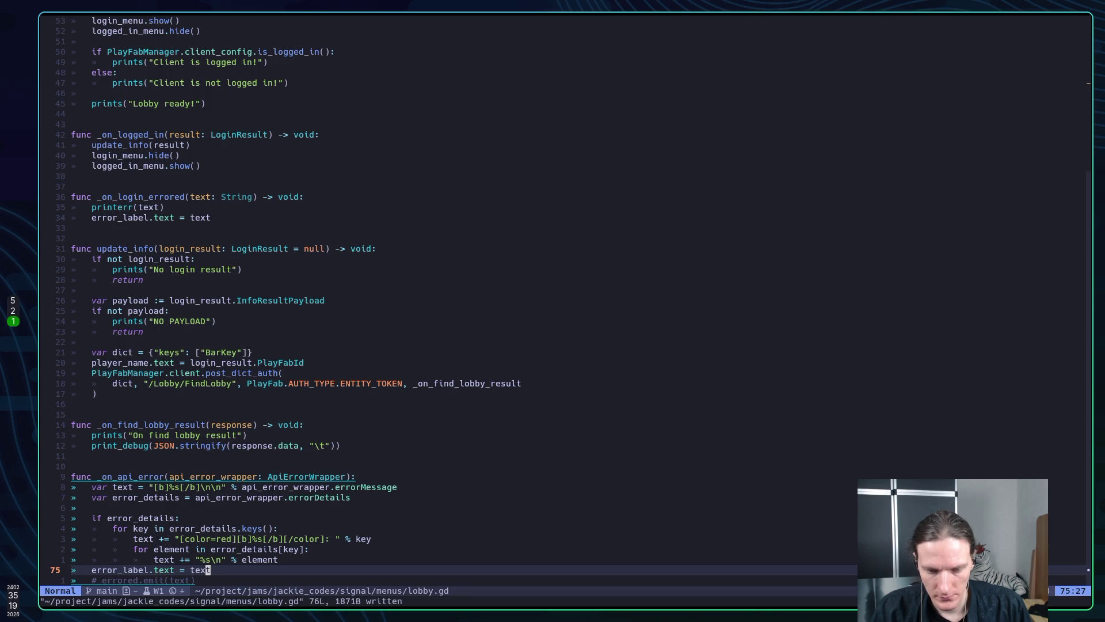
- Insert printerr(text) above the assignment, save, and run the project in Godot
key(shift+o)
key(BackSpace)
key(BackSpace)
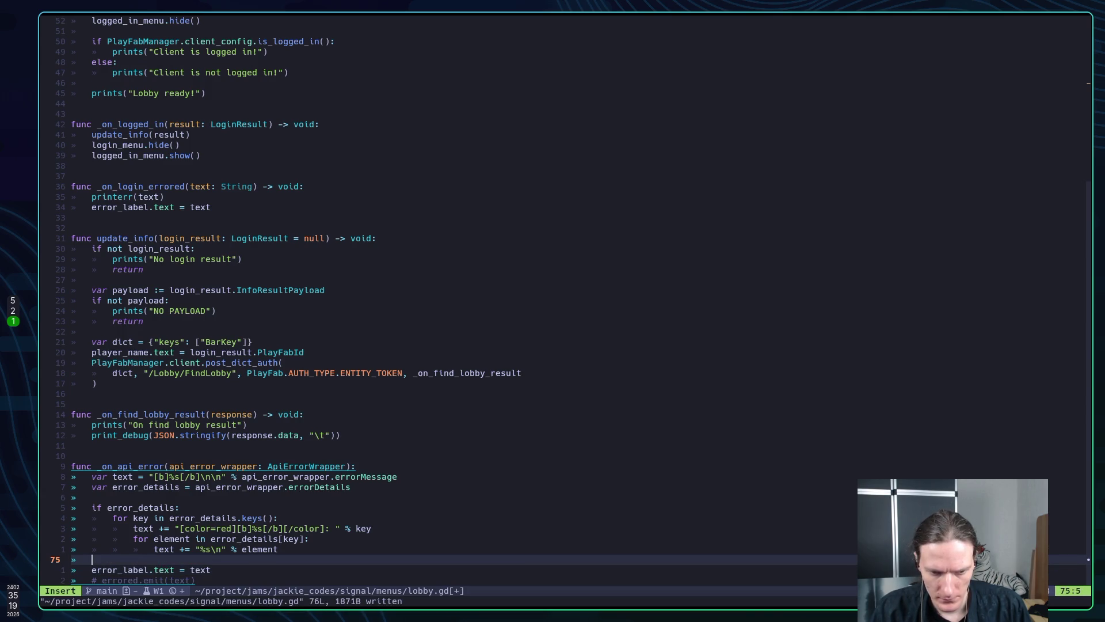
text(prin)
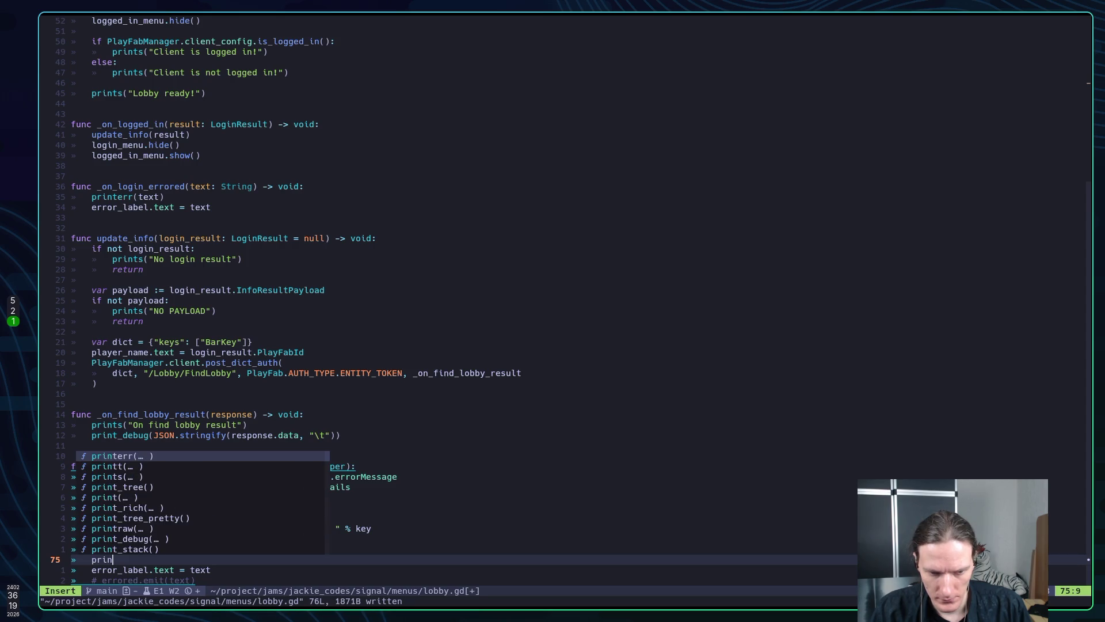
key(Return)
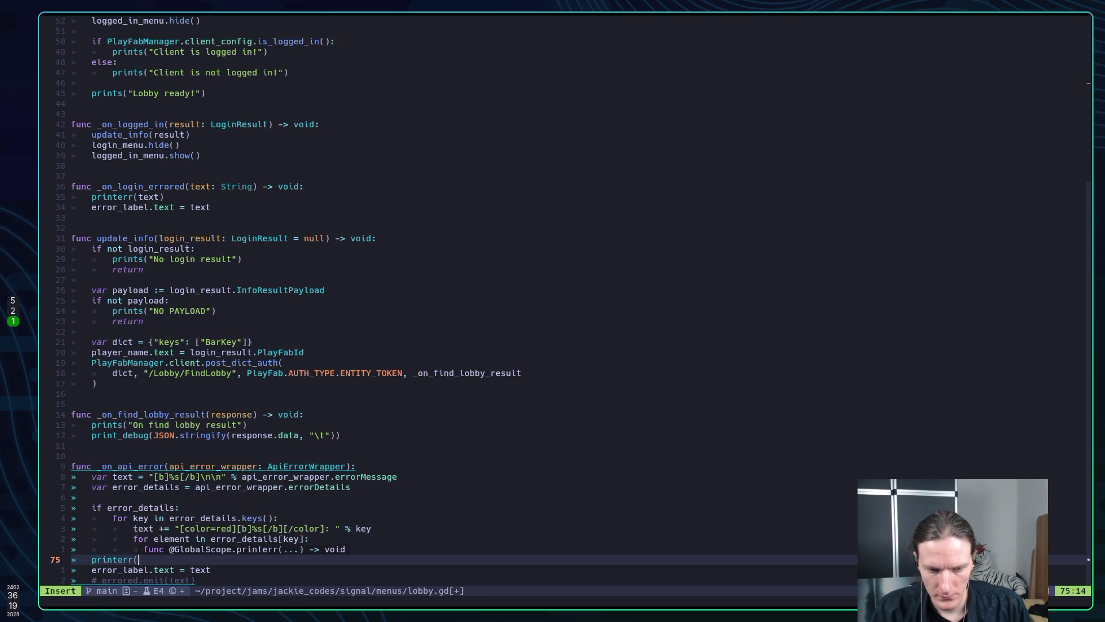
text(text))
key(Escape)
text(:w)
key(Return)
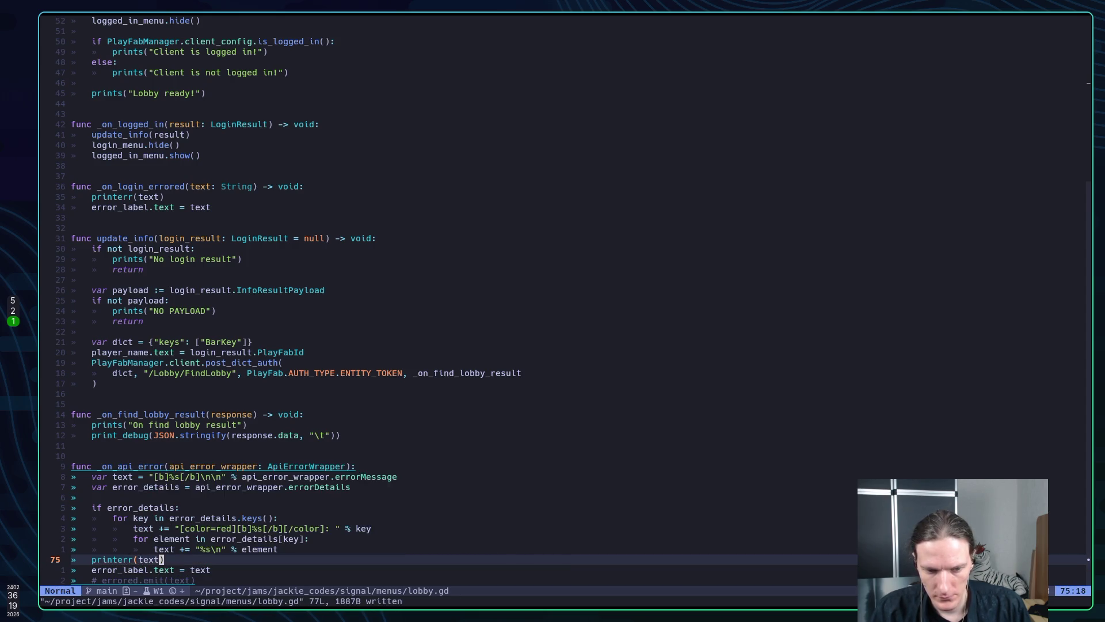
key(alt+Tab)
key(F5)
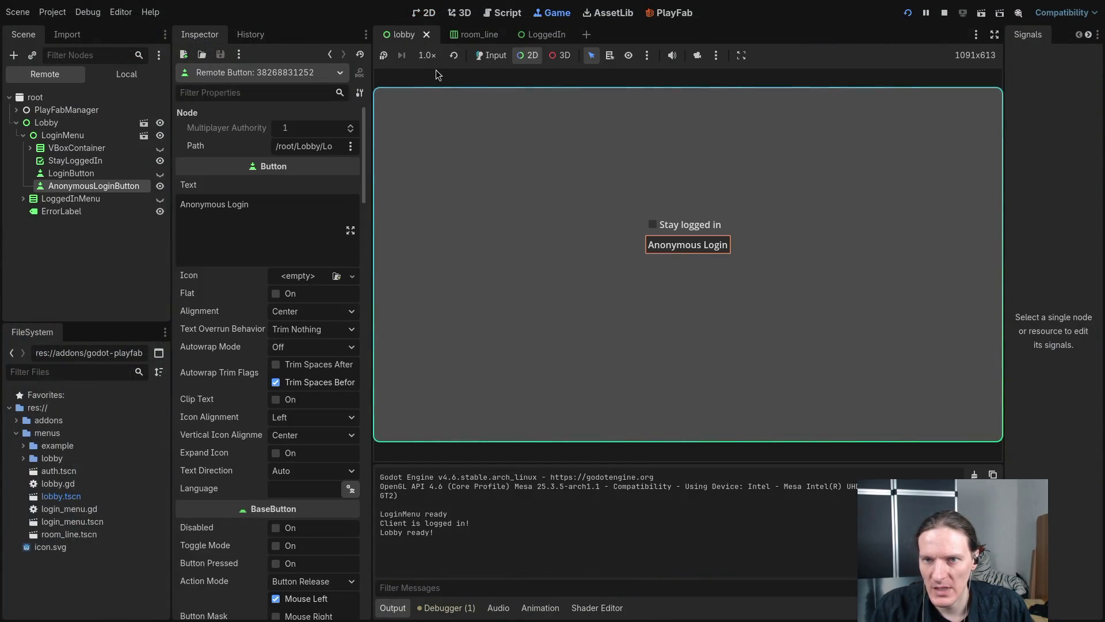
- Let input pass to the running game and inspect the LoginButton, PlayFabManager and root remote nodes
click(489, 58)
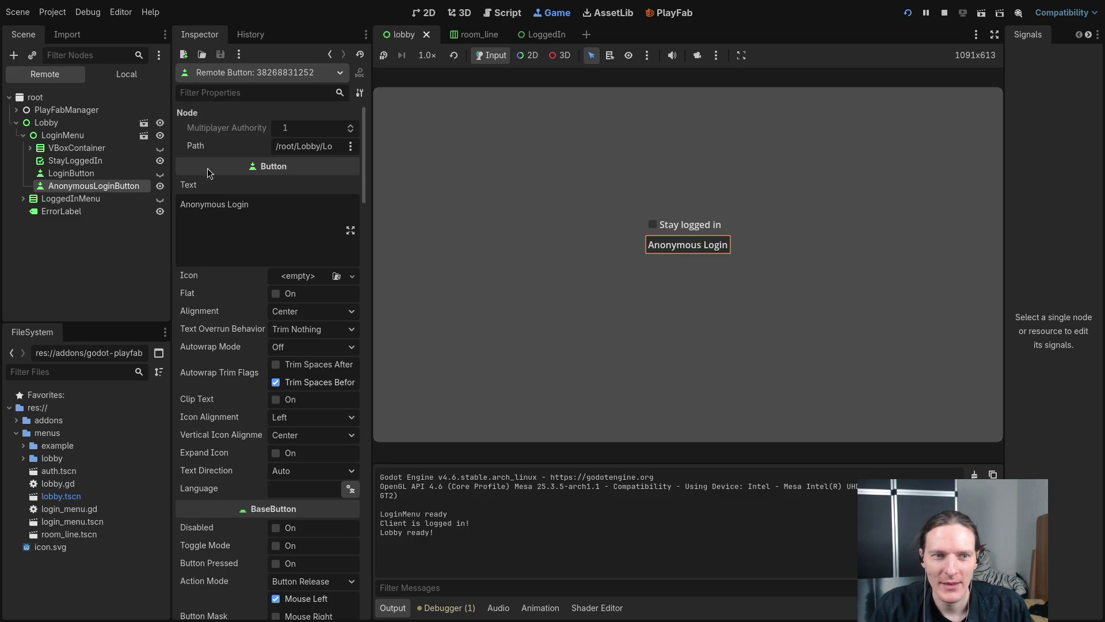
click(112, 174)
click(66, 109)
click(35, 96)
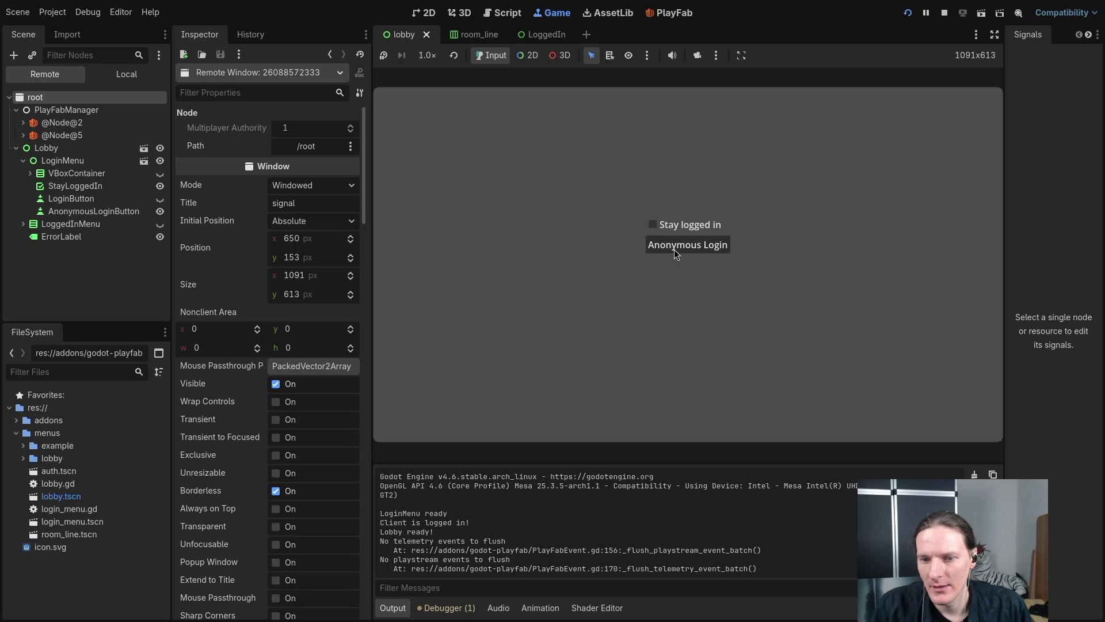
key(F5)
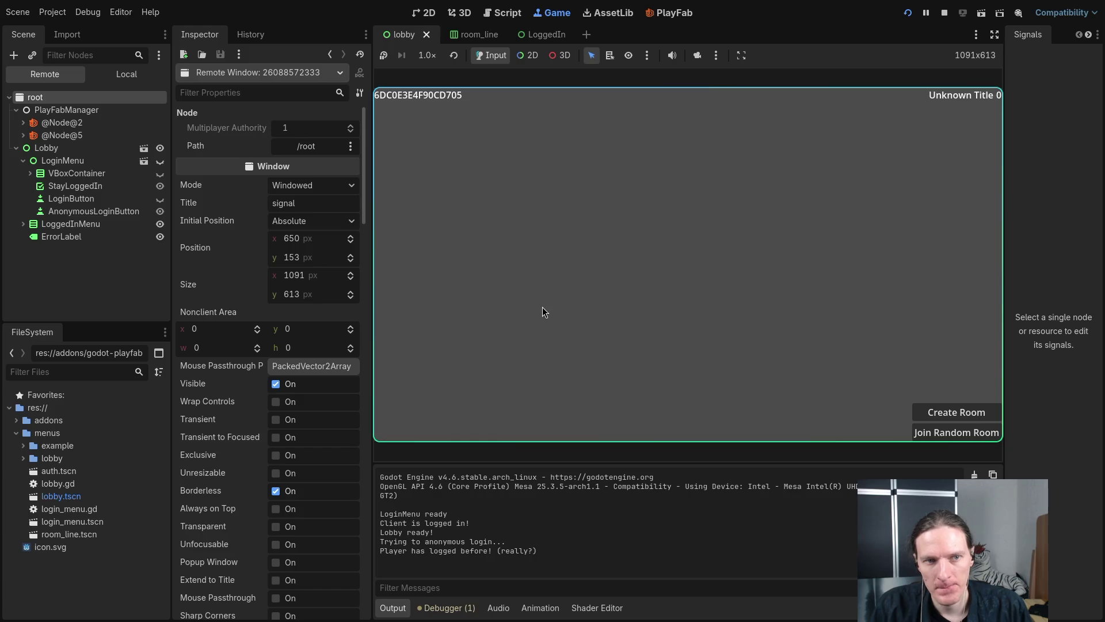
click(68, 135)
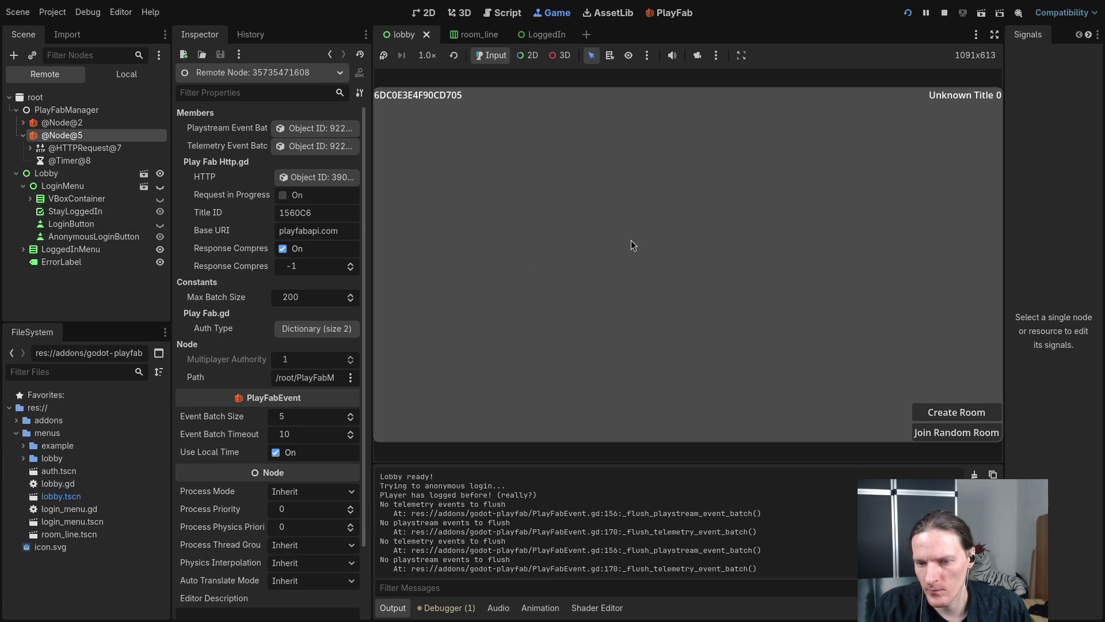
click(944, 12)
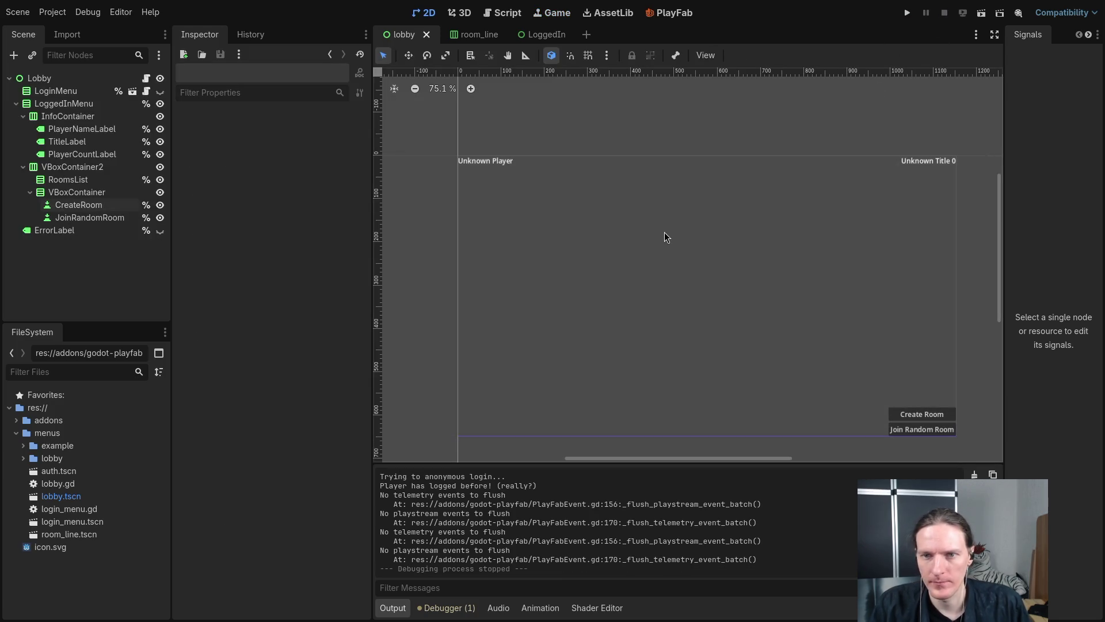
- Go to the api_error connect line in _ready and insert a blank line above it
key(alt+Tab)
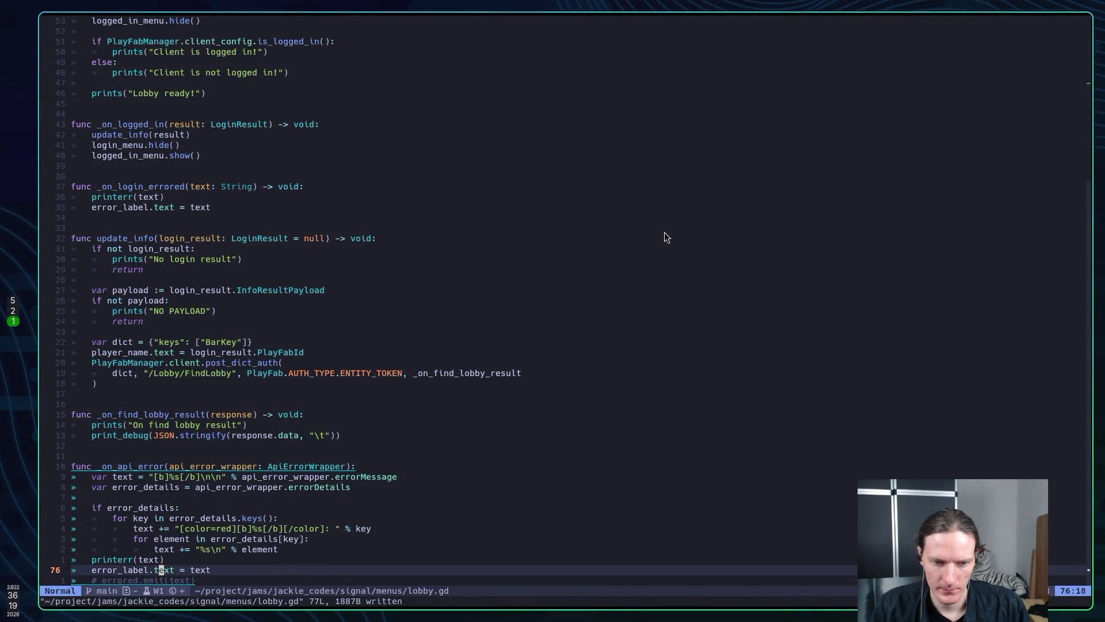
key(g)
key(g)
key(j)
click(161, 176)
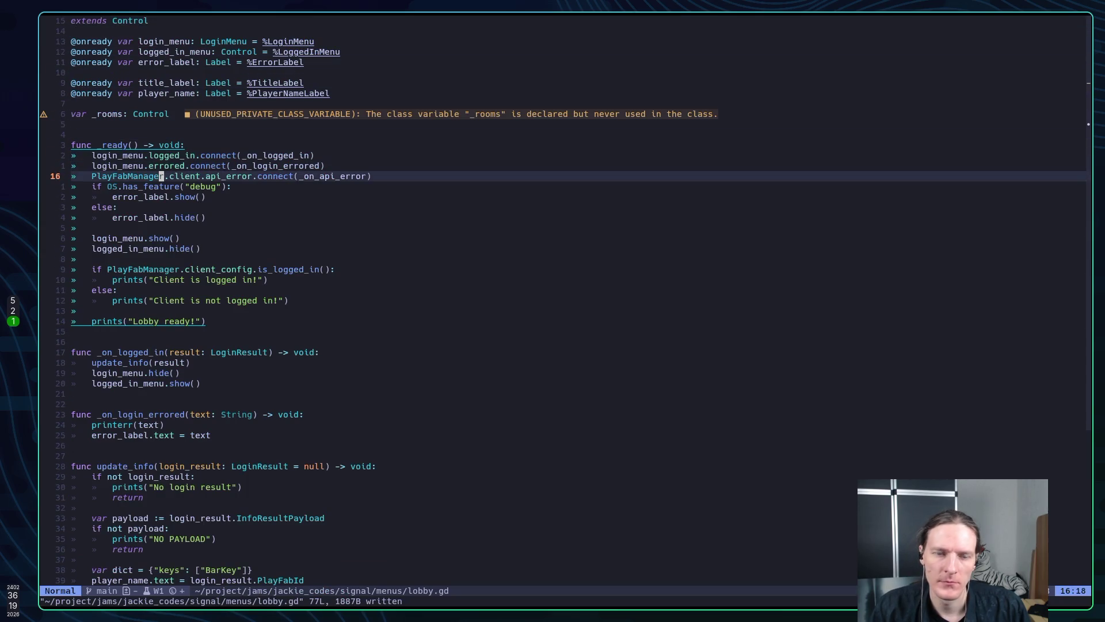
key(l)
key(l)
key(l)
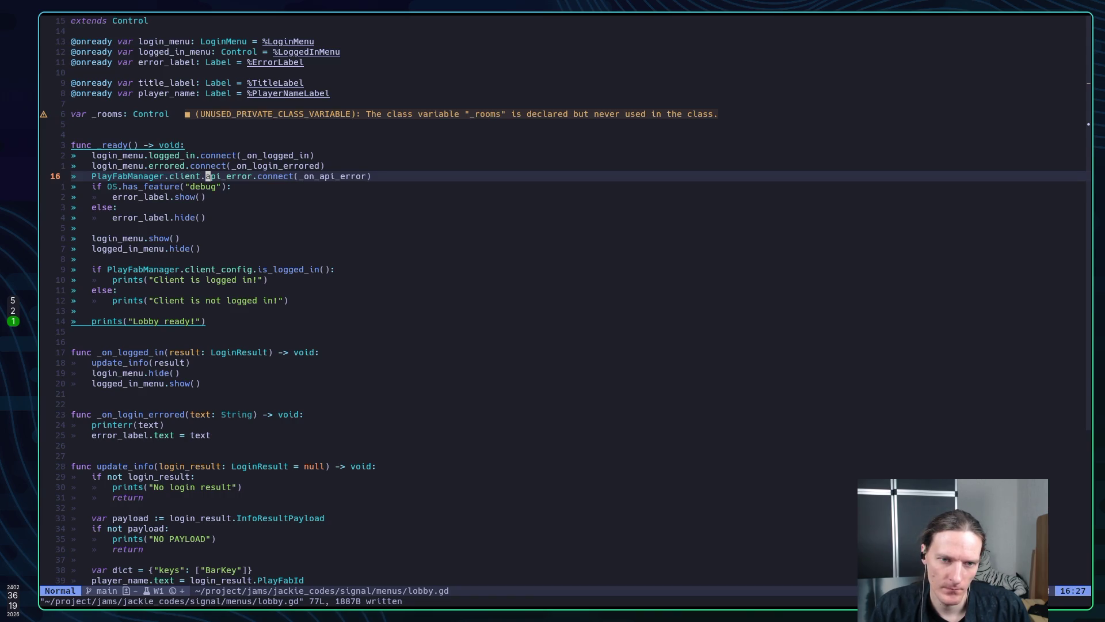
key(O)
key(Escape)
- Move the api_error connect up under the other connect calls and save lobby.gd
click(94, 186)
key(k)
key(d)
key(d)
text(pk:w)
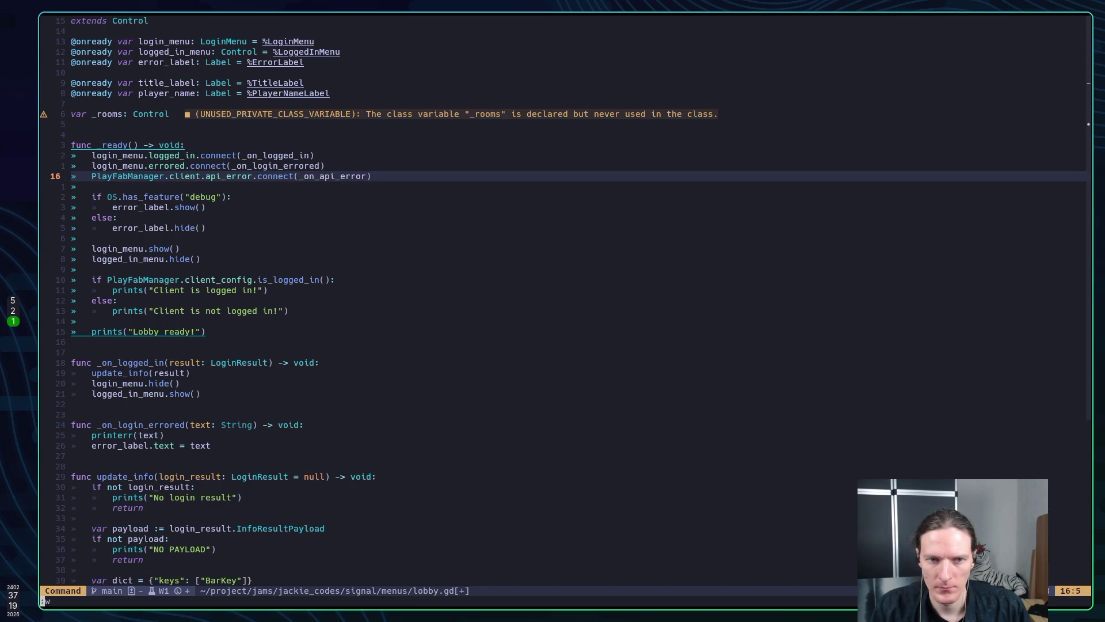
key(Return)
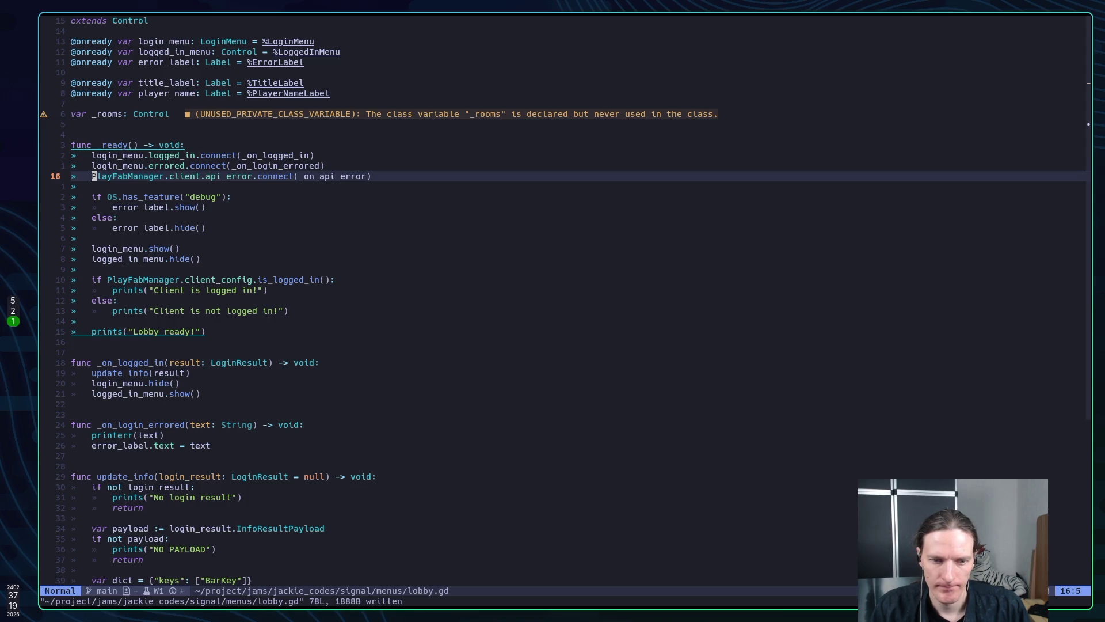
key(j)
key(j)
key(j)
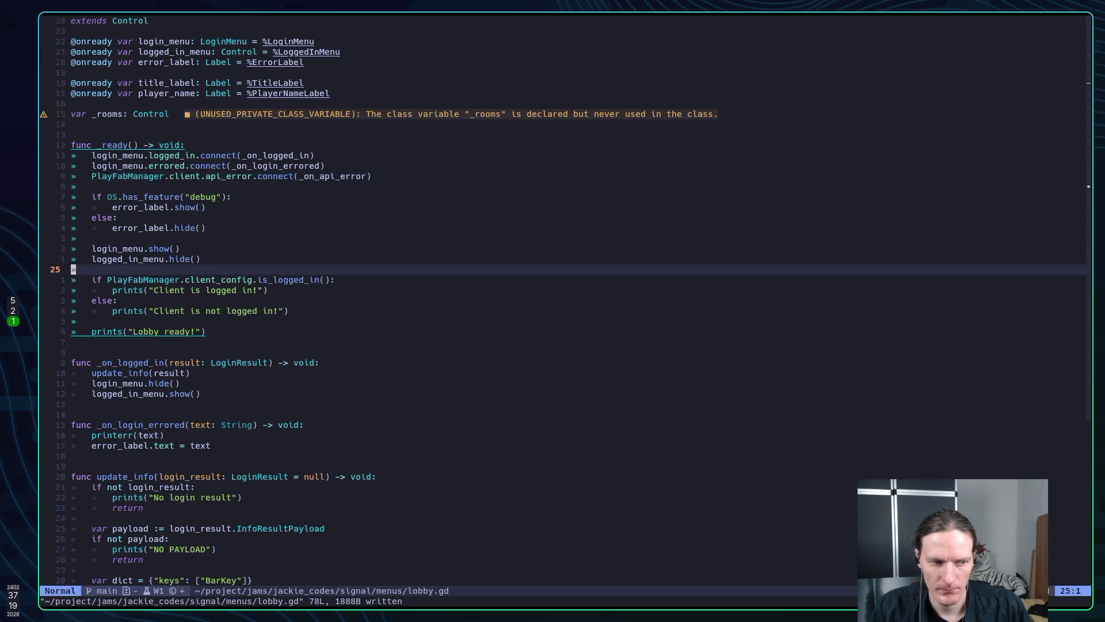
key(j)
key(j)
key(j)
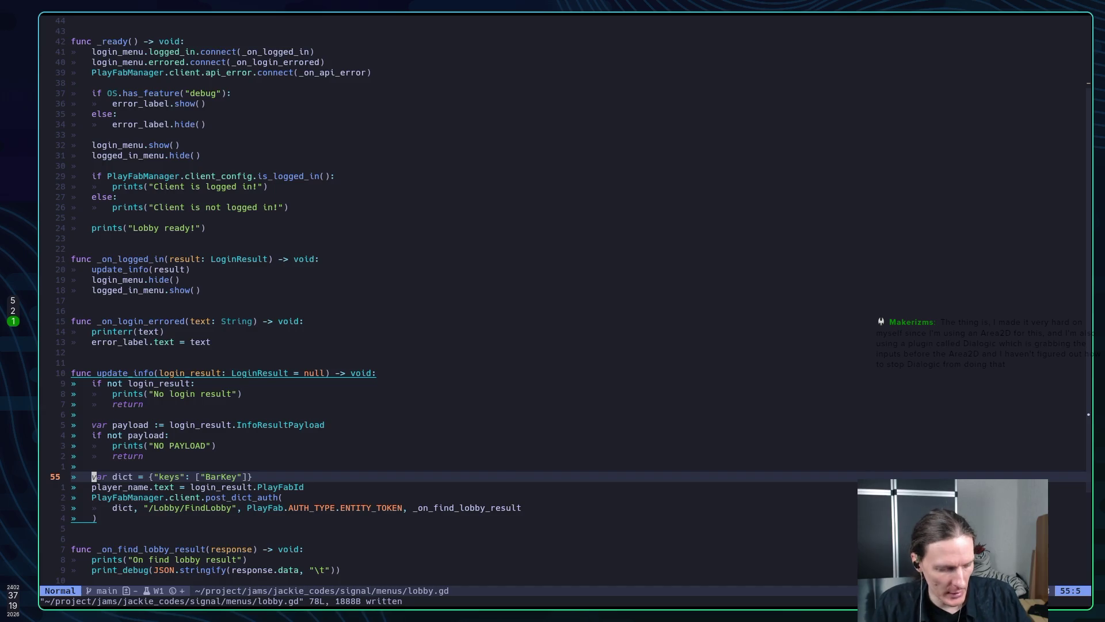
- Switch from Neovim to the documentation and the Godot editor
key(alt+Tab)
key(alt+Tab)
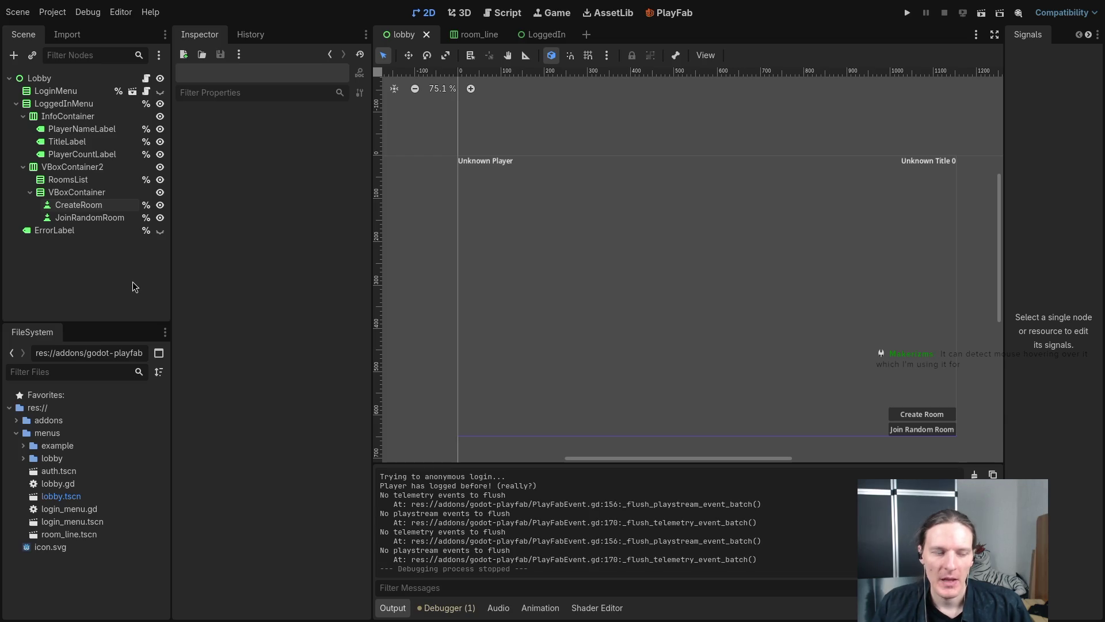
- Delete the stray errored.emit(text) line in _on_api_error and save lobby.gd
key(alt+Tab)
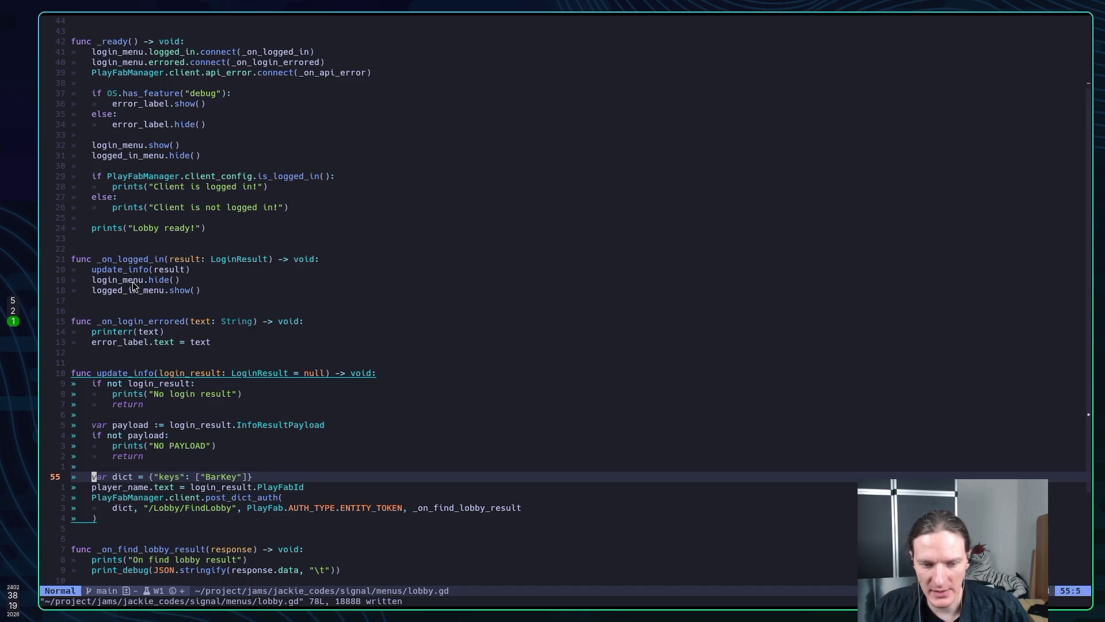
key(j)
key(j)
key(j)
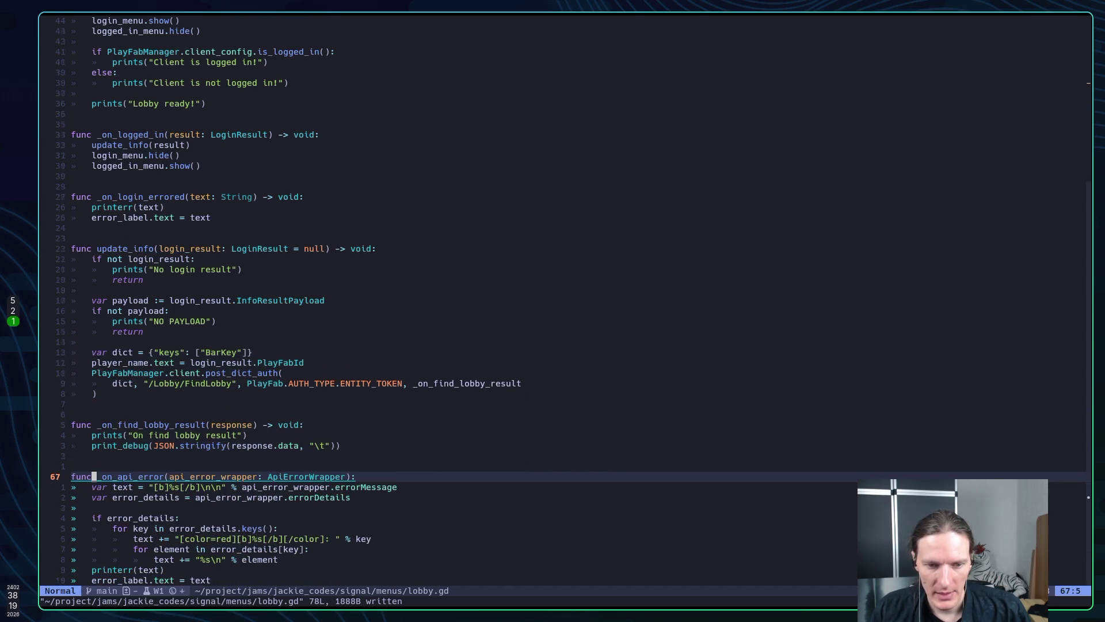
key(j)
key(j)
key(j)
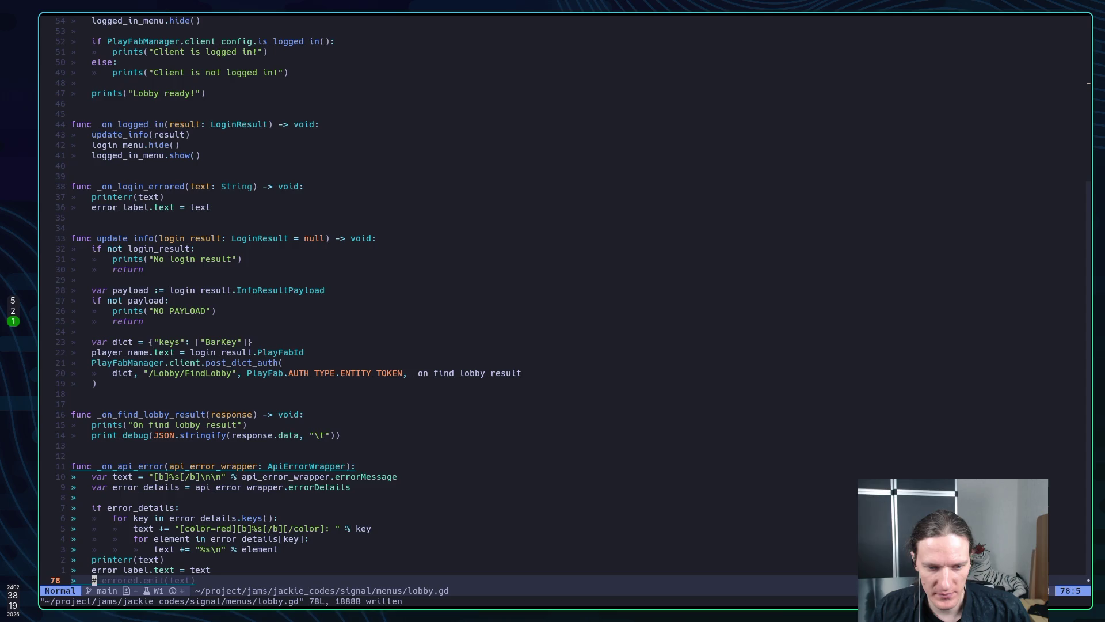
key(g)
key(c)
key(c)
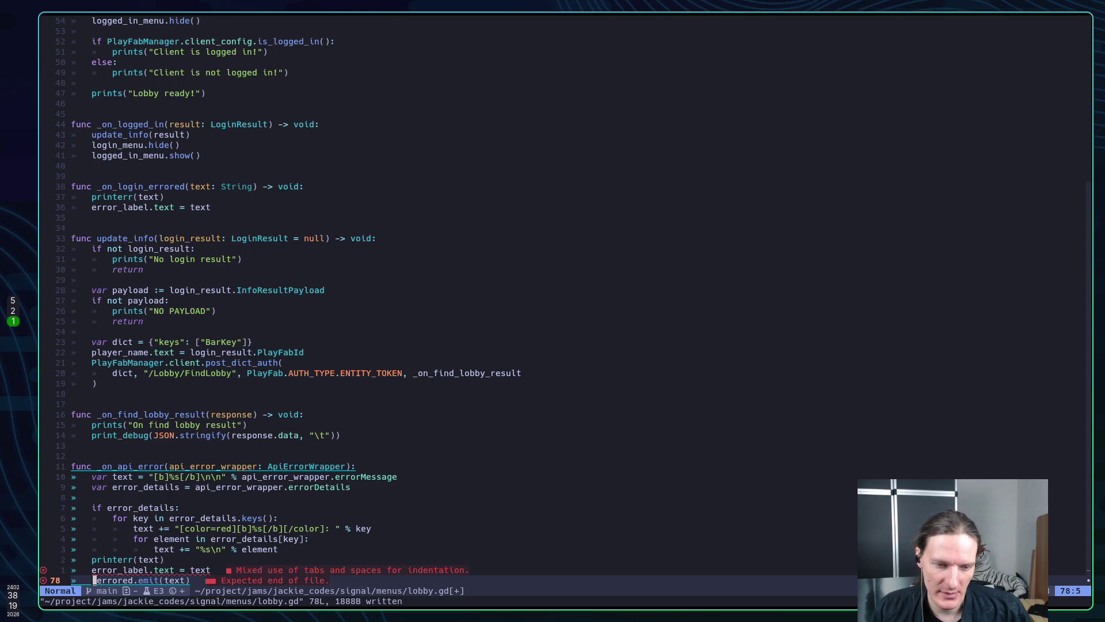
key(l)
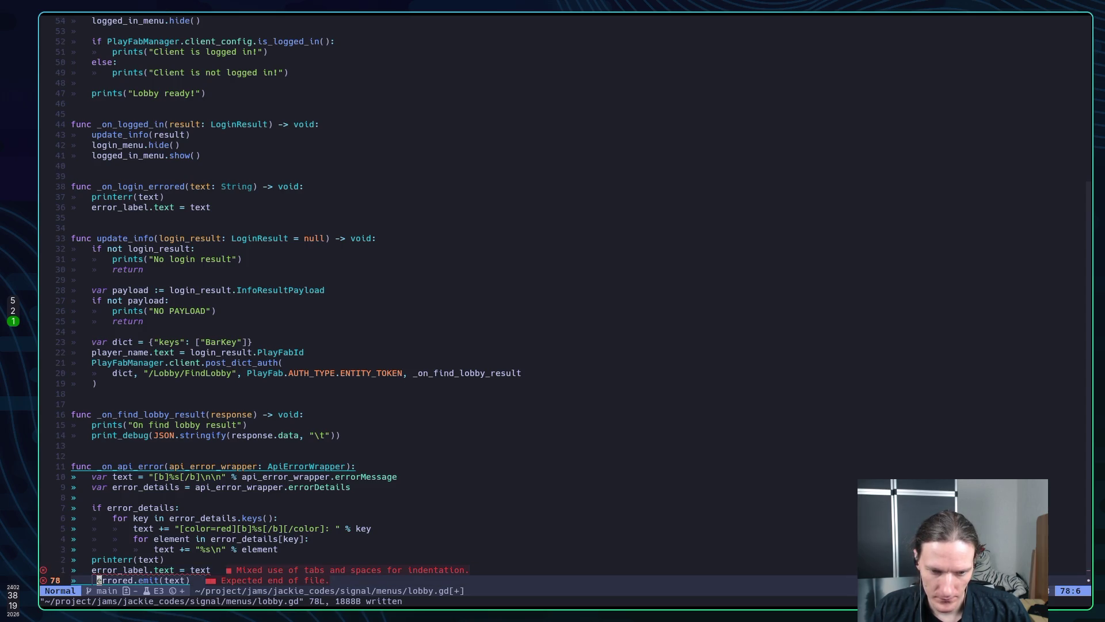
key(d)
key(d)
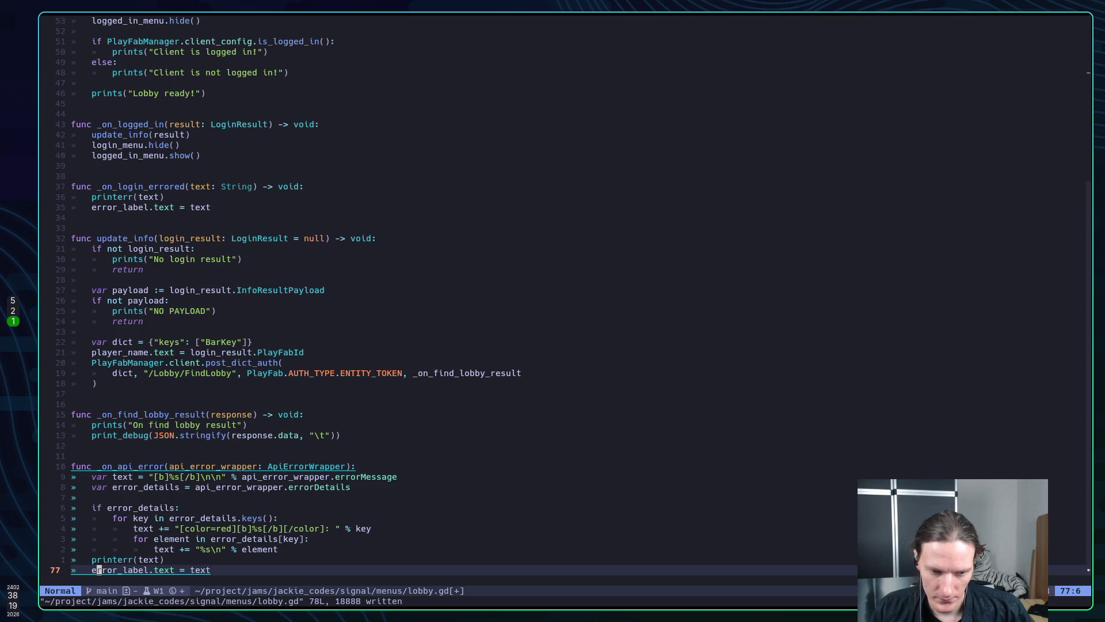
key(k)
key(k)
text(:w)
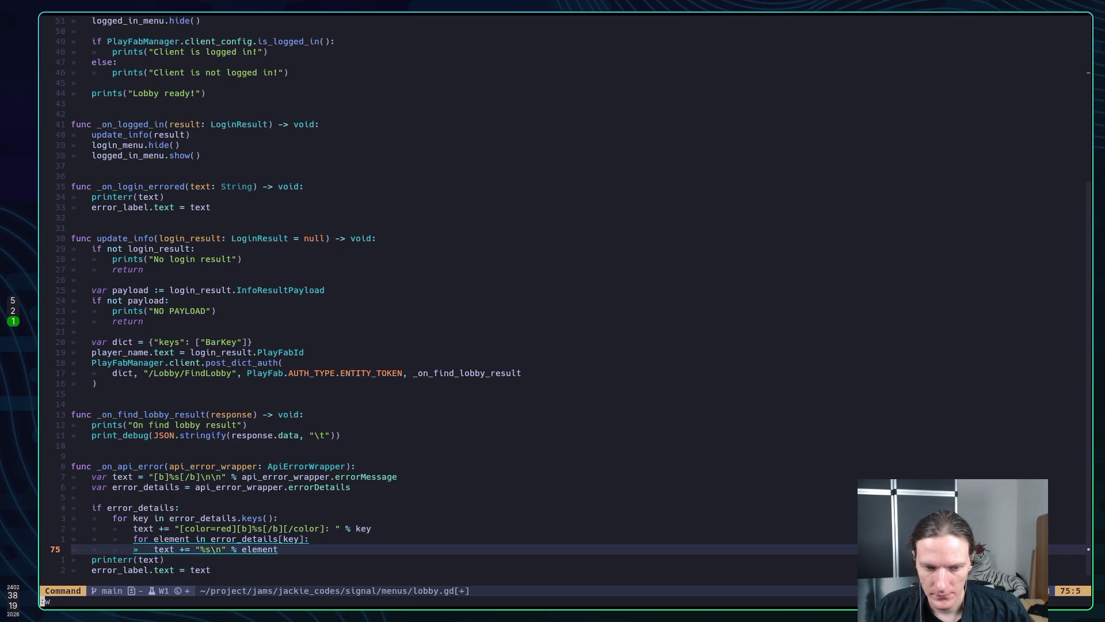
key(Return)
key(j)
key(j)
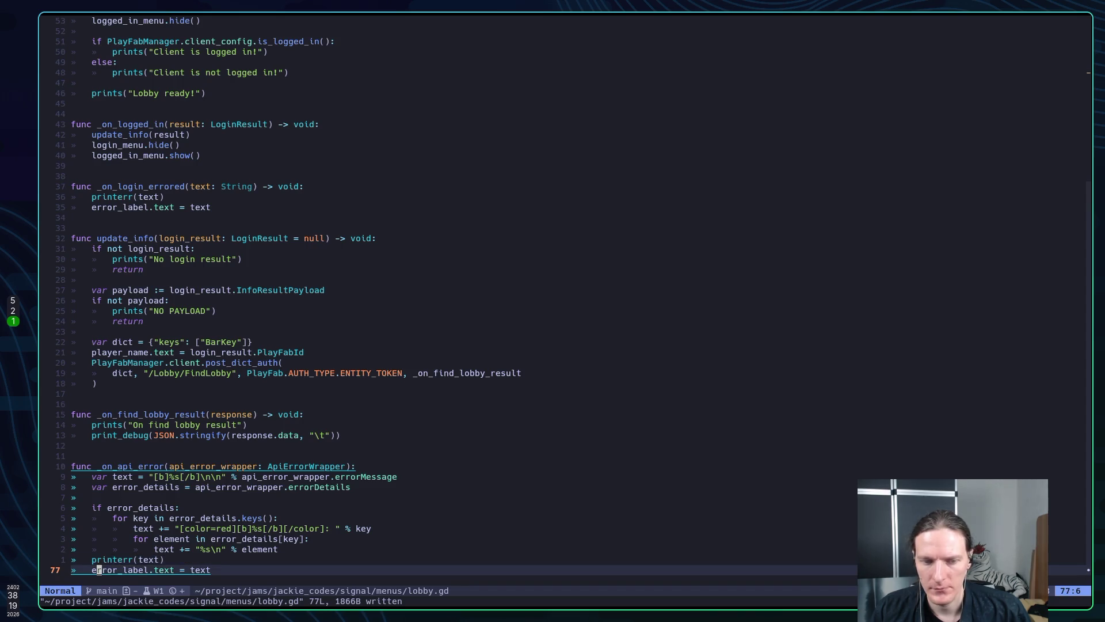
- Comment out the login_menu.errored connect in _ready, save, and rerun the game in Godot
key(k)
key(k)
key(k)
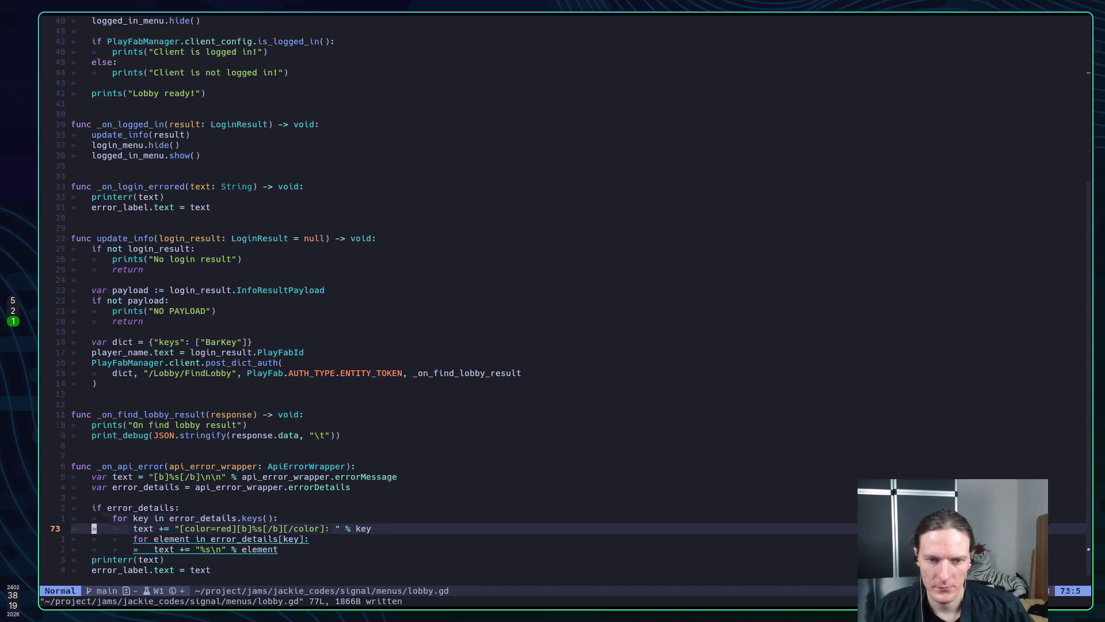
key(k)
key(k)
key(k)
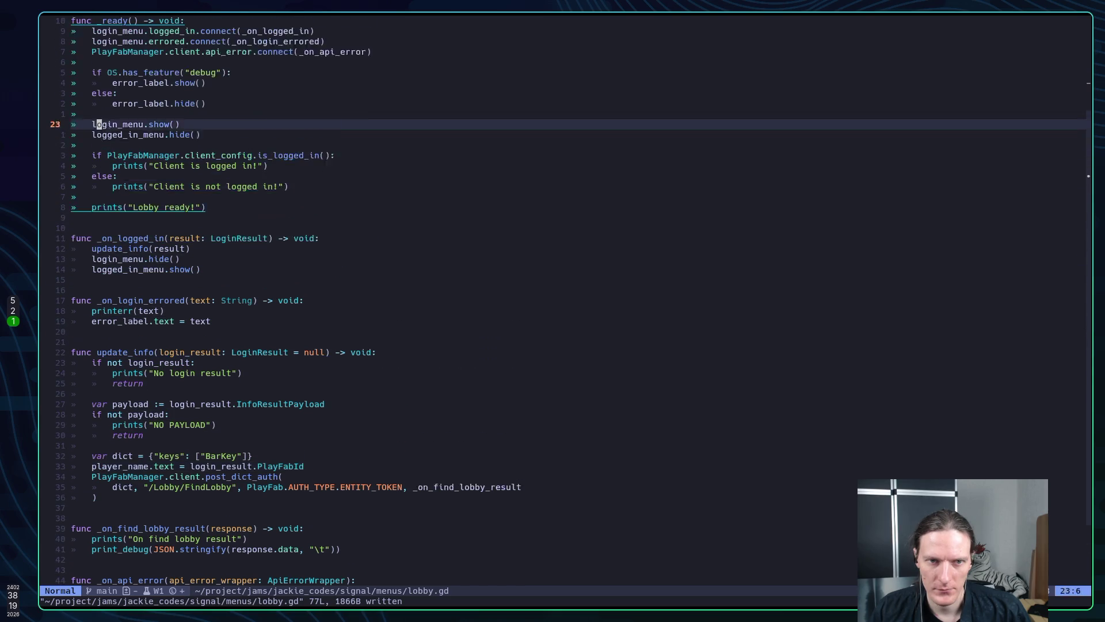
key(j)
key(j)
key(j)
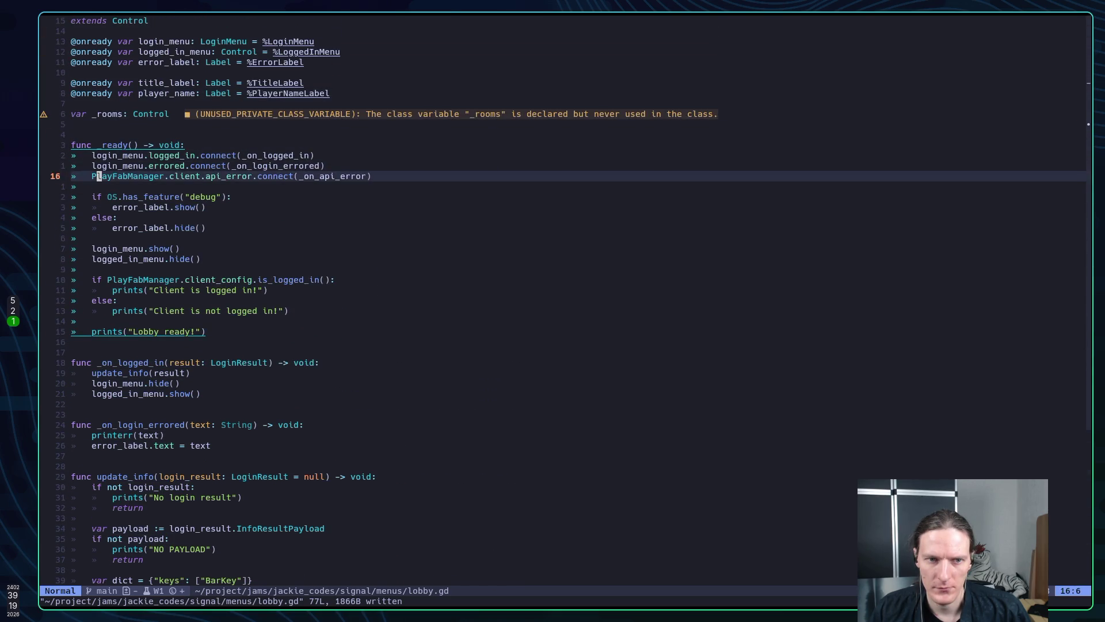
key(k)
key(g)
key(c)
key(c)
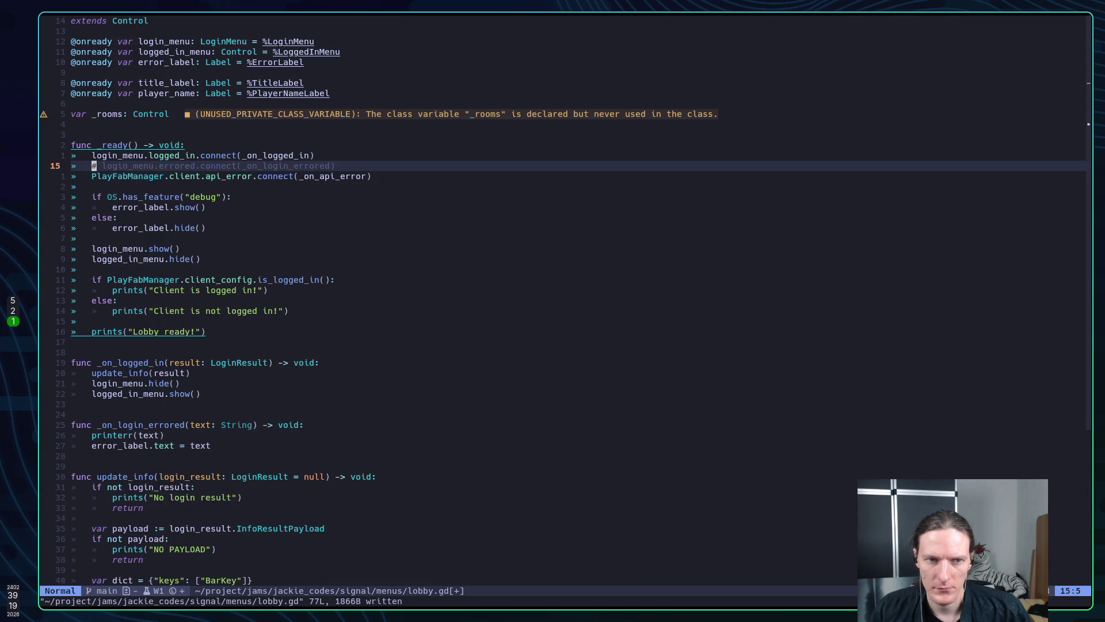
text(:w)
key(Return)
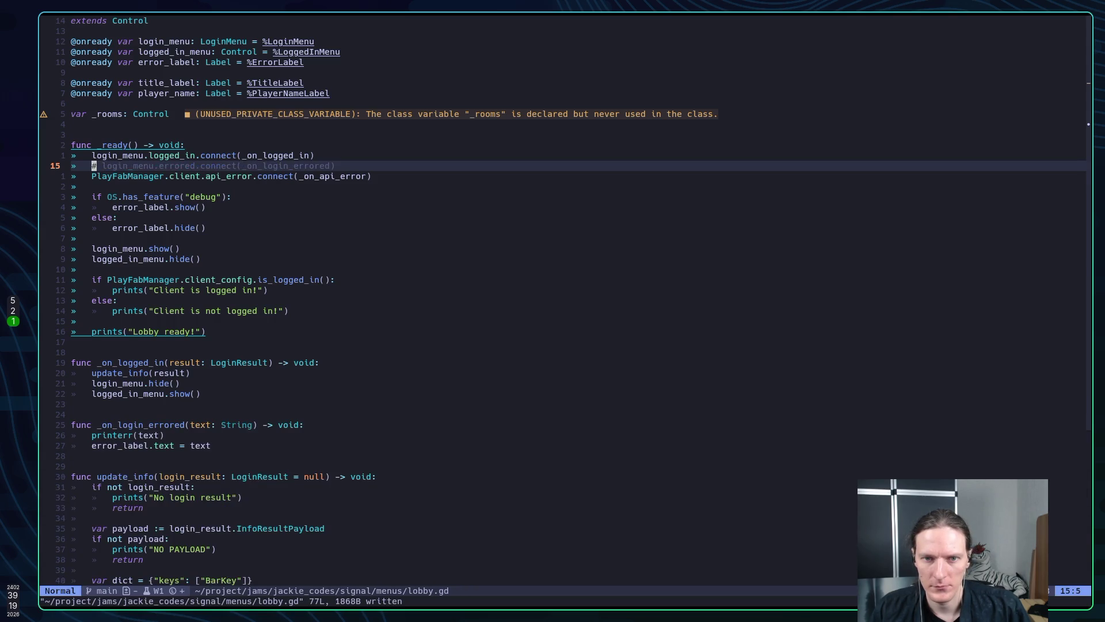
key(alt+Tab)
key(F5)
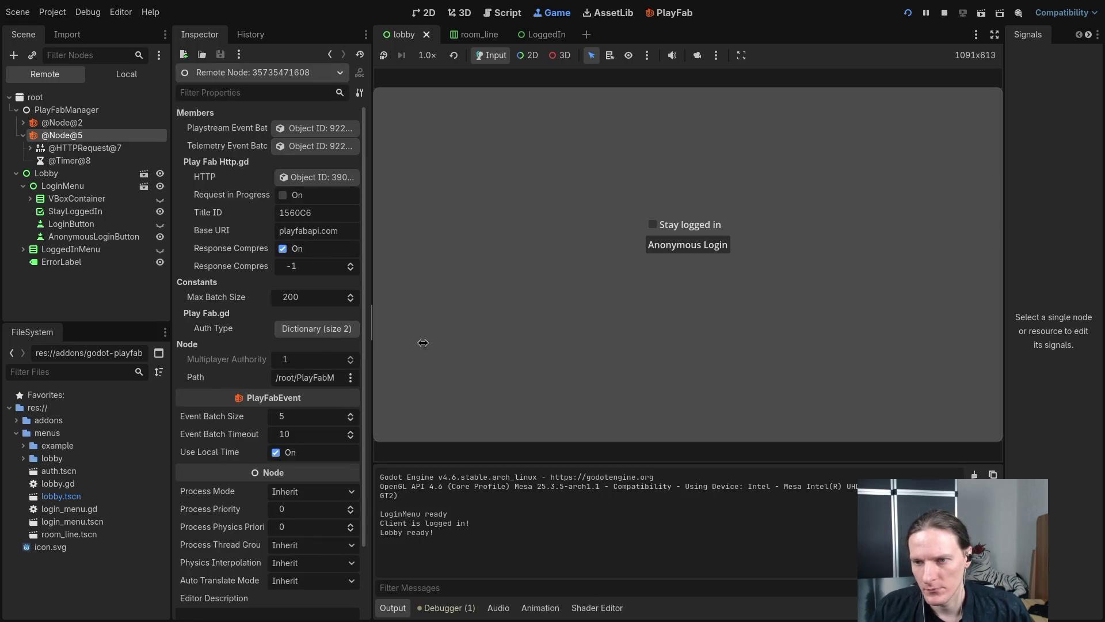
- Log in anonymously to reach Create Room and Join Random Room, then stop the run
click(672, 251)
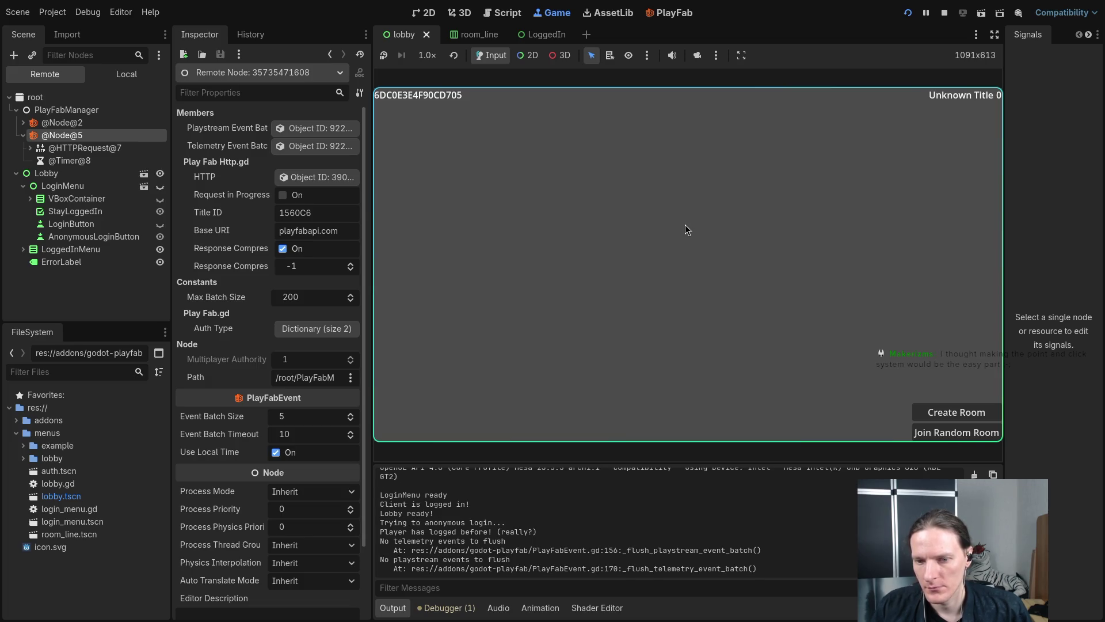
click(945, 12)
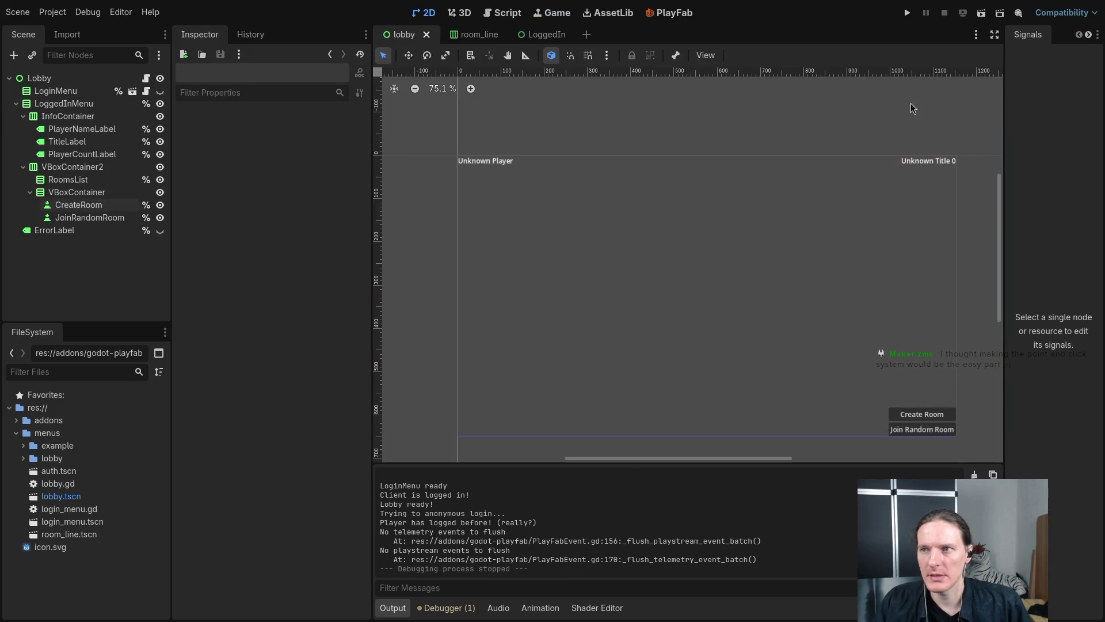
- Navigate down lobby.gd to the /Lobby/FindLobby request path
key(alt+Tab)
key(j)
key(j)
key(j)
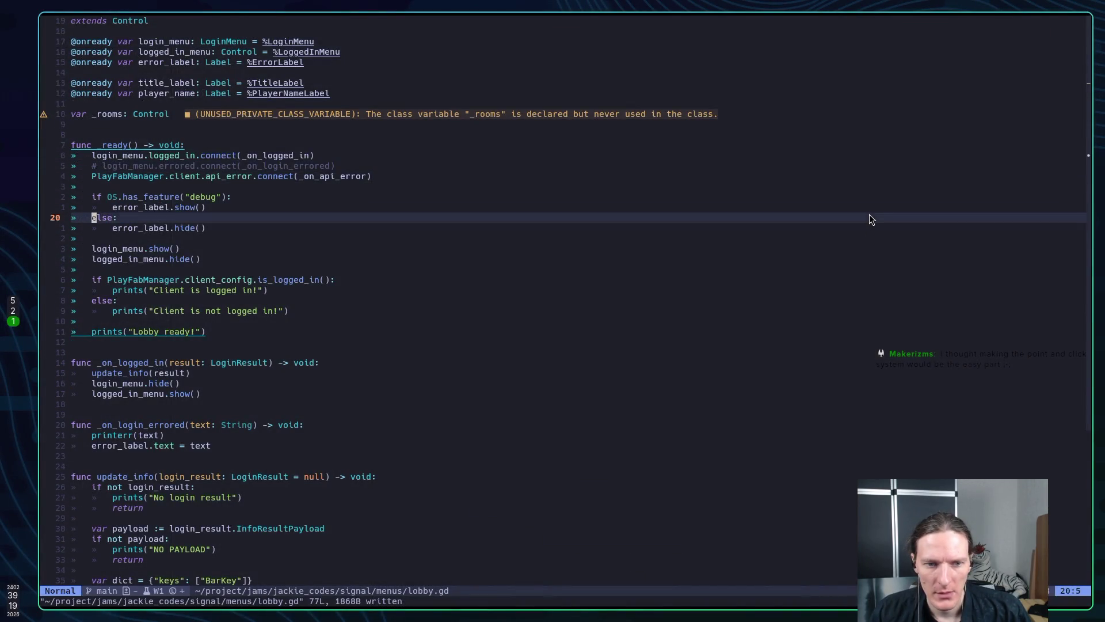
key(j)
key(j)
key(j)
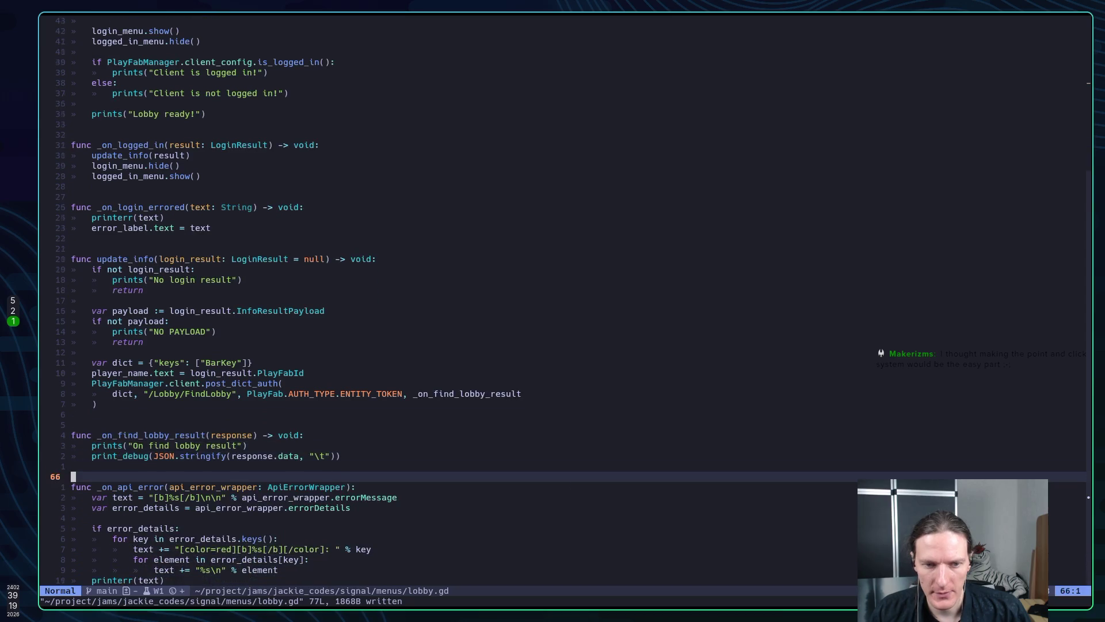
key(k)
key(j)
key(j)
key(j)
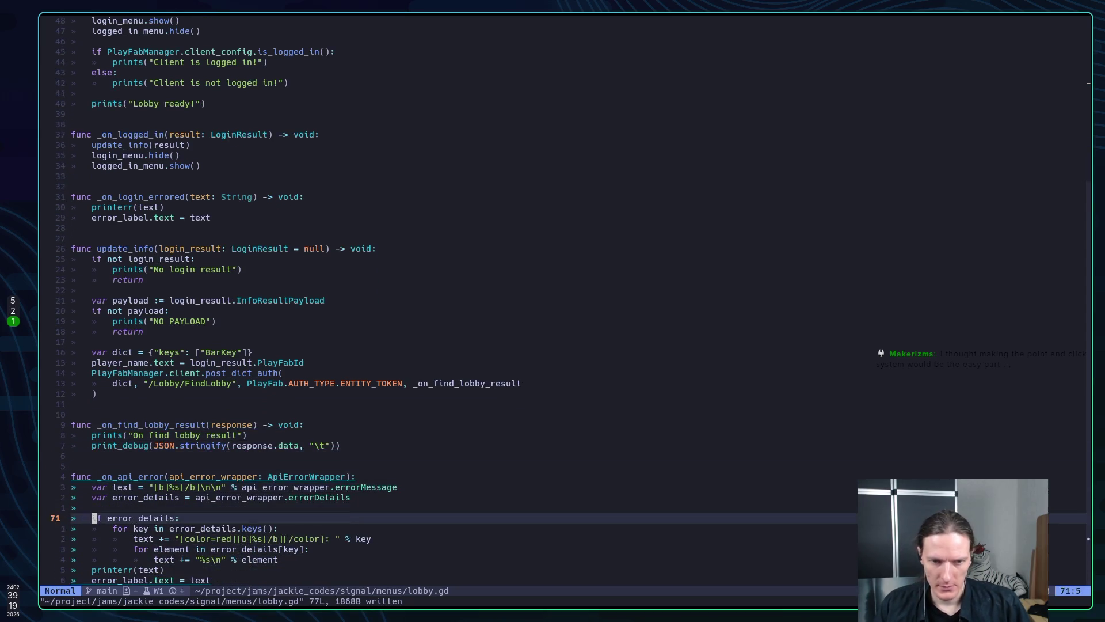
key(8)
key(k)
key(3)
key(k)
key(k)
key(t)
key(quotedbl)
- Delete the 'y' so the path reads "/Lobb/FindLobby", save, and rerun in Godot
text(fyx:w)
key(Return)
key(alt+Tab)
key(F5)
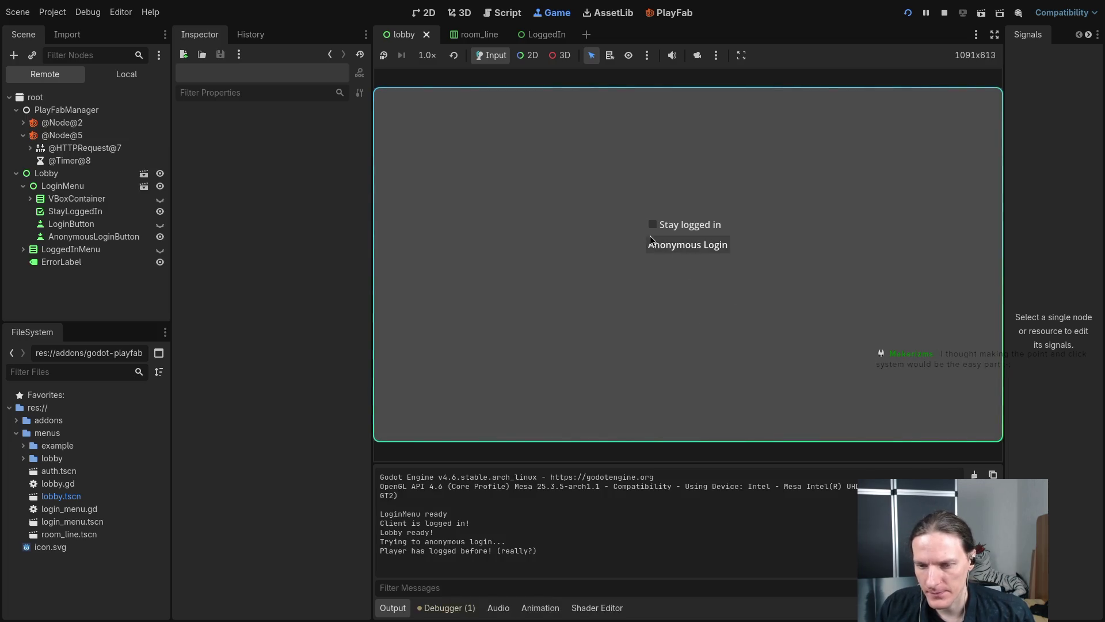
- Log in anonymously in the rerun game, stop it, and return to lobby.gd
click(668, 244)
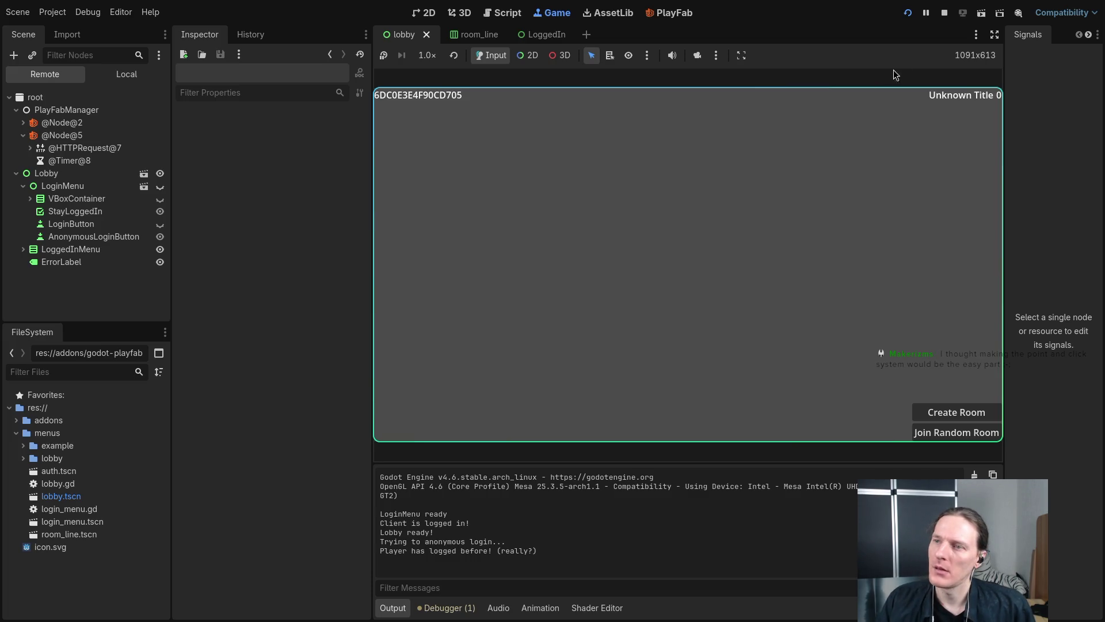
click(944, 14)
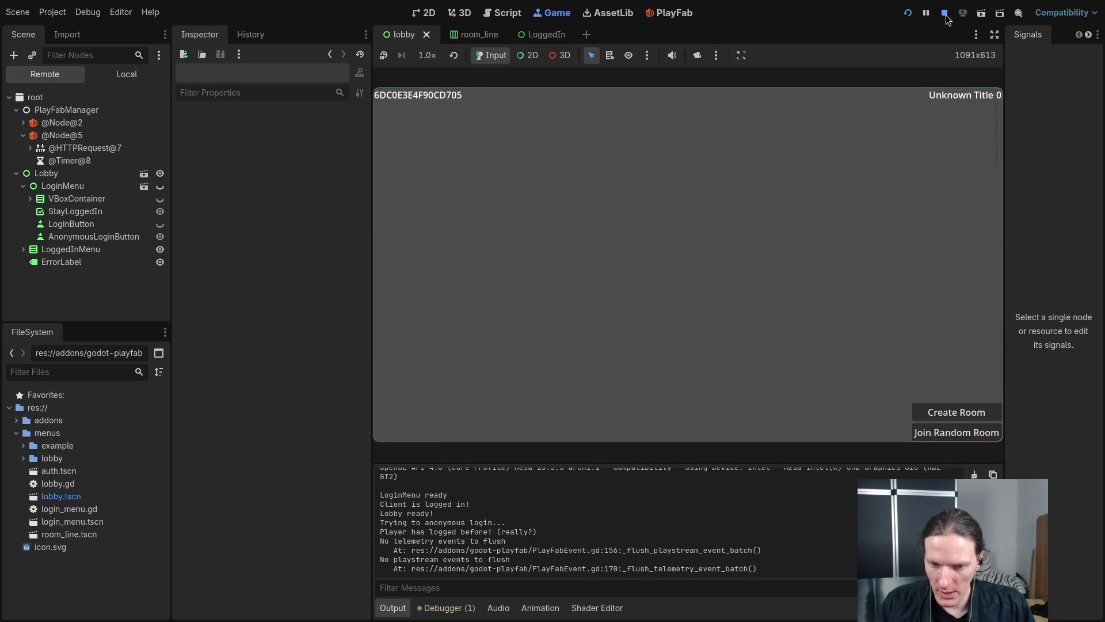
key(alt+Tab)
- Cut the login_menu.show() and logged_in_menu.hide() lines from _ready's logged-in check
key(j)
key(k)
key(k)
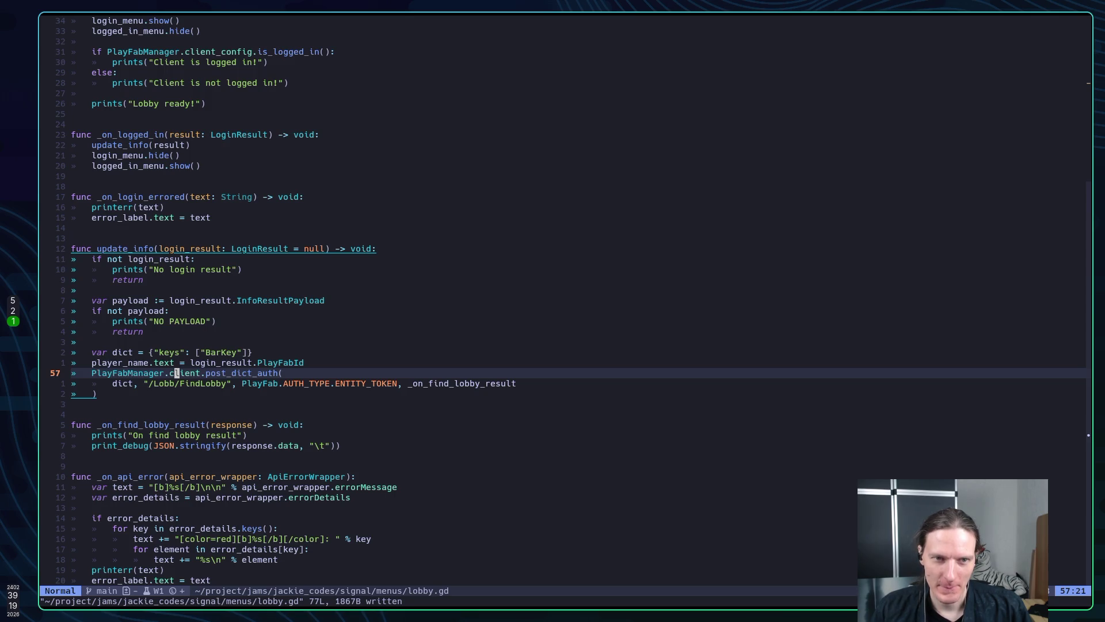
key(k)
key(k)
key(k)
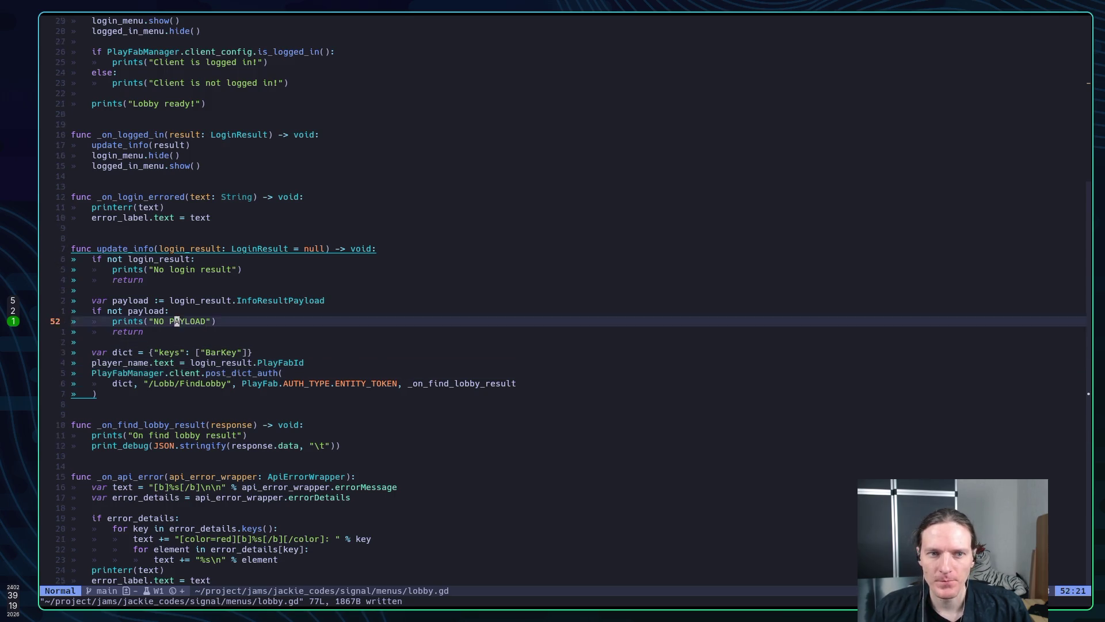
key(k)
key(k)
key(k)
key(j)
key(j)
key(j)
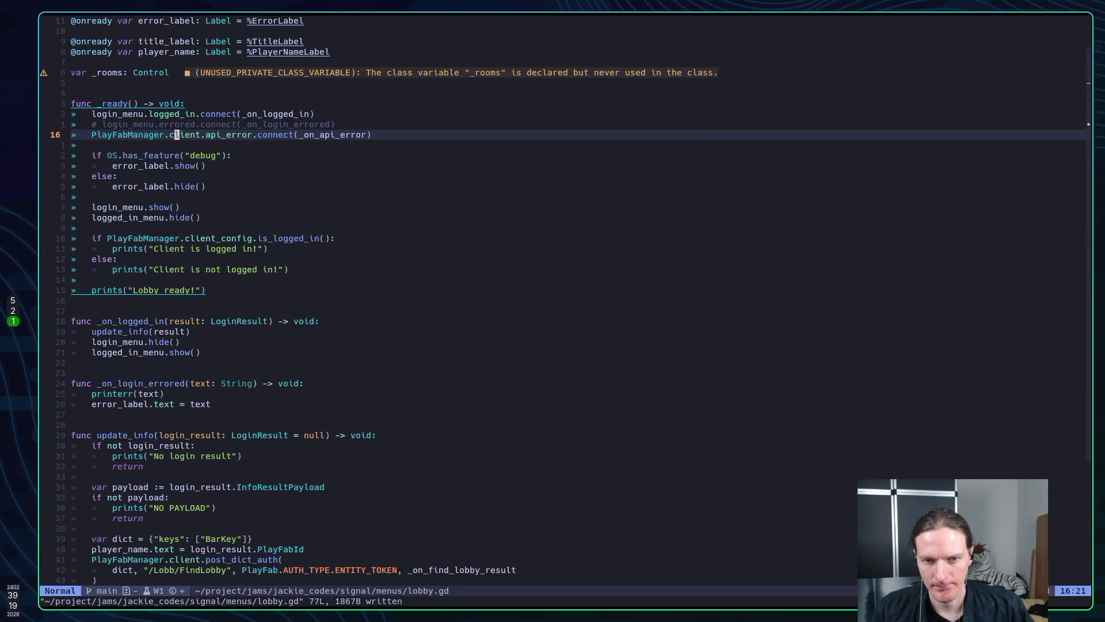
key(k)
key(k)
key(k)
key(j)
key(j)
key(k)
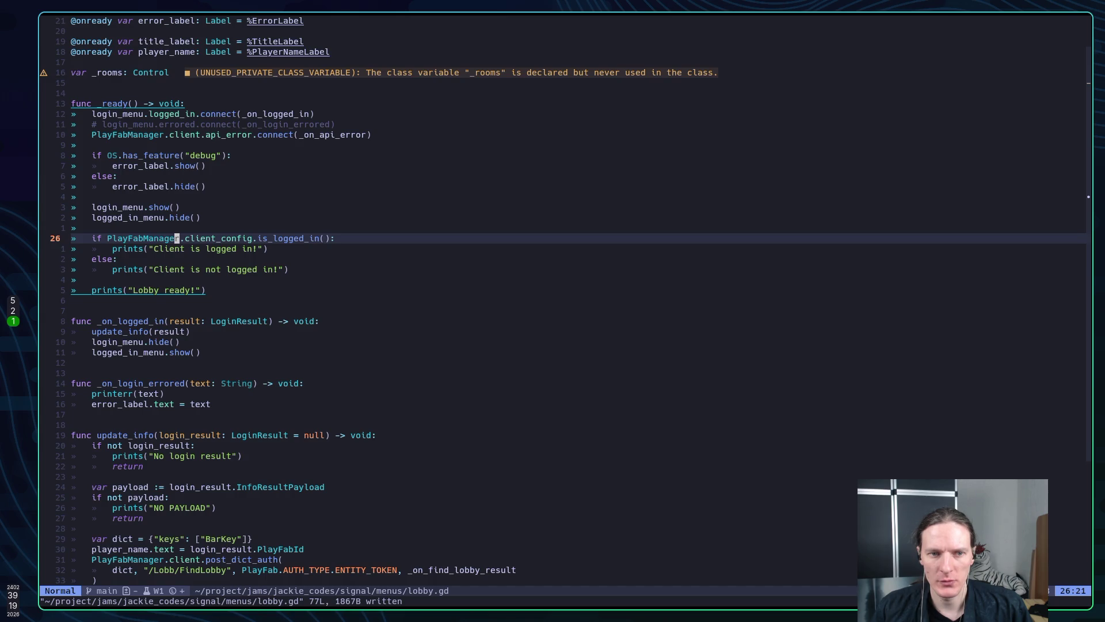
key(k)
key(k)
key(k)
key(V)
key(j)
key(d)
key(j)
key(j)
key(j)
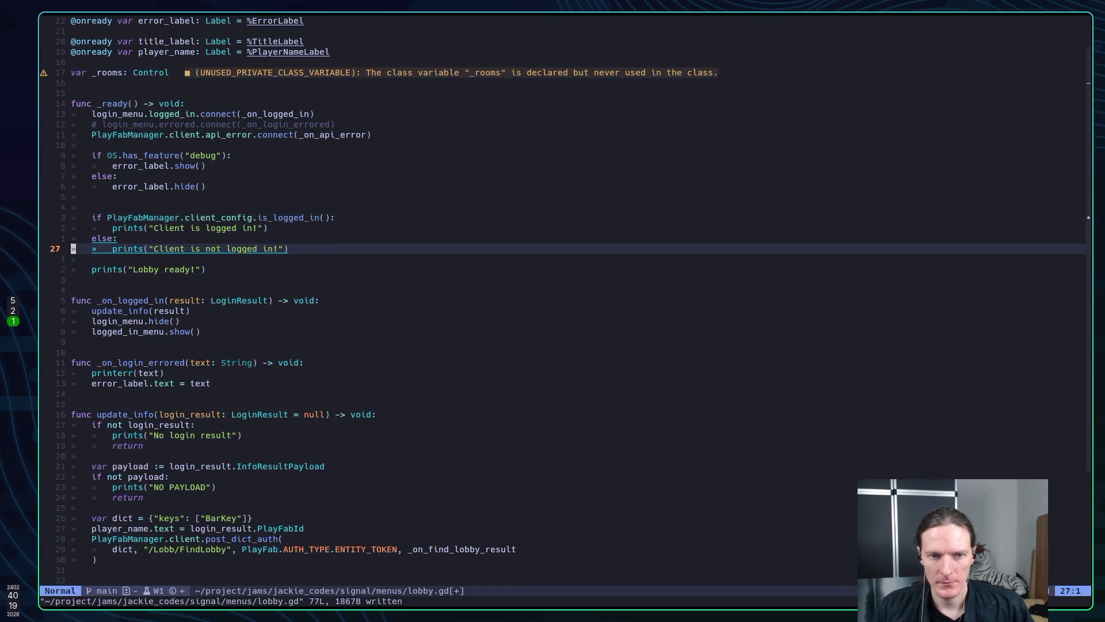
- Paste the two lines under the else branch, indent them, and save lobby.gd
key(p)
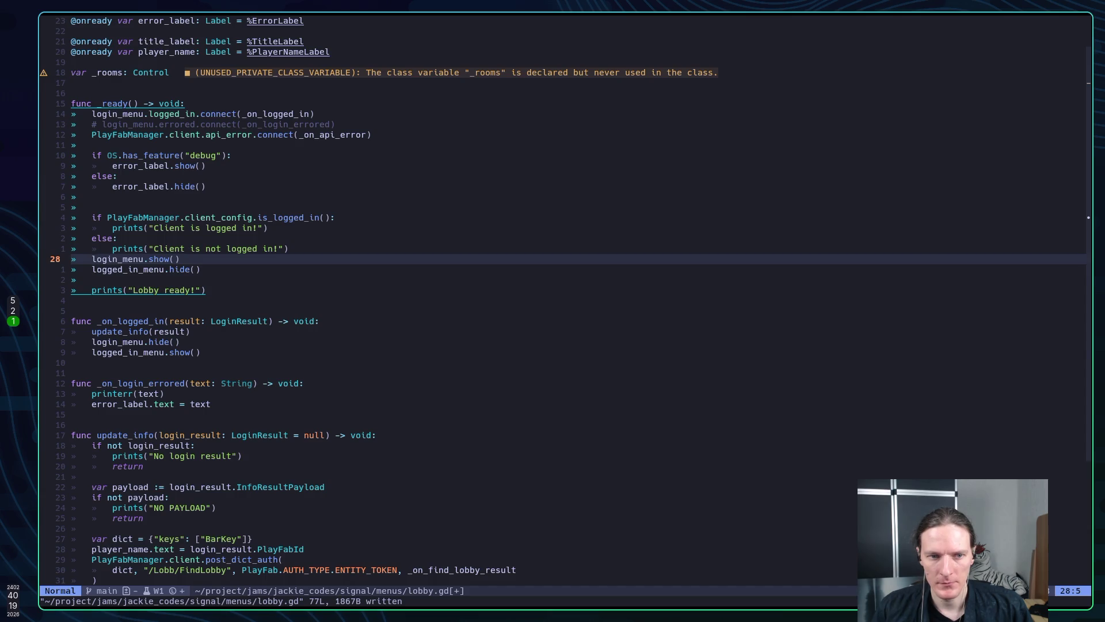
key(V)
key(j)
key(greater)
text(:w)
key(Return)
key(k)
key(k)
key(k)
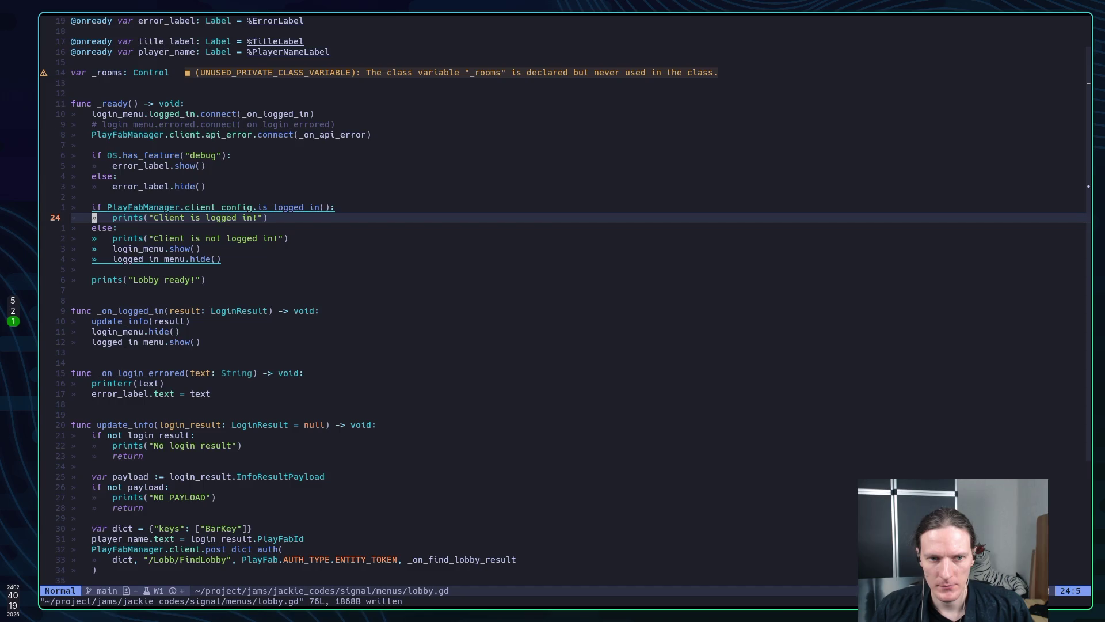
- Add login_menu.hide() and logged_in_menu.show() under the logged-in print and save
key(j)
key(j)
key(j)
key(k)
key(k)
key(k)
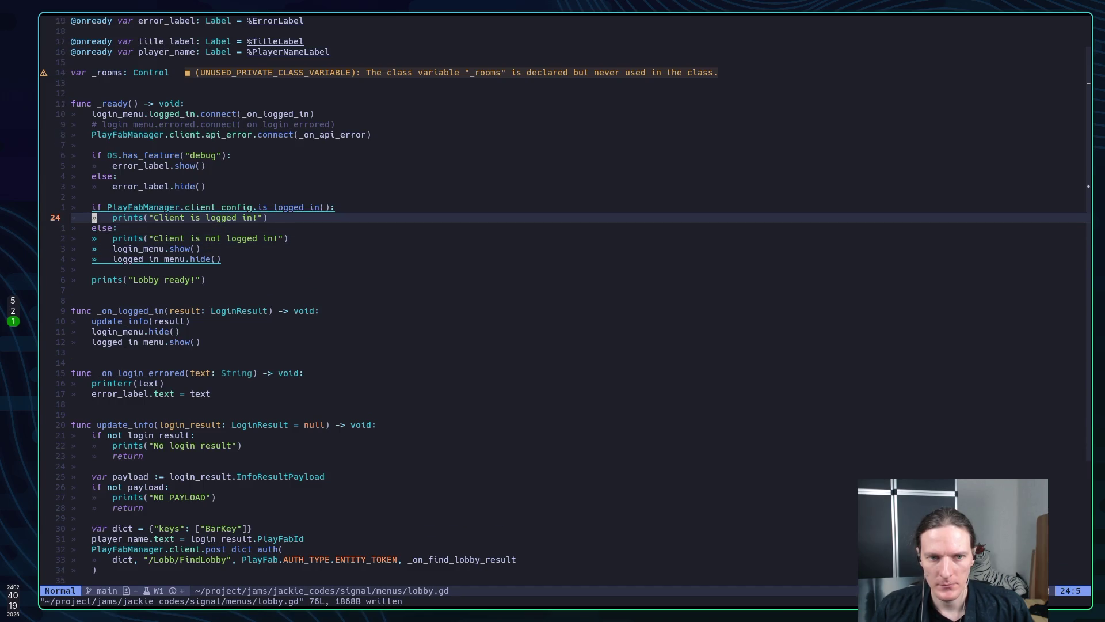
key(o)
text(log)
key(Return)
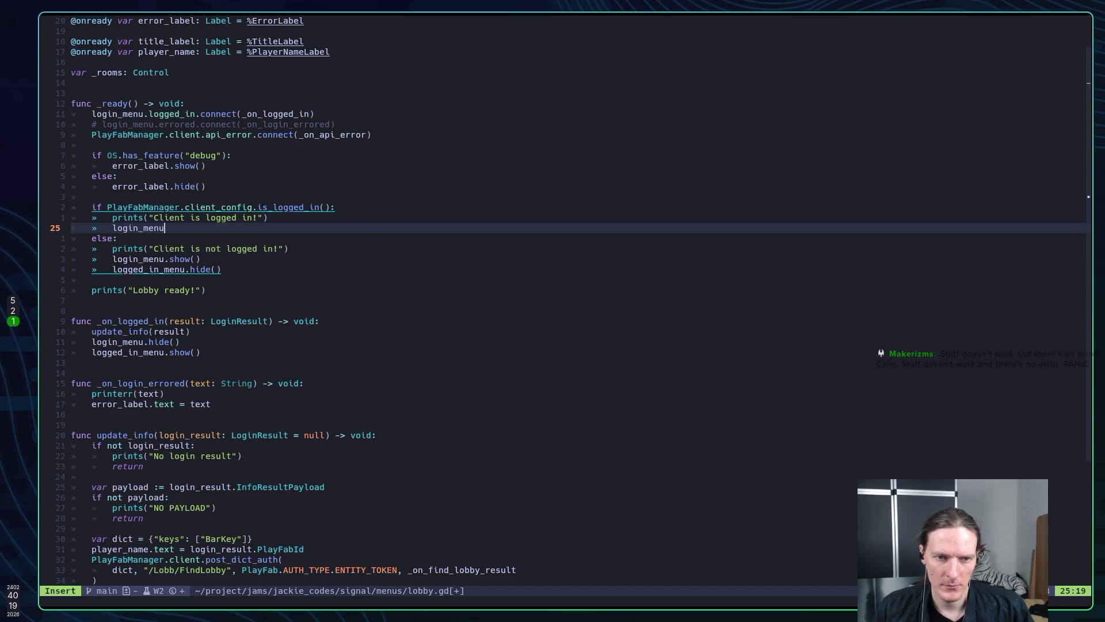
text(.hide)
key(Return)
key(Return)
text(logge)
key(Return)
text(.sh)
key(Return)
key(Escape)
text(:w)
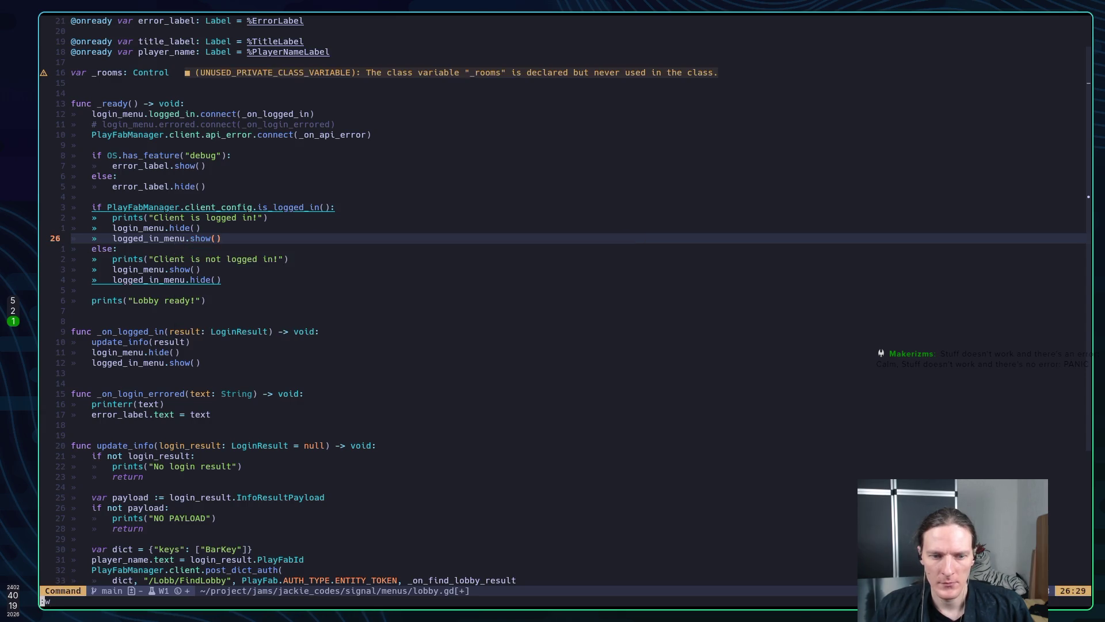
key(Return)
key(k)
- Comment out the new hide and show lines
key(V)
key(j)
key(g)
key(c)
key(k)
key(j)
- Add an unfinished _on_logged_in( call above the commented lines
key(shift+o)
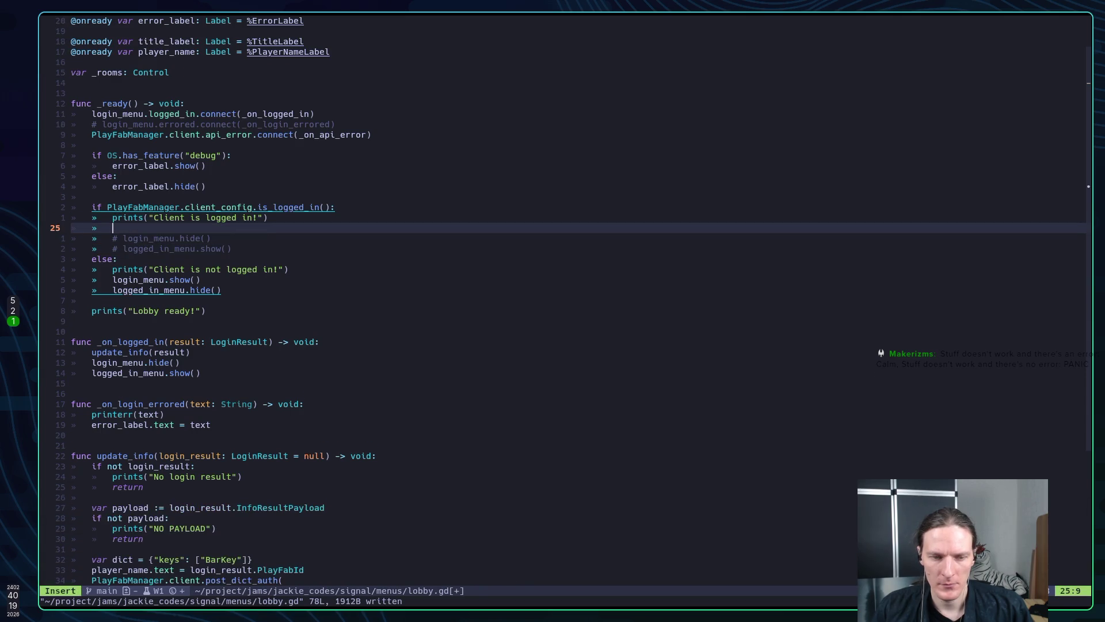
text(_on)
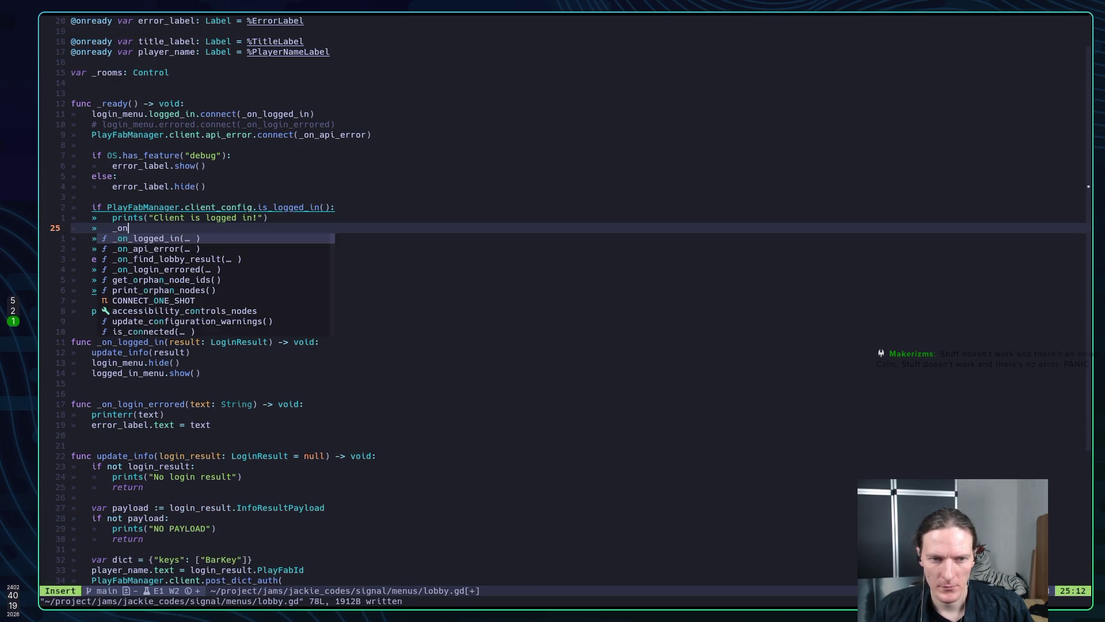
key(Return)
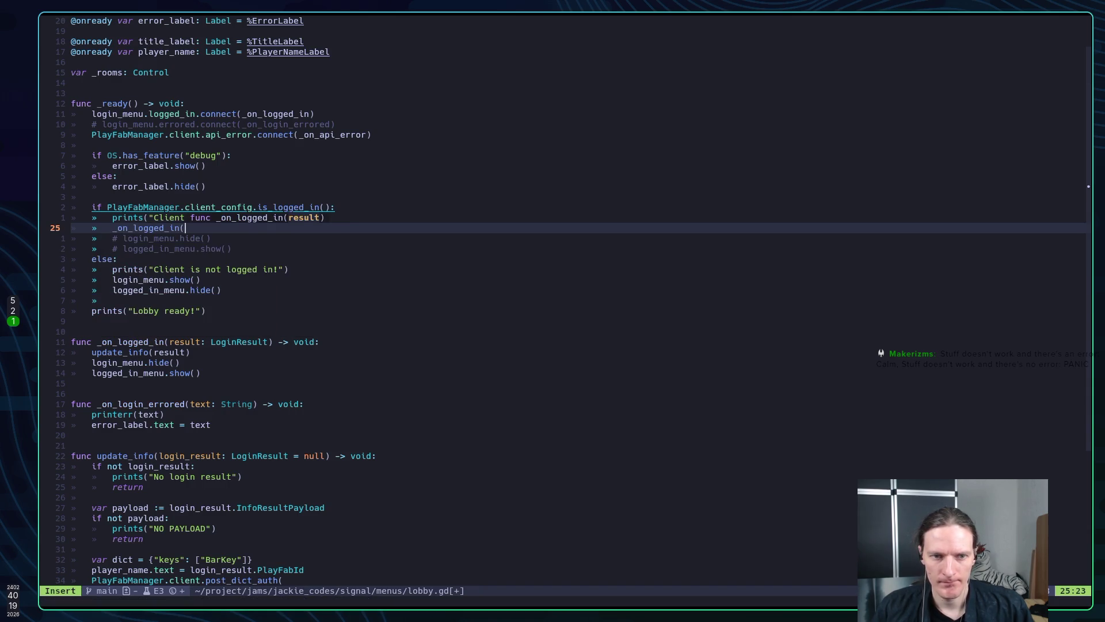
key(Escape)
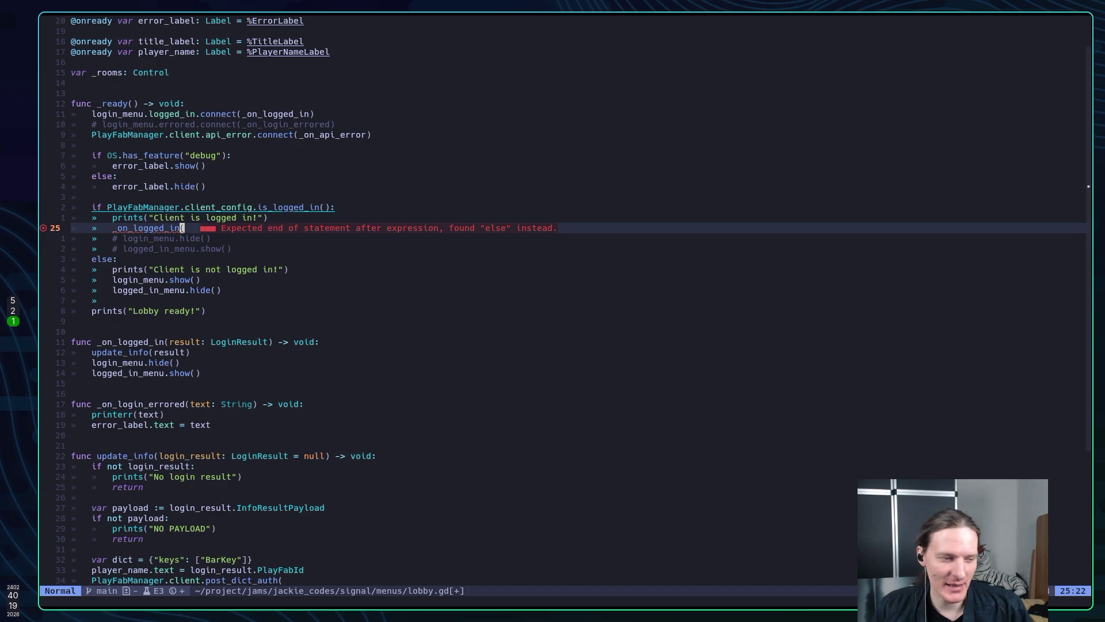
key(alt+Tab)
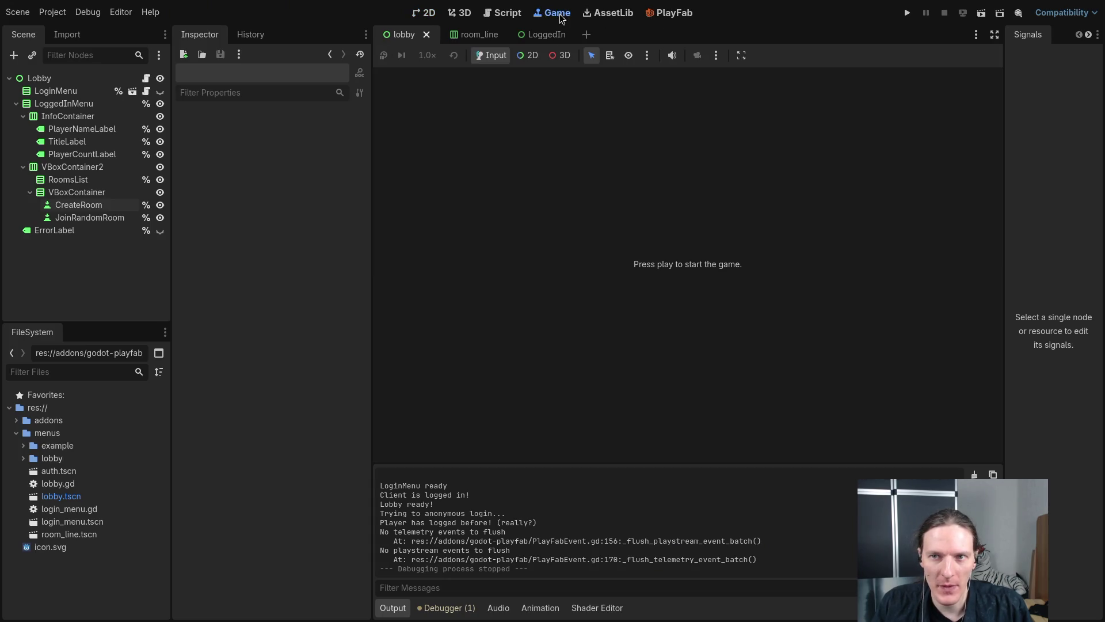
- View the Game tab, return to the 2D view, and go back to Neovim
click(552, 13)
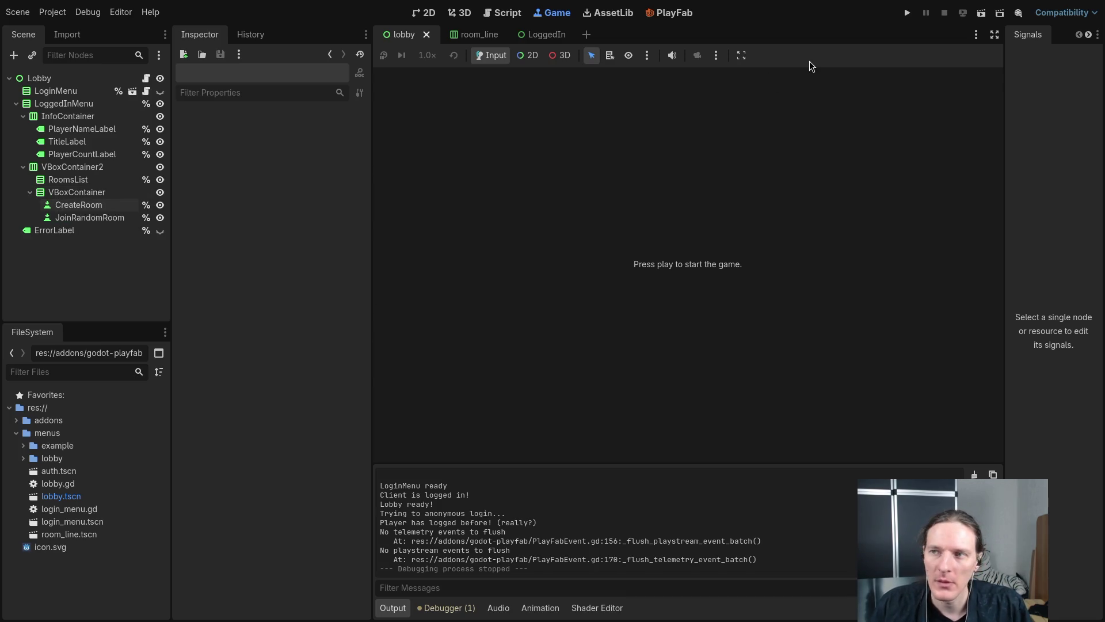
click(423, 16)
key(alt+Tab)
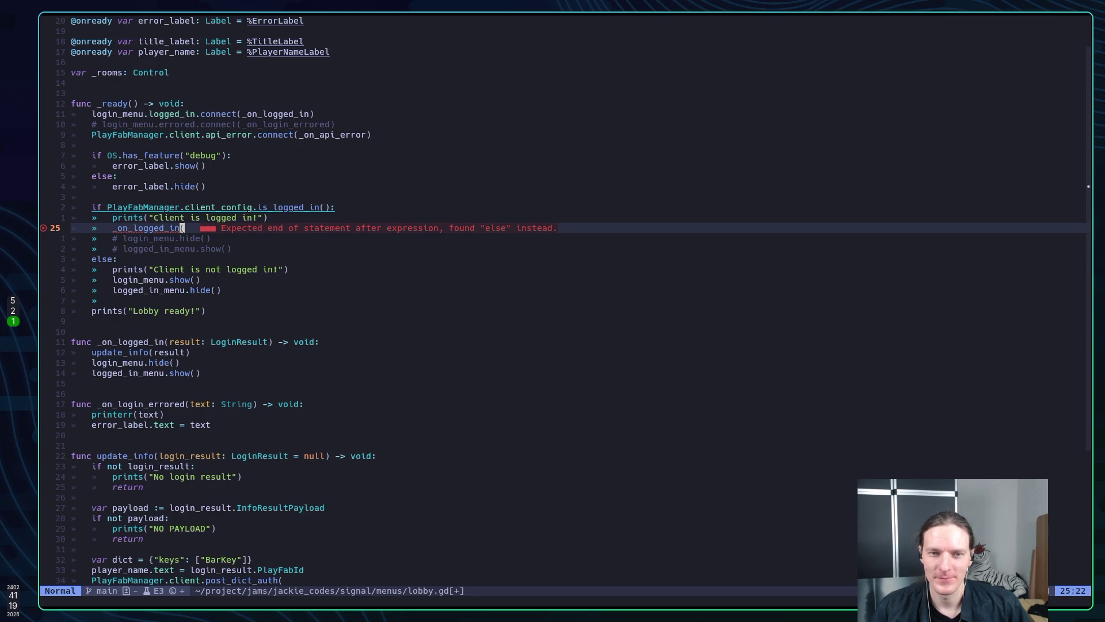
- Comment out the unfinished _on_logged_in( line in lobby.gd and save the file
key(g)
key(c)
key(c)
text(:w)
key(Return)
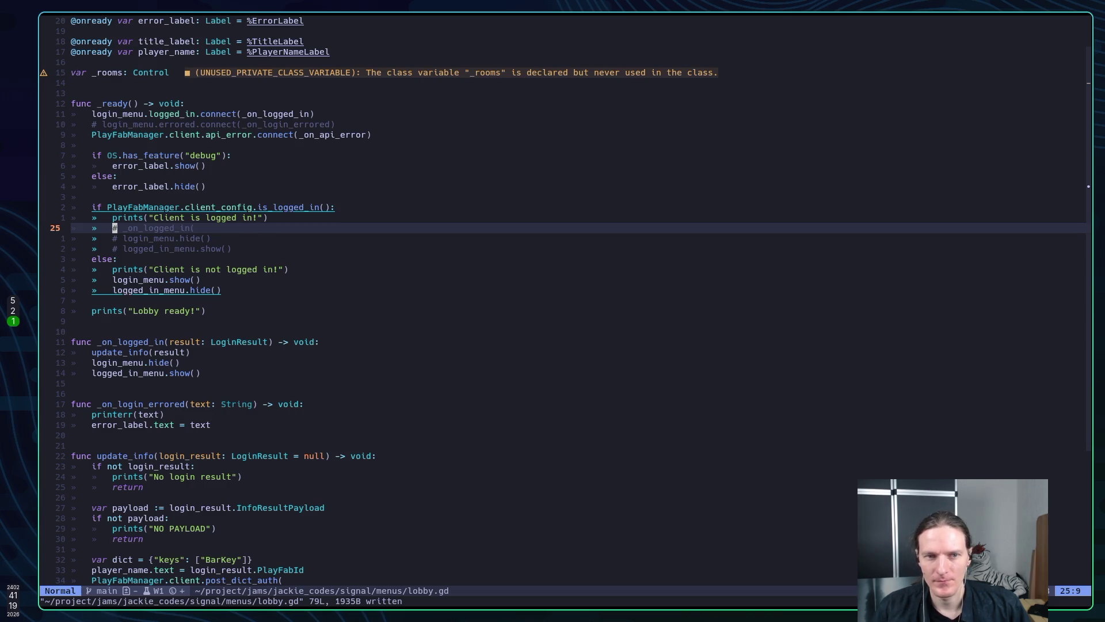
- Search the open buffers for 'fblogin'
key(k)
key(k)
key(k)
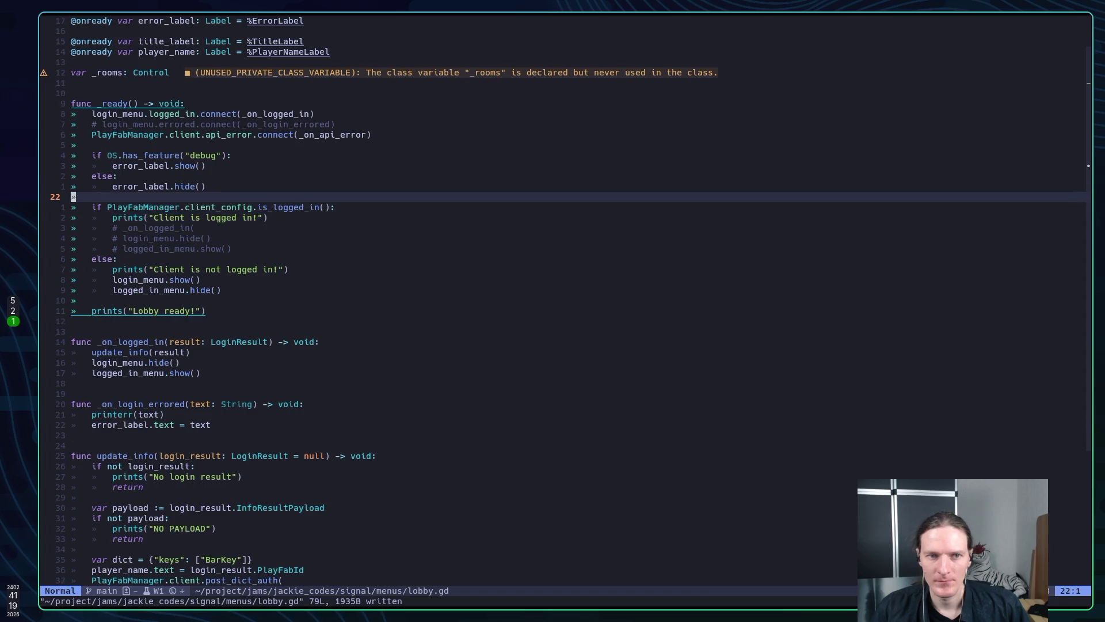
key(j)
key(j)
key(j)
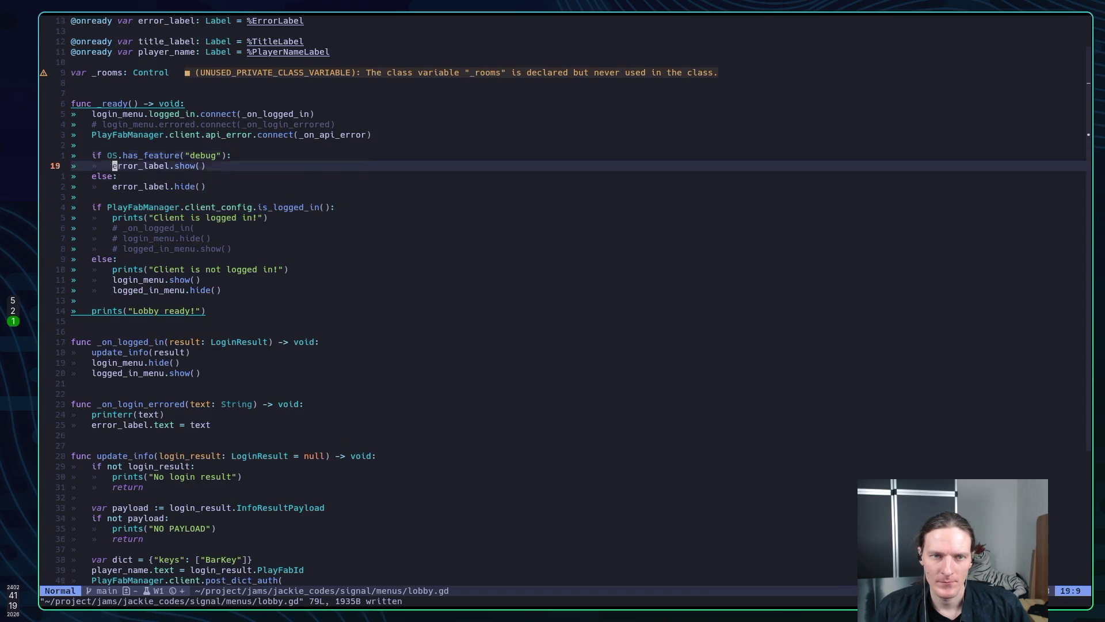
key(space)
text(fblog)
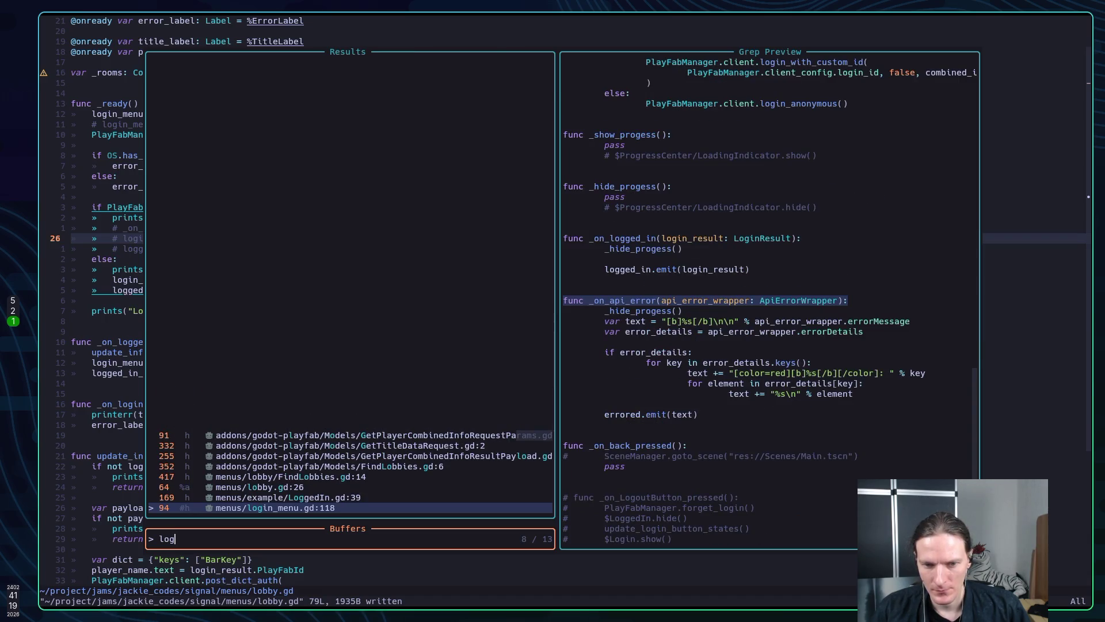
text(in)
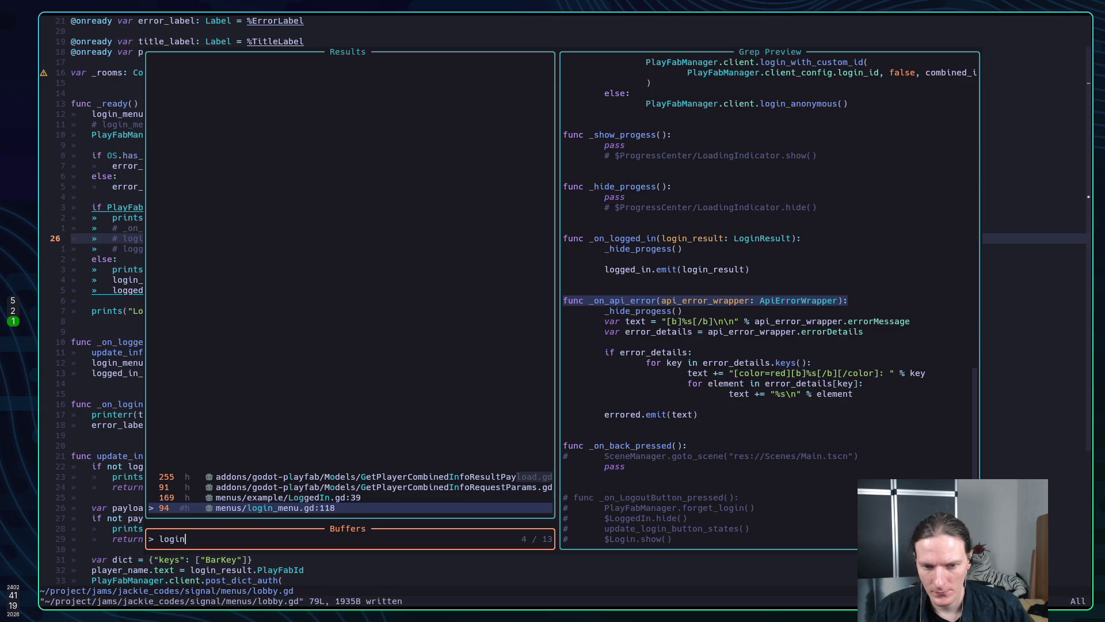
- Open login_menu.gd from the search results and go to the remember_login function
key(Return)
key(ctrl+u)
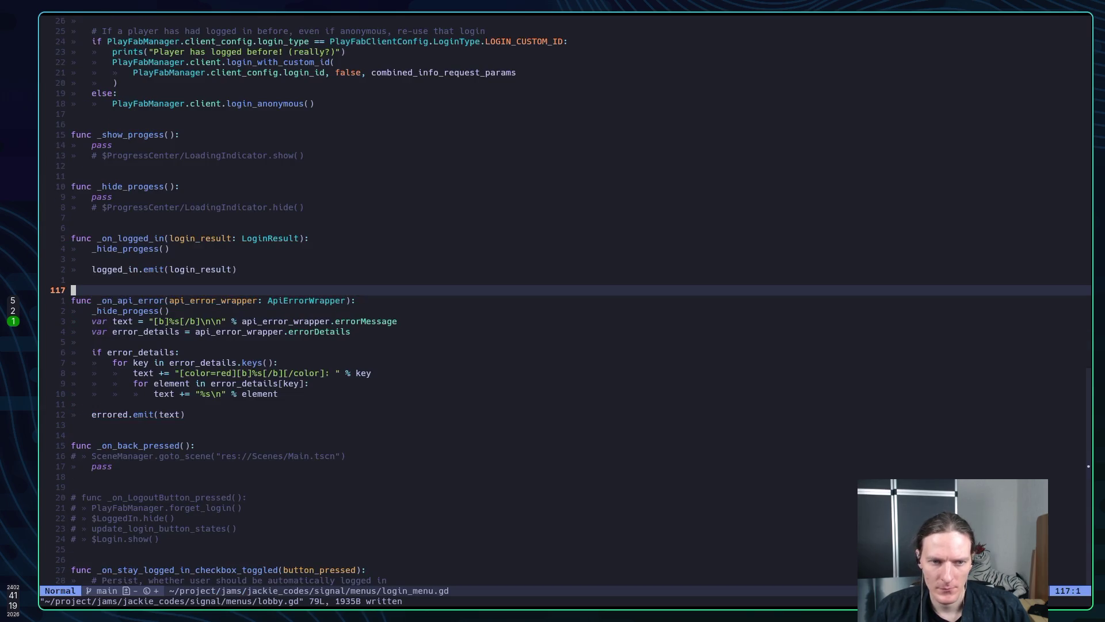
key([m)
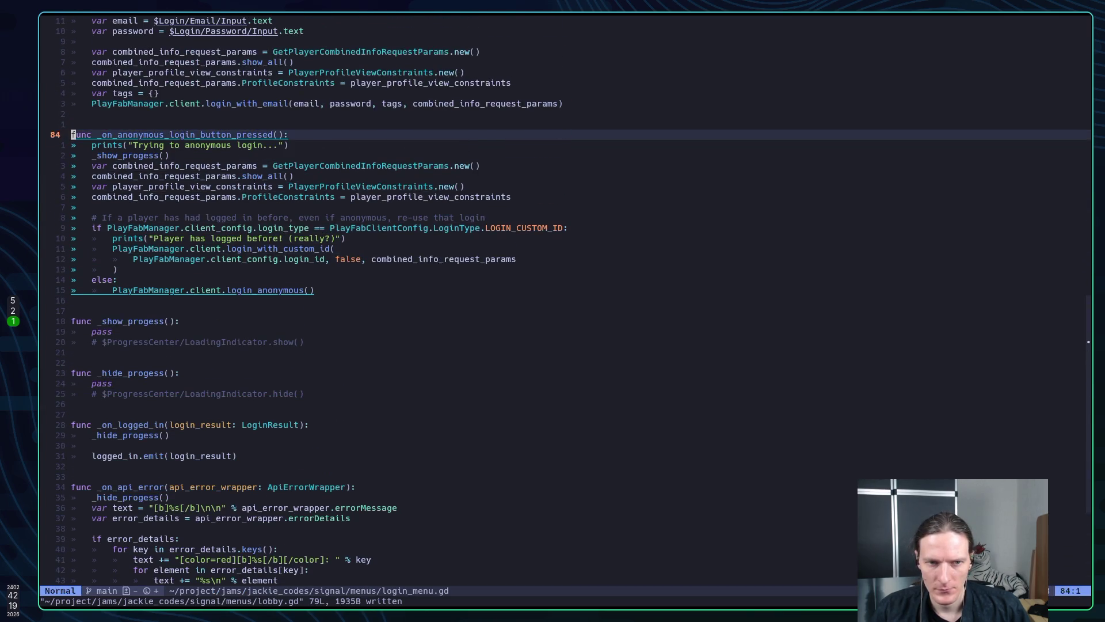
key(k)
key(k)
key(k)
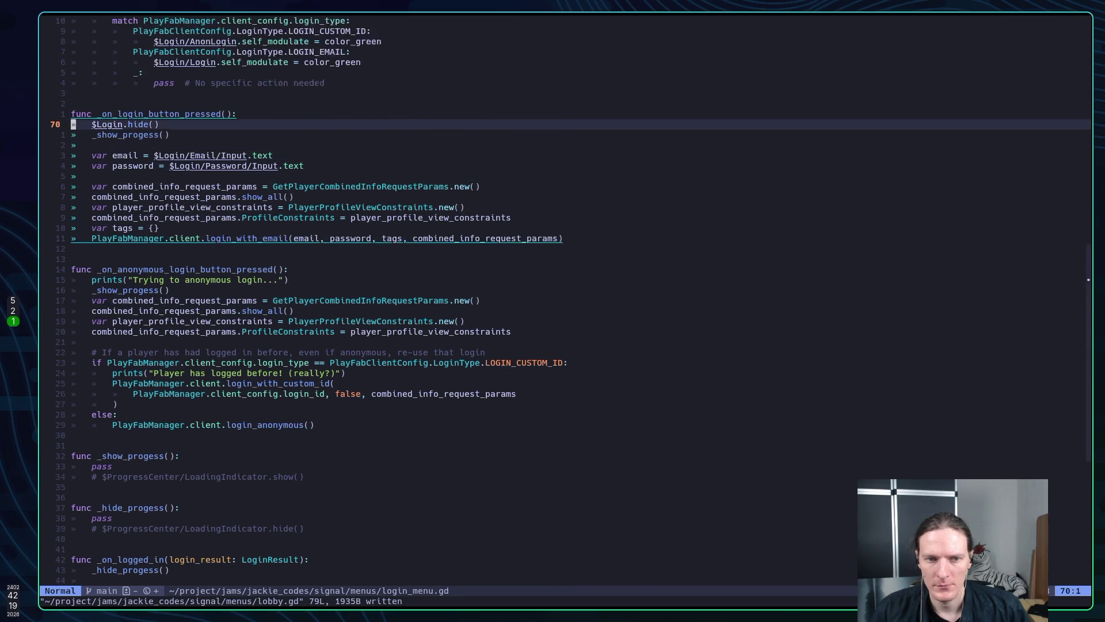
key(k)
key(k)
key(k)
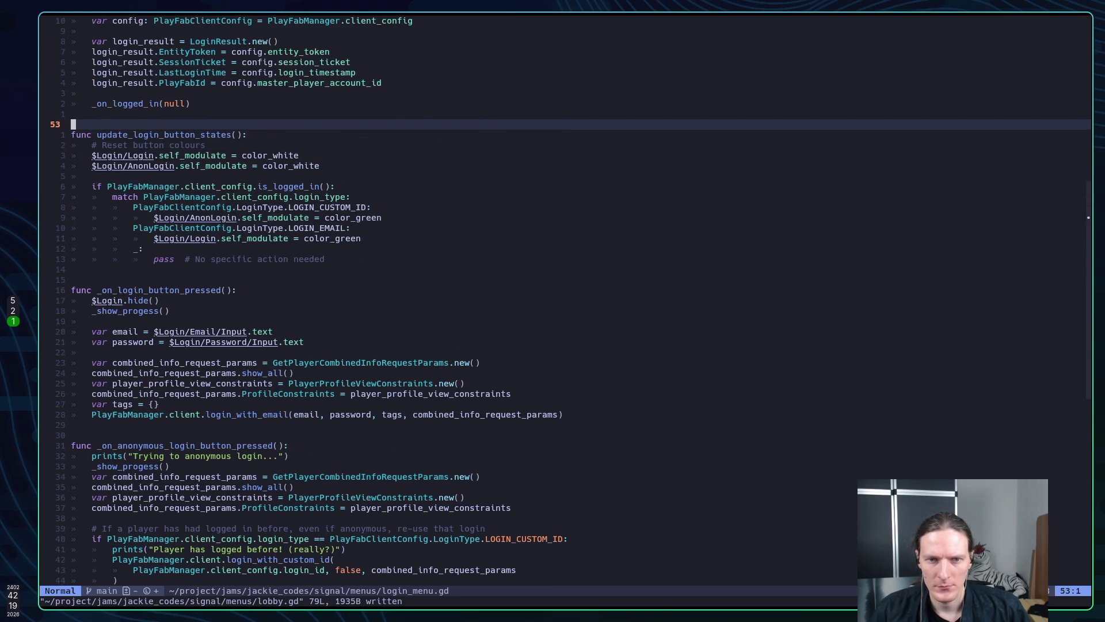
key(k)
key(k)
key(k)
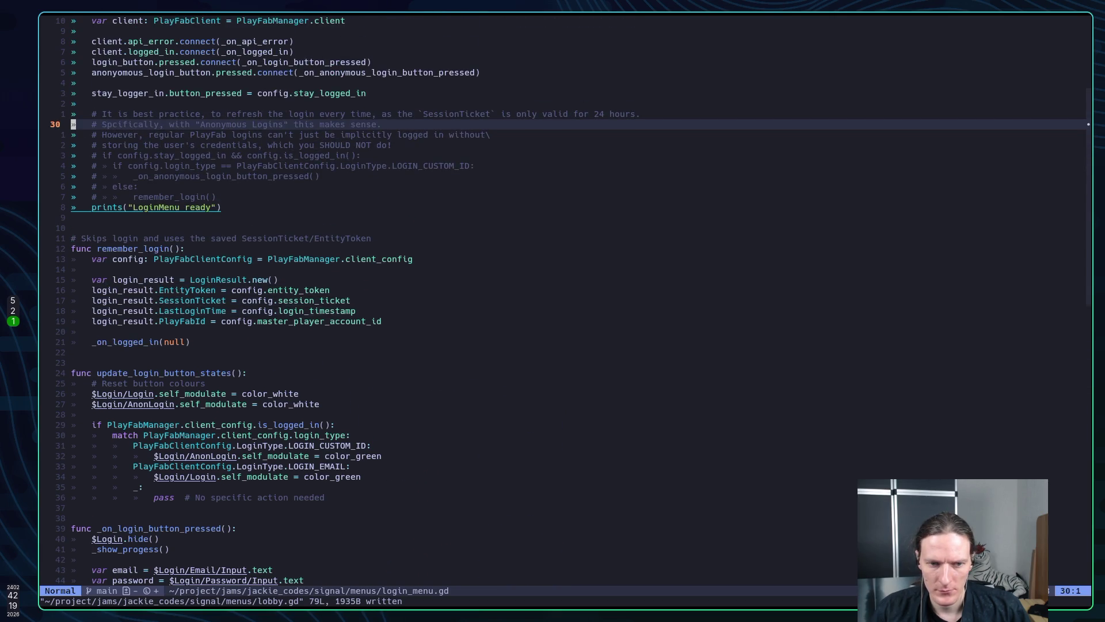
key(j)
key(j)
key(j)
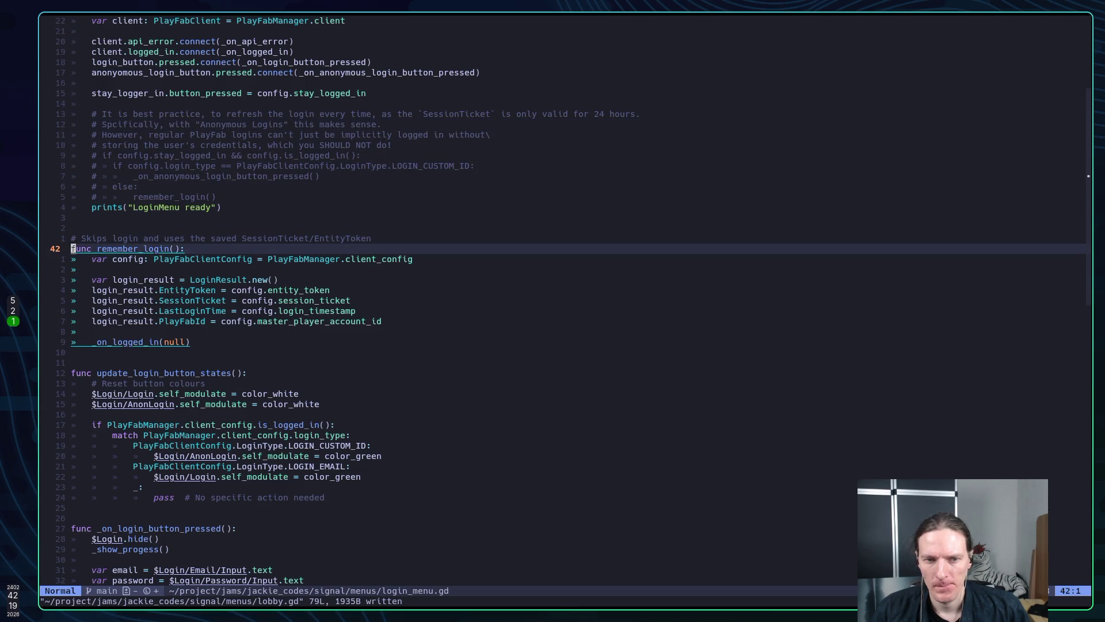
- Yank the nine-line remember_login body, from var config through _on_logged_in(null)
key(shift+v)
key(j)
key(j)
key(j)
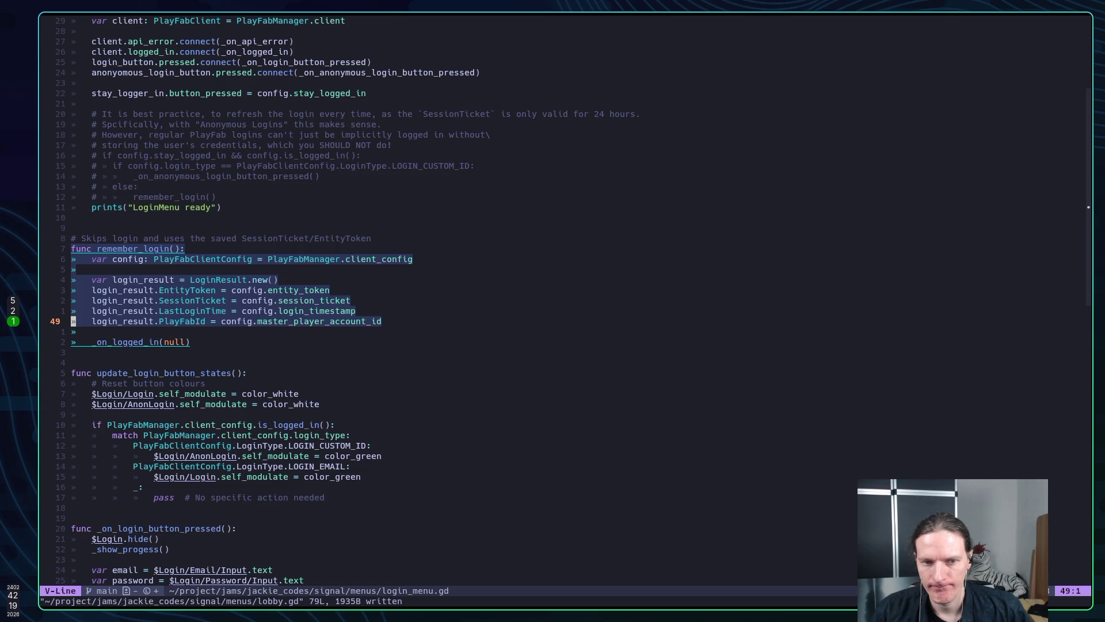
key(j)
key(j)
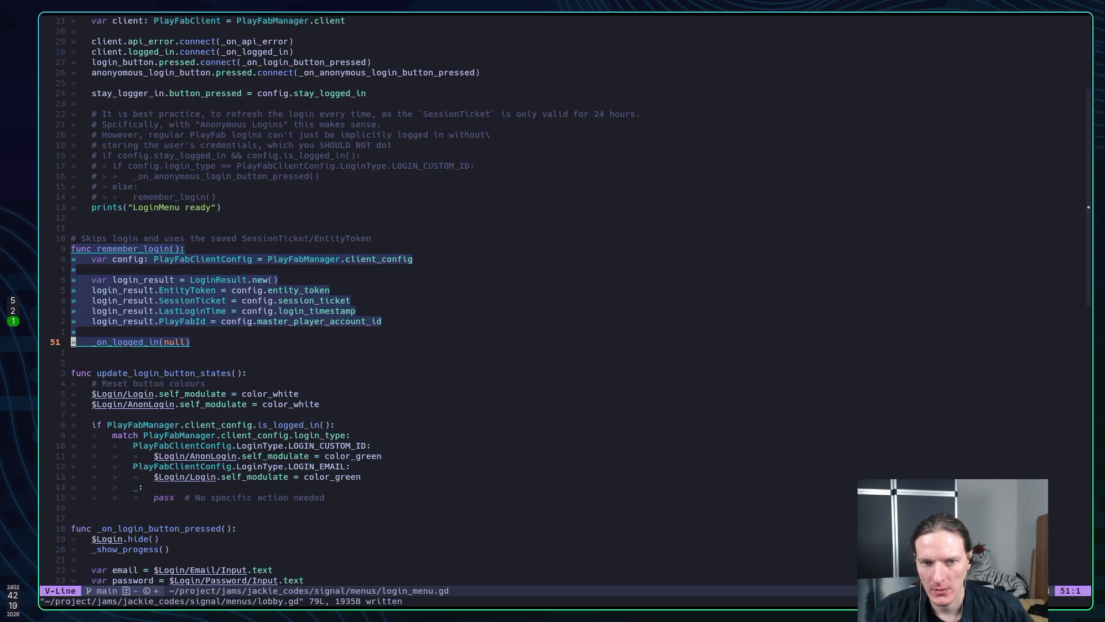
key(k)
key(Escape)
key(k)
key(k)
key(k)
key(shift+v)
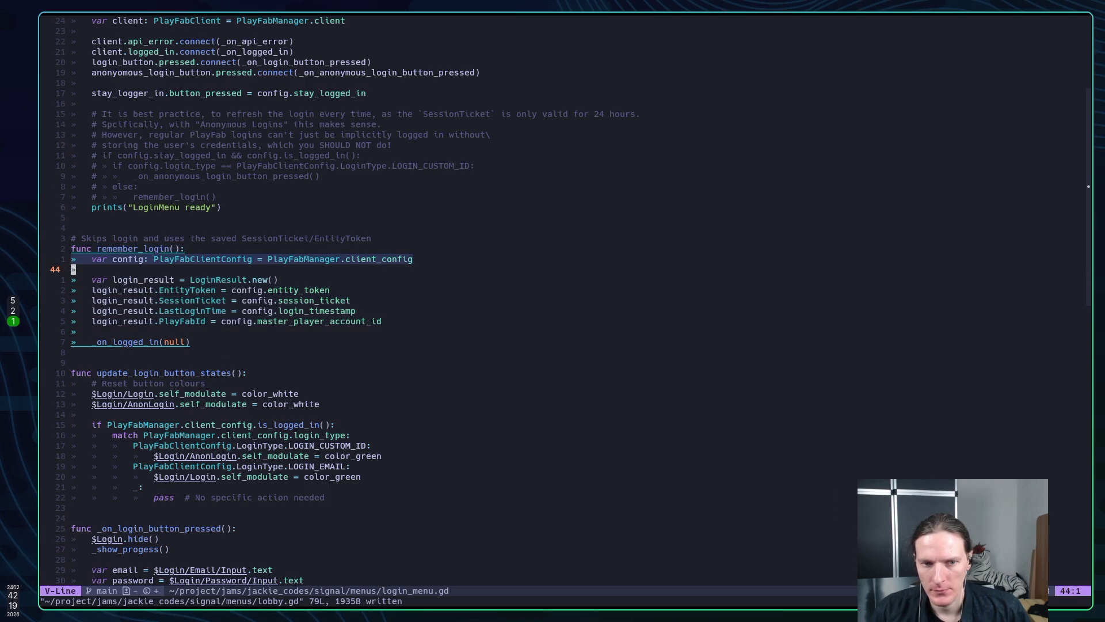
key(j)
key(j)
key(j)
key(y)
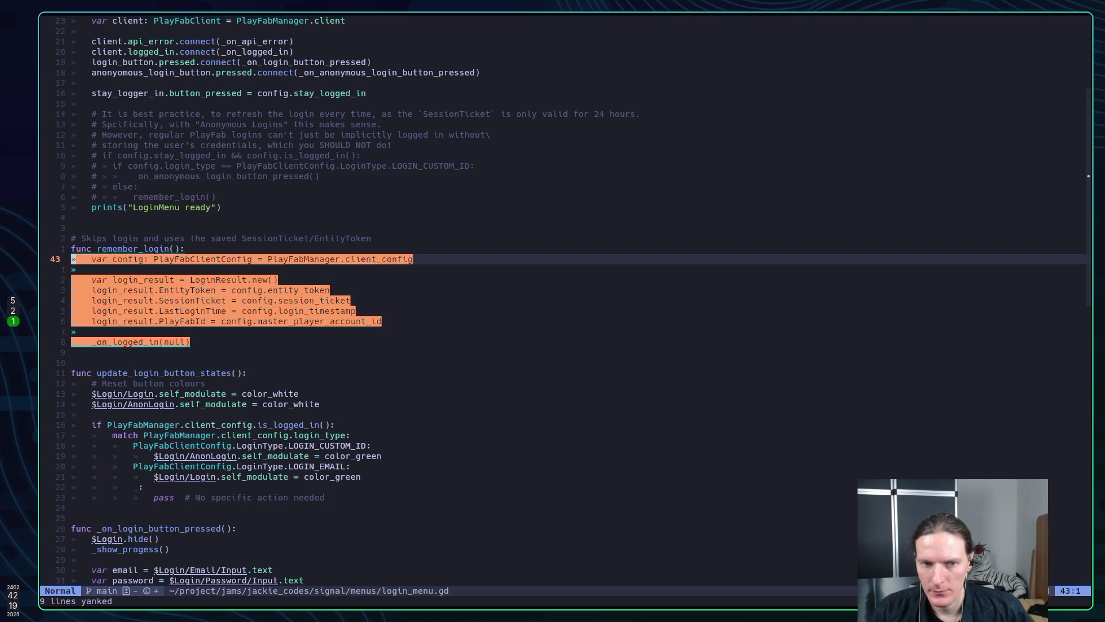
- Back in lobby.gd, paste the copied lines above line 25
key(ctrl+6)
key(j)
key(k)
key(k)
key(shift+p)
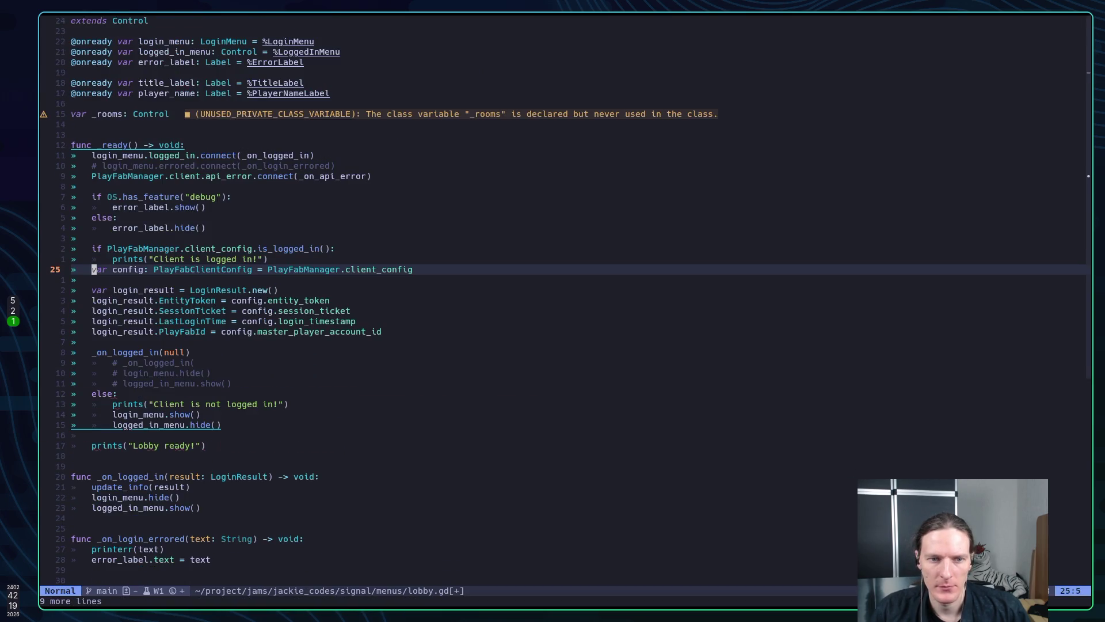
- Indent the nine pasted lines one level inside _ready
key(shift+v)
key(j)
key(j)
key(j)
key(j)
key(j)
key(j)
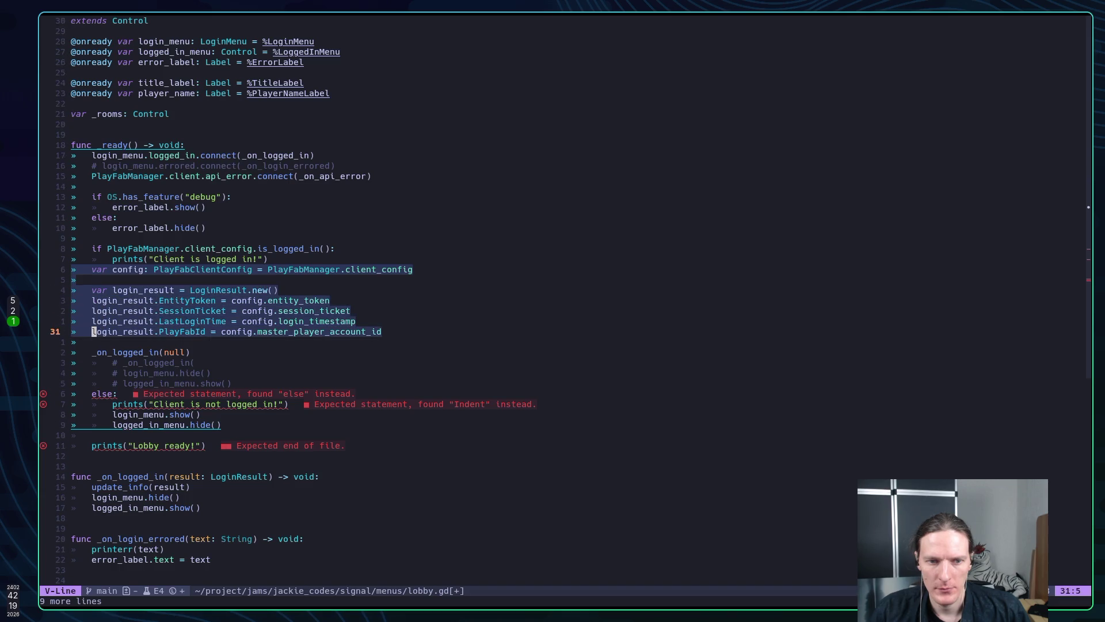
key(greater)
- Delete the three old commented-out _on_logged_in lines
key(j)
key(j)
key(j)
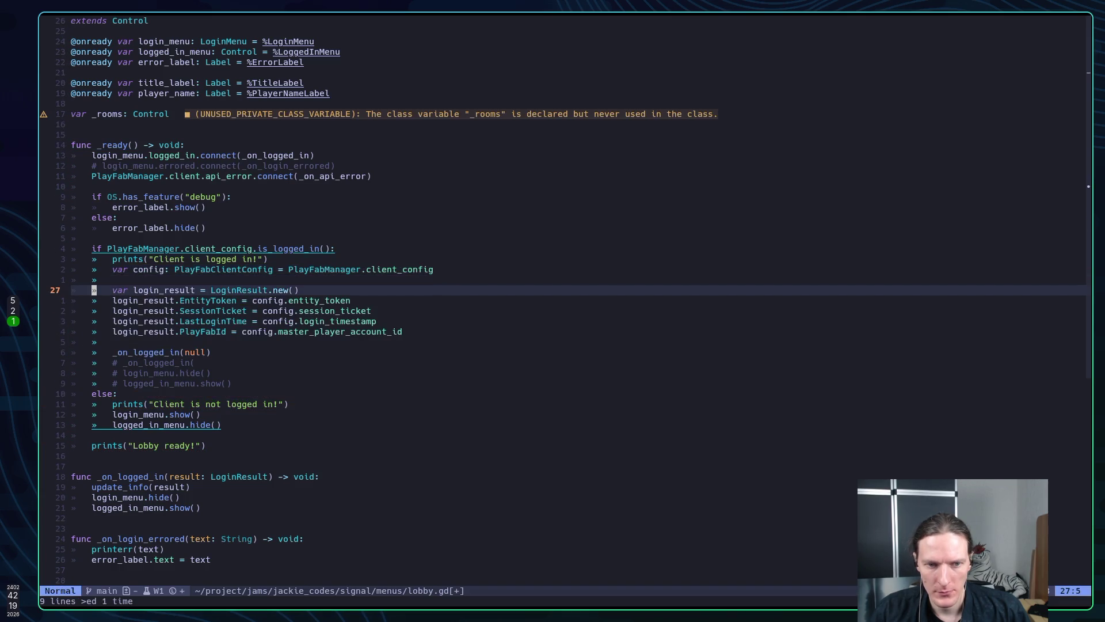
key(k)
key(shift+v)
key(j)
key(j)
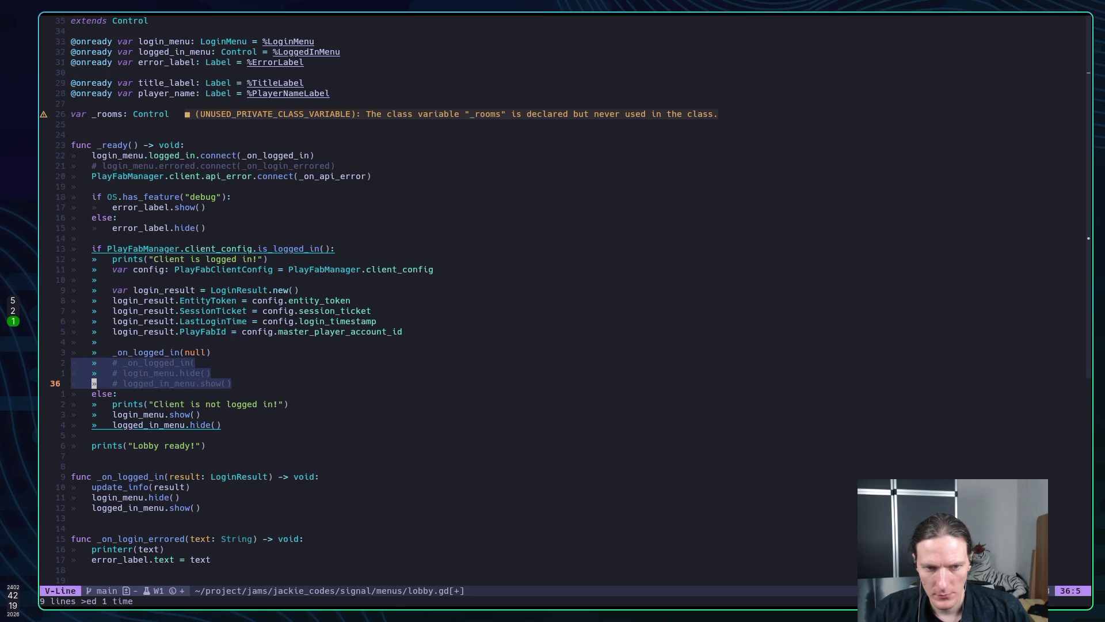
key(d)
key(k)
key(k)
key(j)
key(w)
- Replace null with login_result in _on_logged_in, save, and run the project in Godot
key(l)
key(l)
key(l)
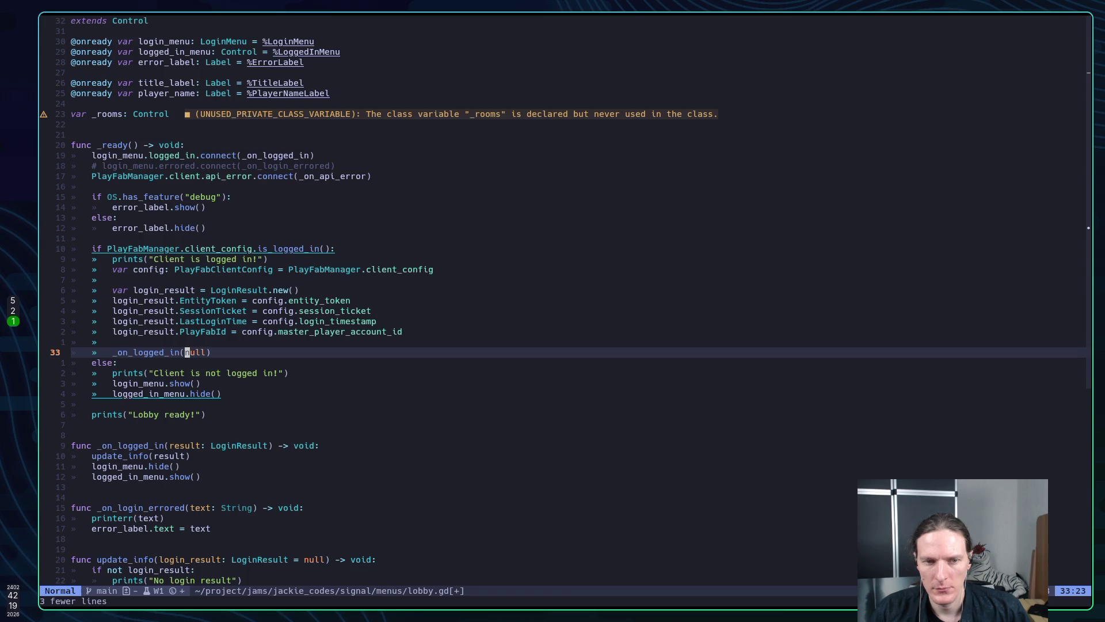
text(cw)
text(login_result)
key(Escape)
text(:w)
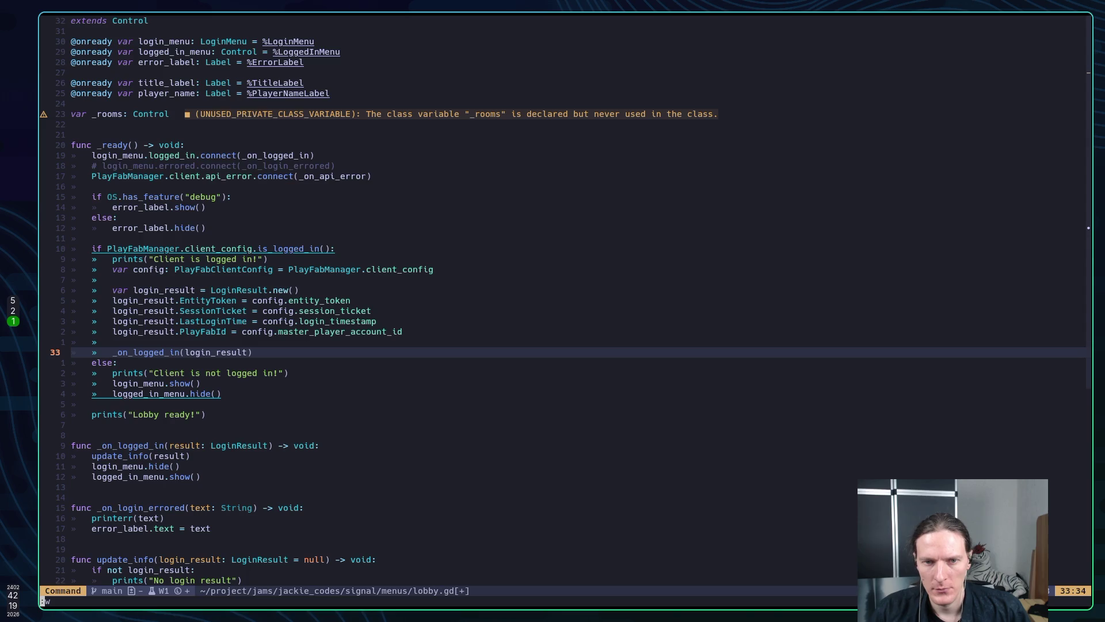
key(Return)
key(k)
key(k)
key(k)
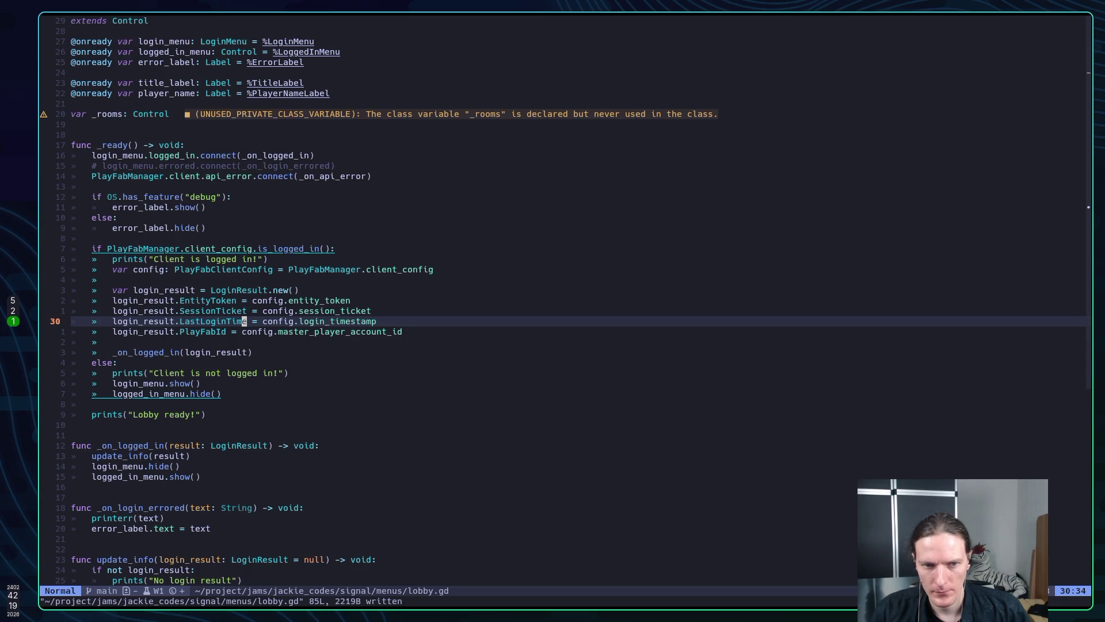
key(alt+Tab)
key(F5)
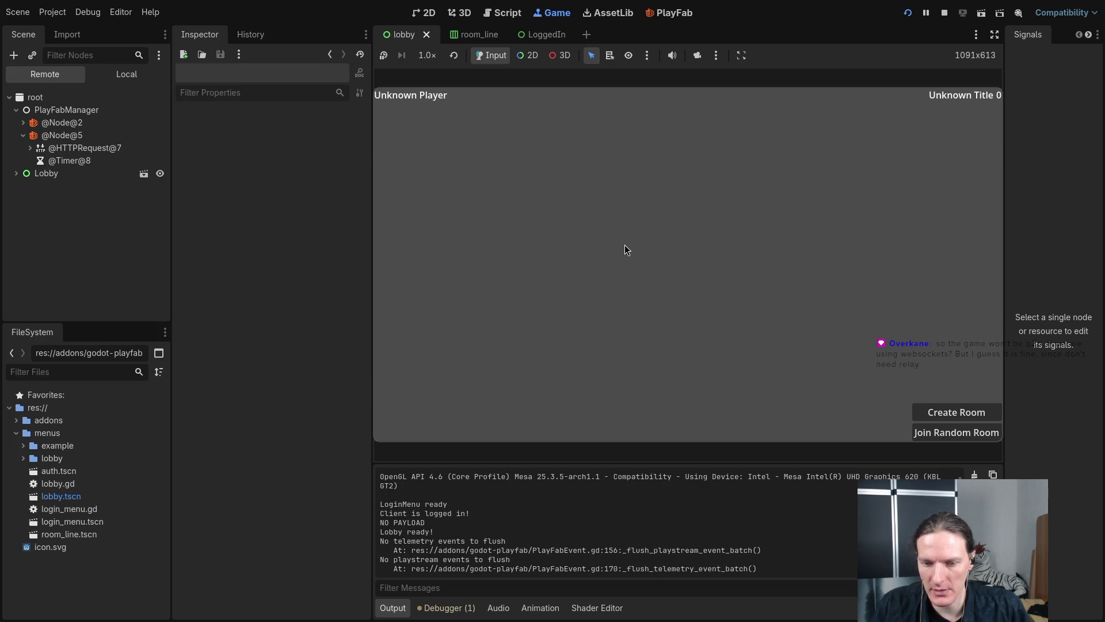
- Stop the running game and return to lobby.gd in Neovim
click(945, 13)
key(alt+Tab)
- Jump from the update_info(result) call to the update_info definition
key(j)
key(k)
key(j)
key(j)
key(j)
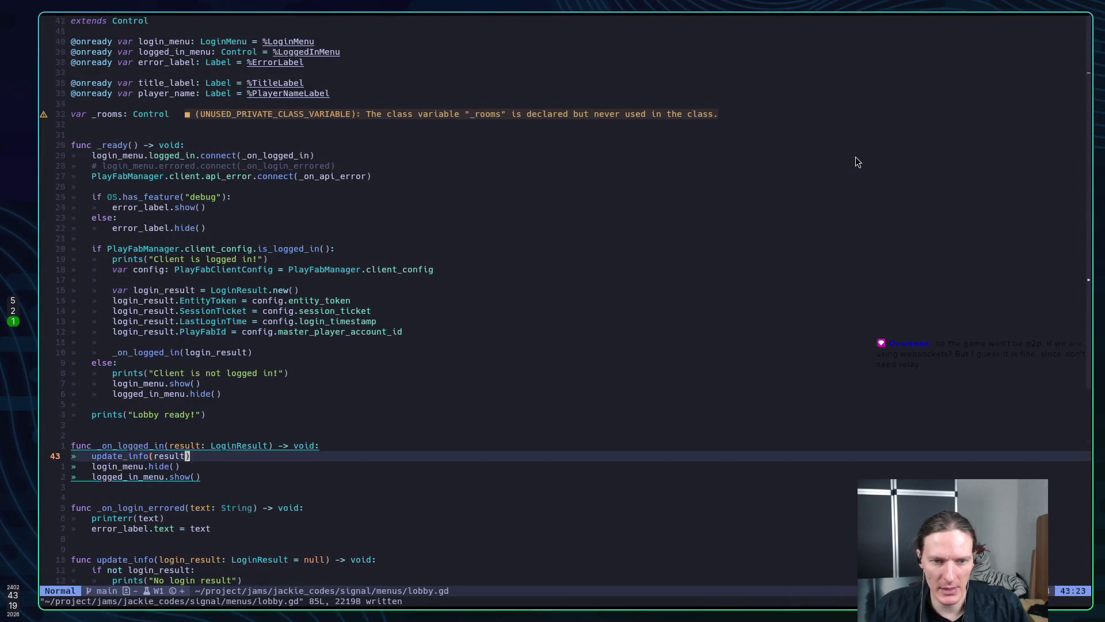
key(k)
key(k)
key(k)
key(b)
key(b)
key(b)
key(g)
key(r)
key(d)
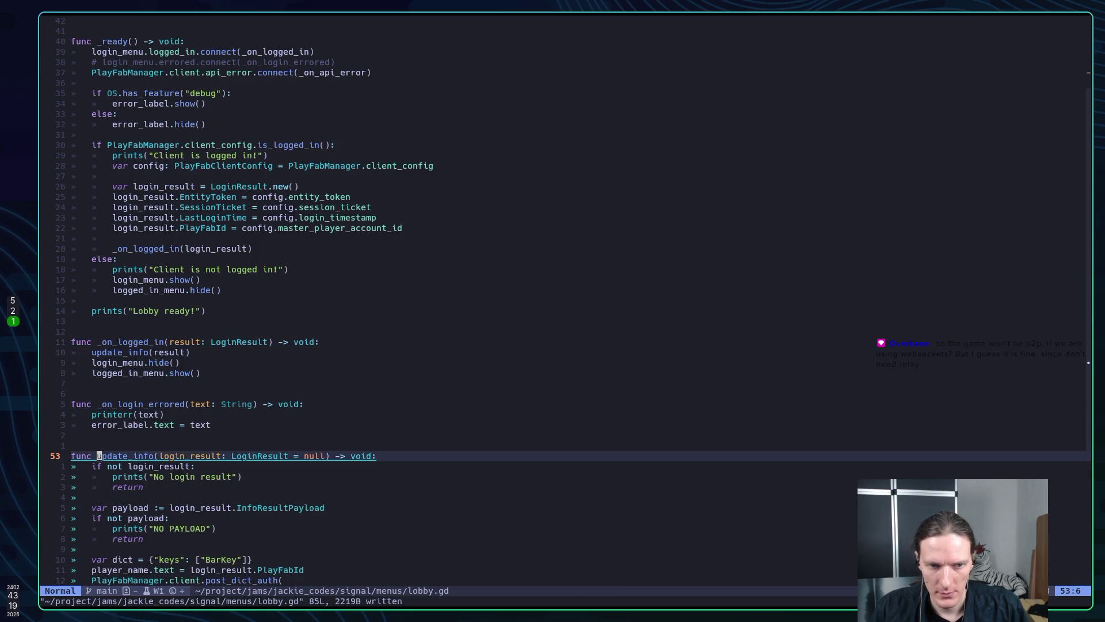
- Delete the four lines from var payload through return in update_info
key(j)
key(j)
key(j)
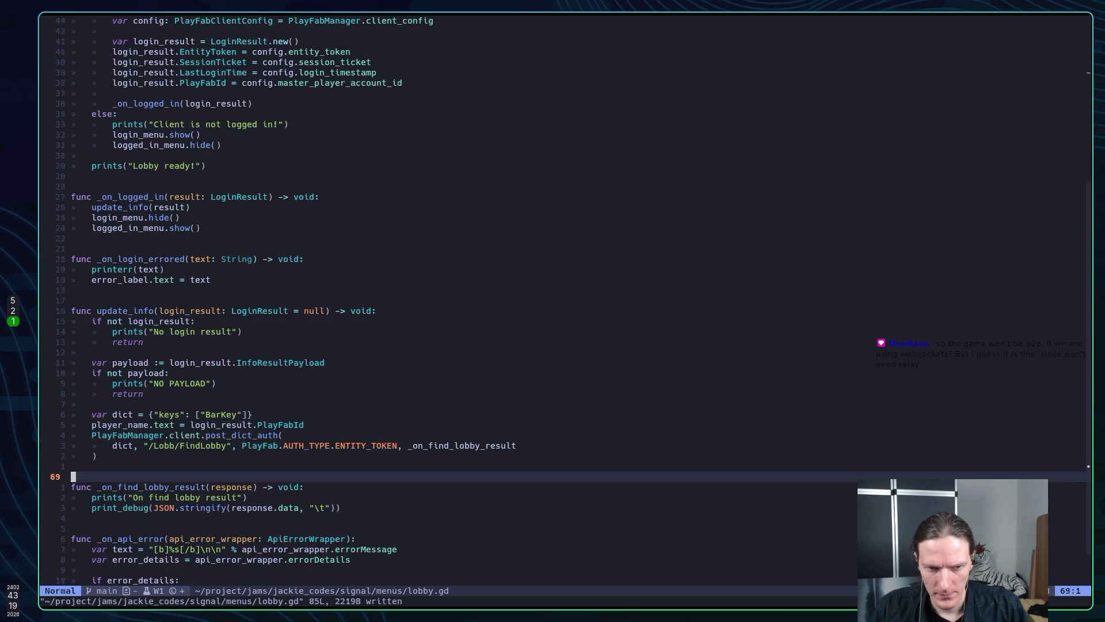
key(j)
key(j)
key(j)
key(k)
key(k)
key(k)
key(j)
key(j)
key(j)
key(k)
key(k)
key(k)
key(l)
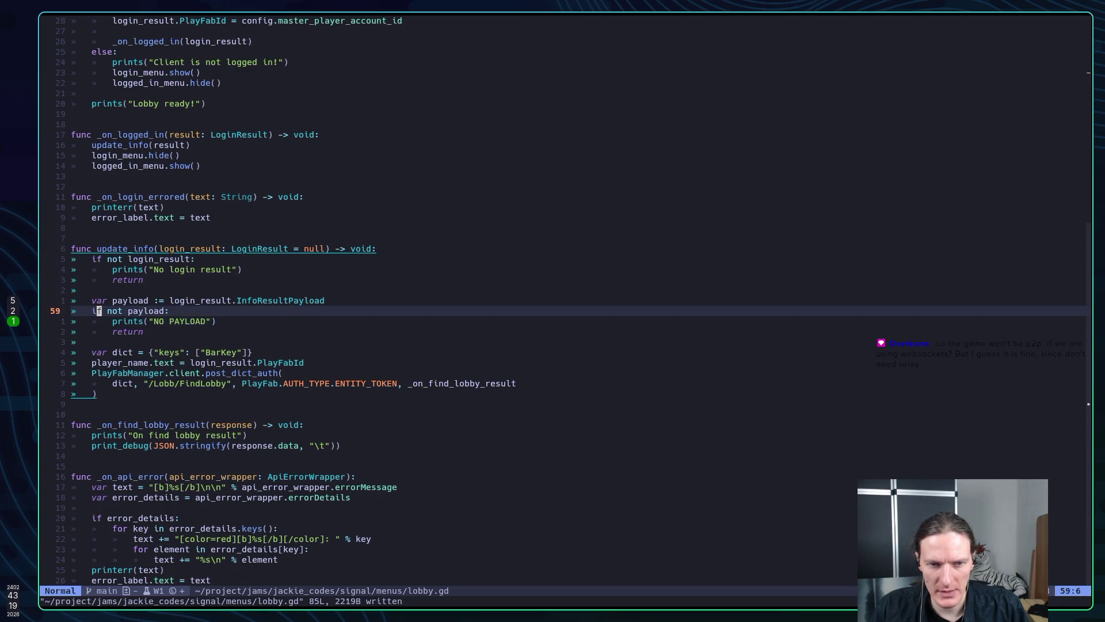
key(k)
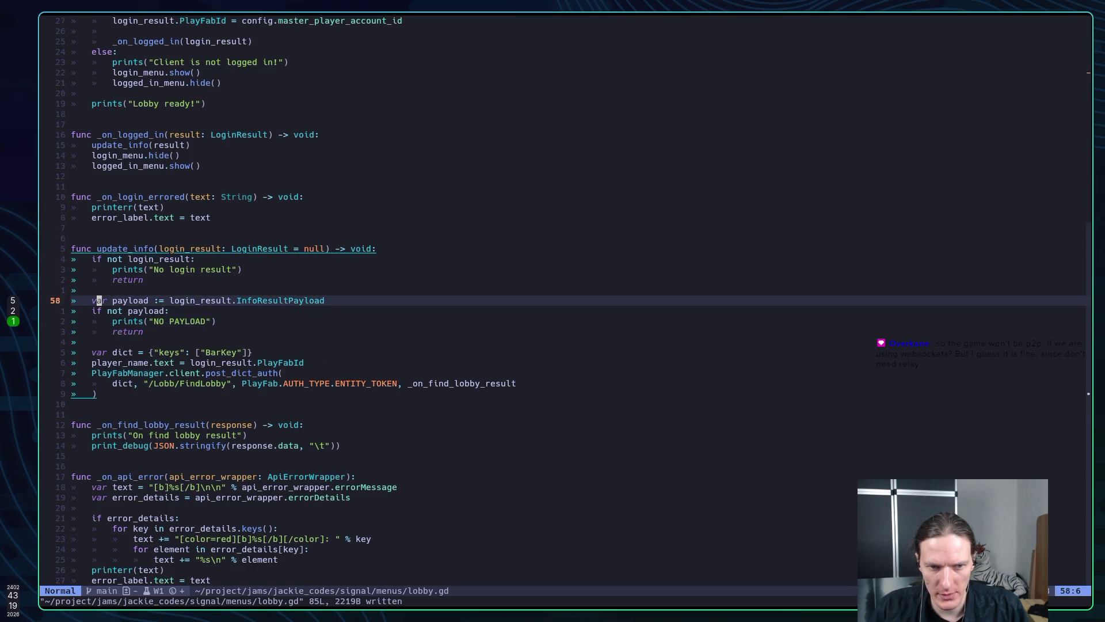
key(shift+v)
key(j)
key(j)
key(j)
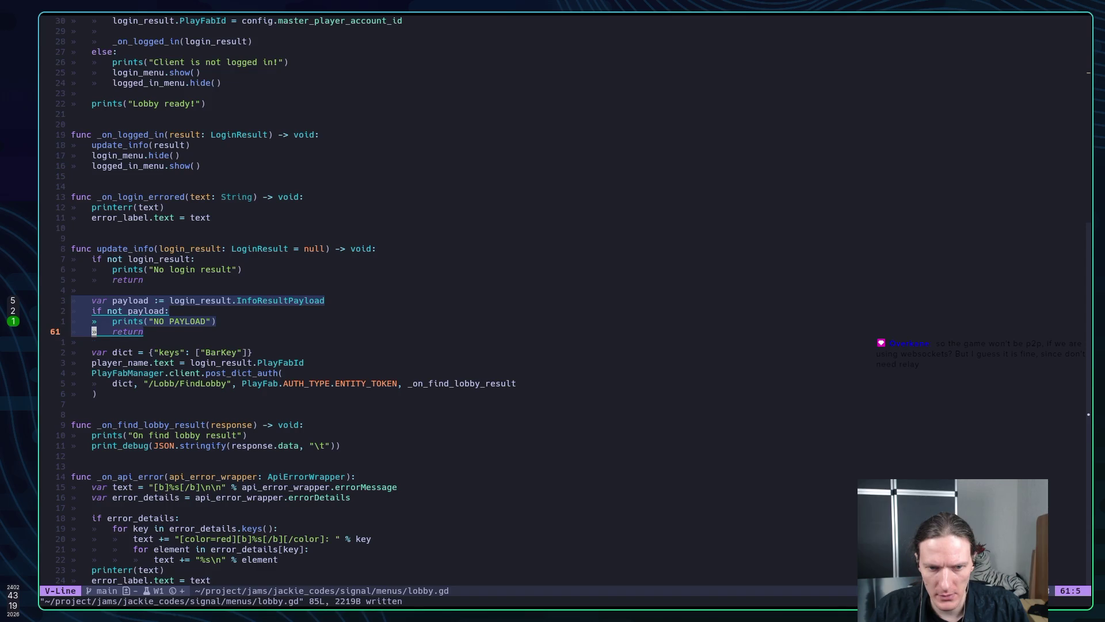
key(d)
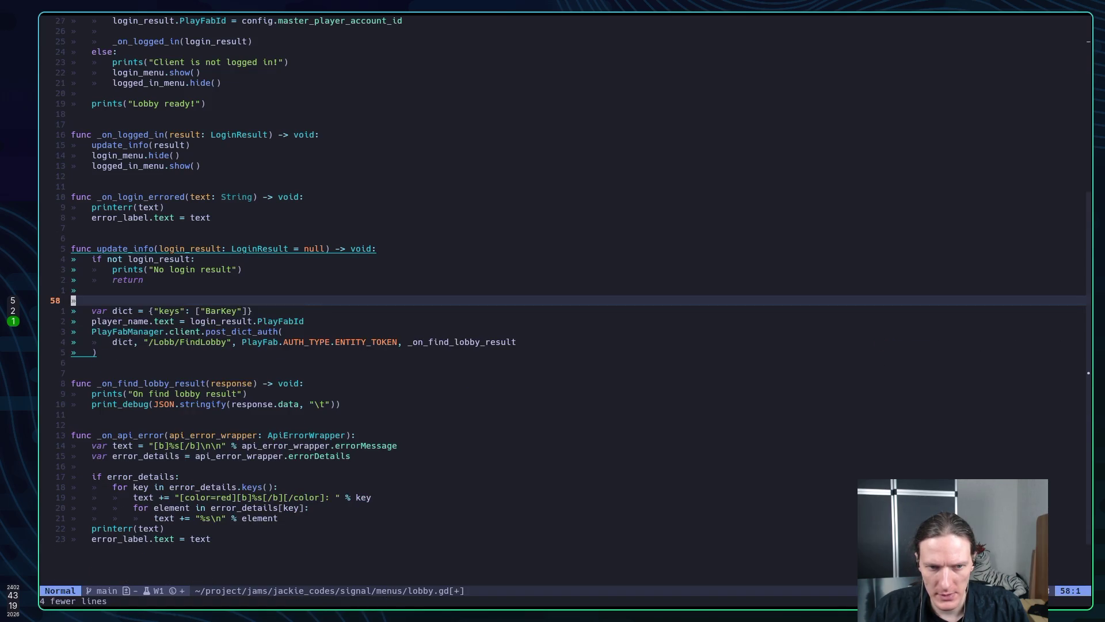
- Save lobby.gd at 80 lines and return to the post_dict_auth call
key(j)
key(j)
text(j:w)
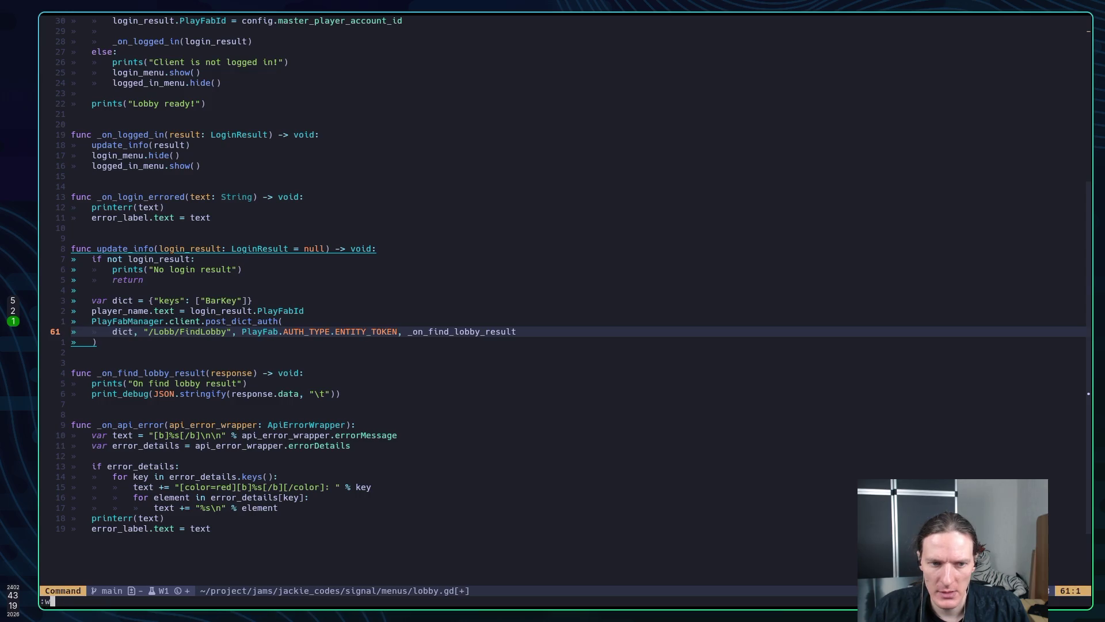
key(Return)
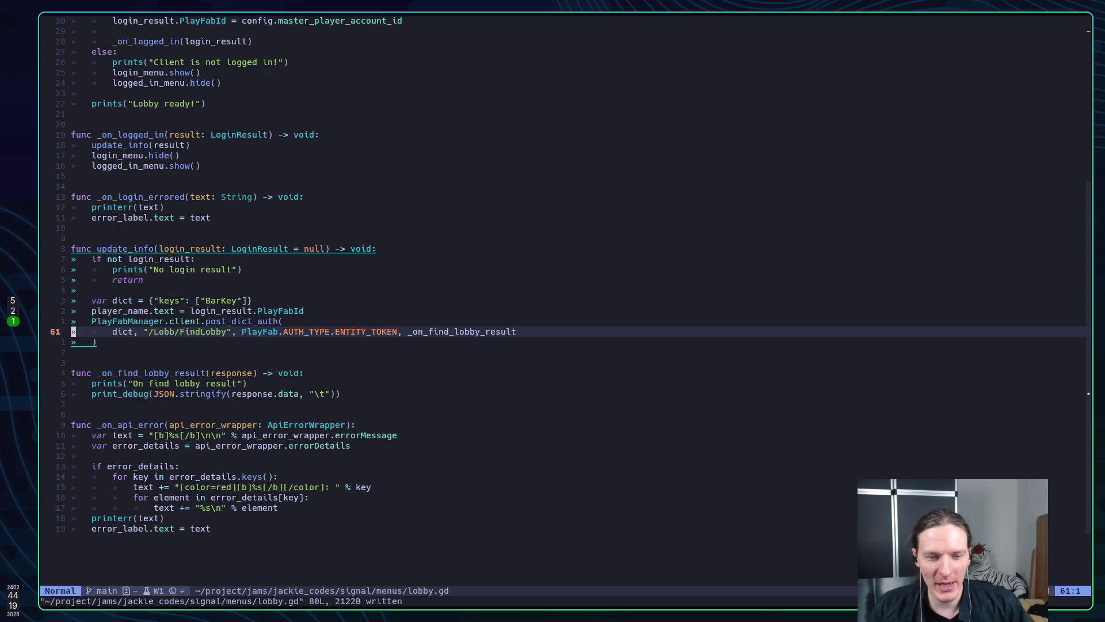
key(j)
key(k)
key(k)
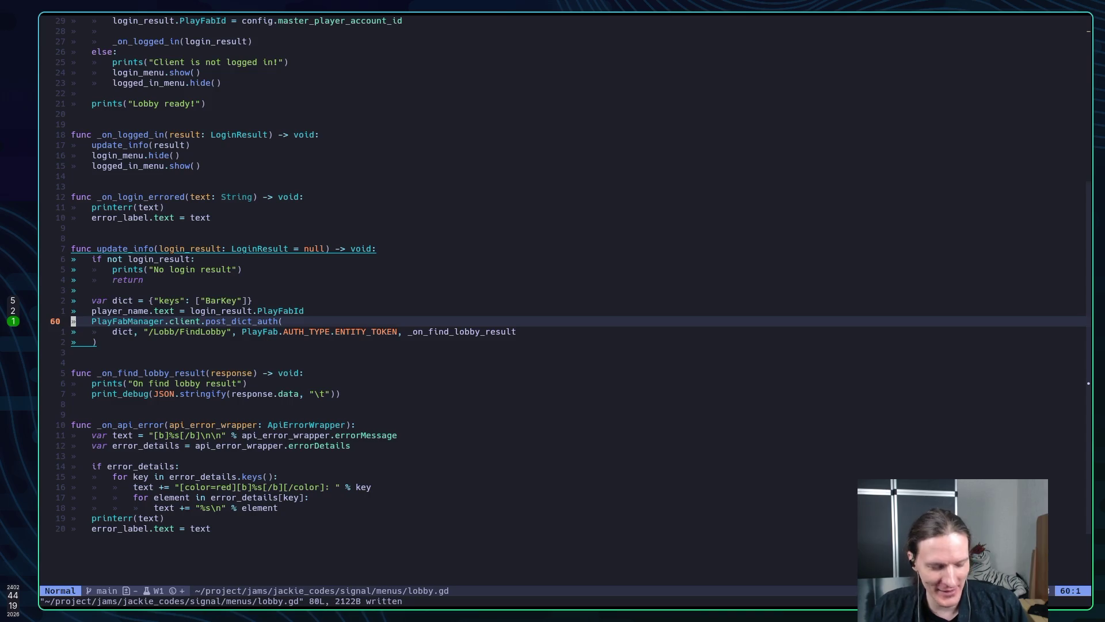
- Rerun the project in Godot, check the player's PlayFab ID label, stop the game, and return to Neovim
key(alt+Tab)
key(F5)
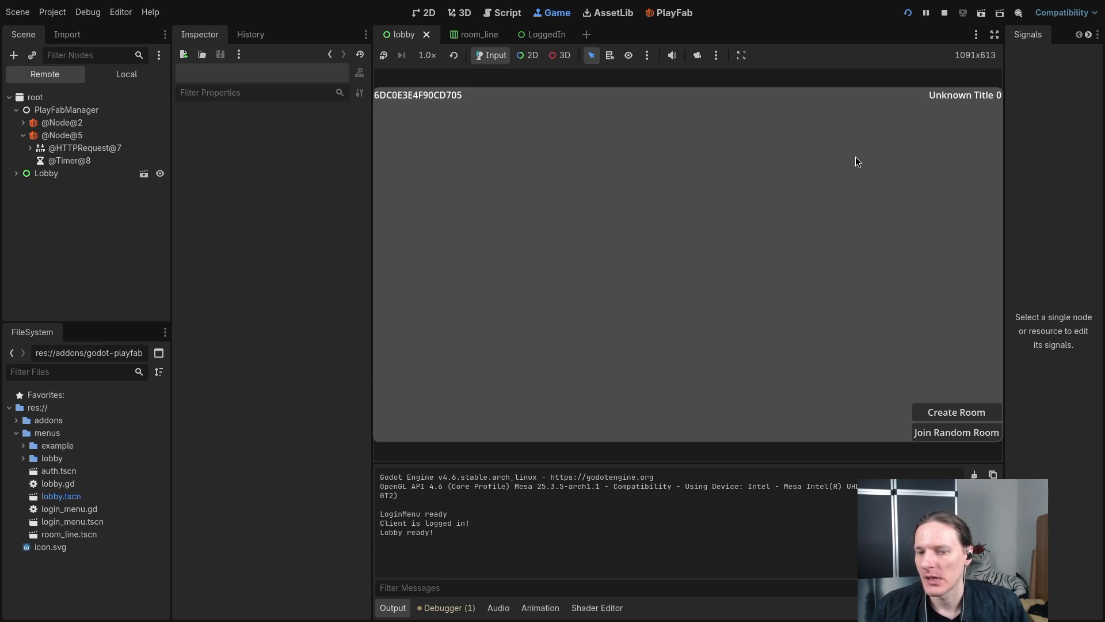
click(944, 13)
key(alt+Tab)
key(j)
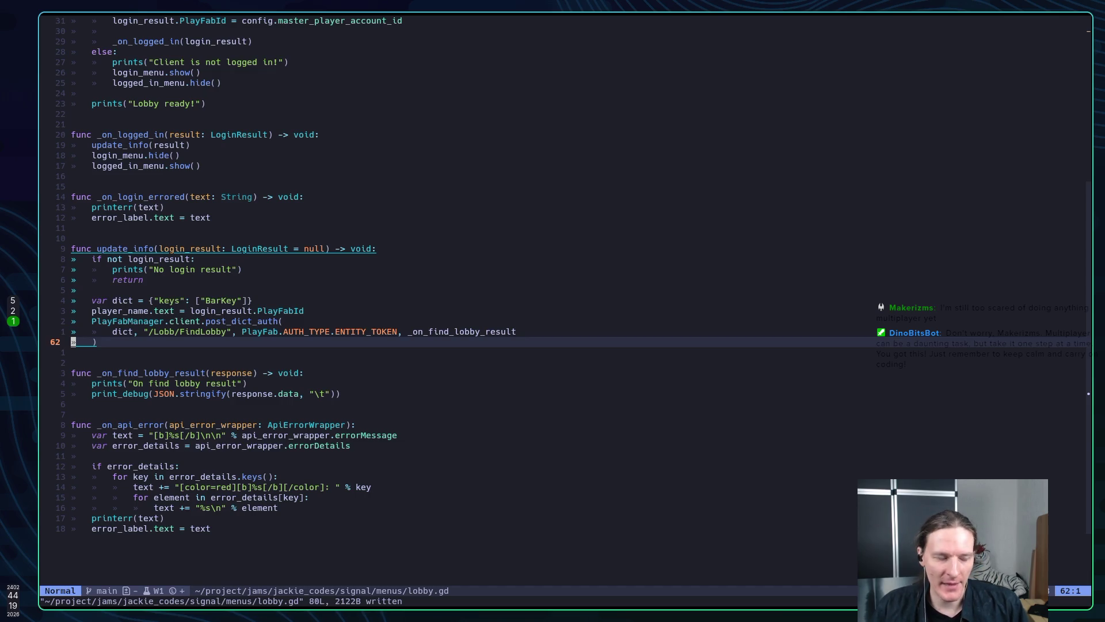
key(j)
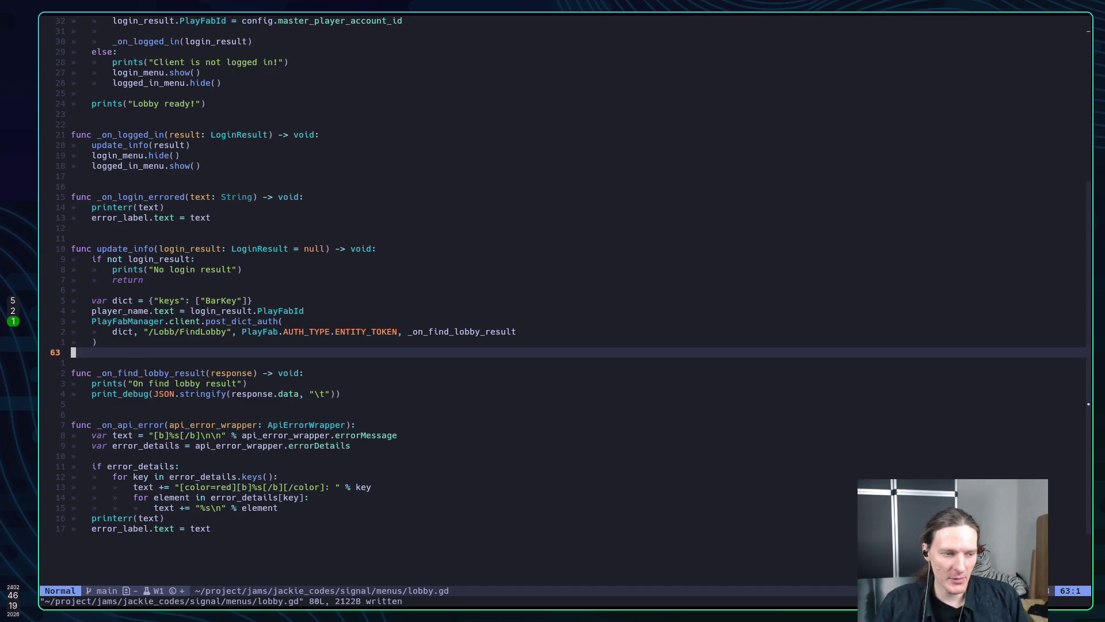
- Fix the /Lobb path typo to /Lobby/FindLobby and save lobby.gd
key(k)
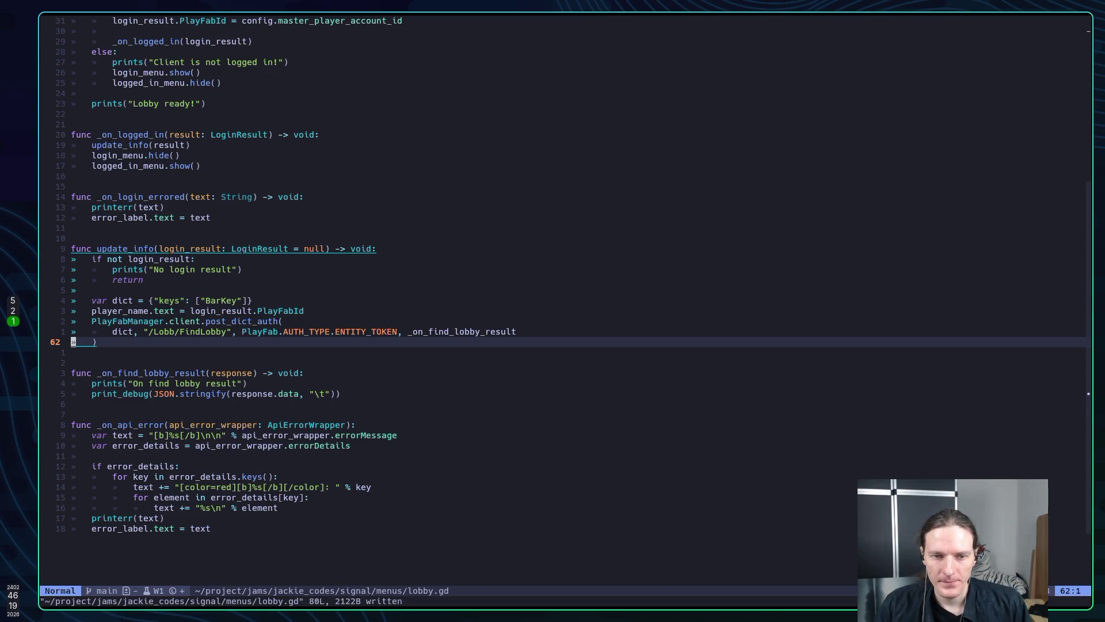
key(k)
key(w)
key(f)
key(slash)
key(semicolon)
text(iy)
key(Escape)
text(:w)
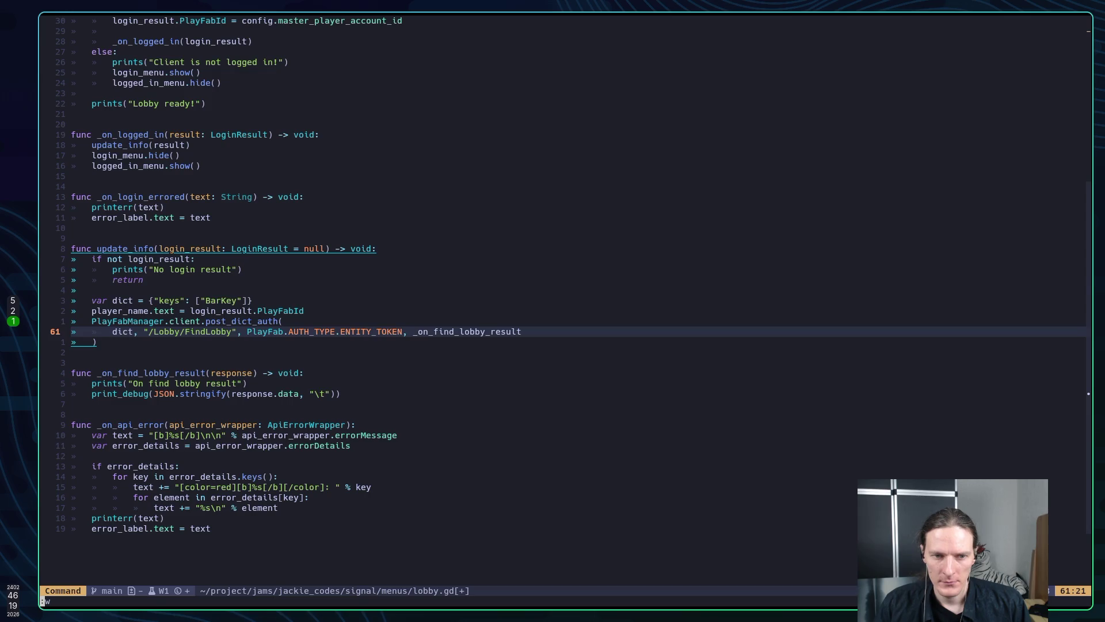
key(Return)
- Add prints("Posting dict auth") above the post_dict_auth call and save
key(j)
key(k)
text(kO)
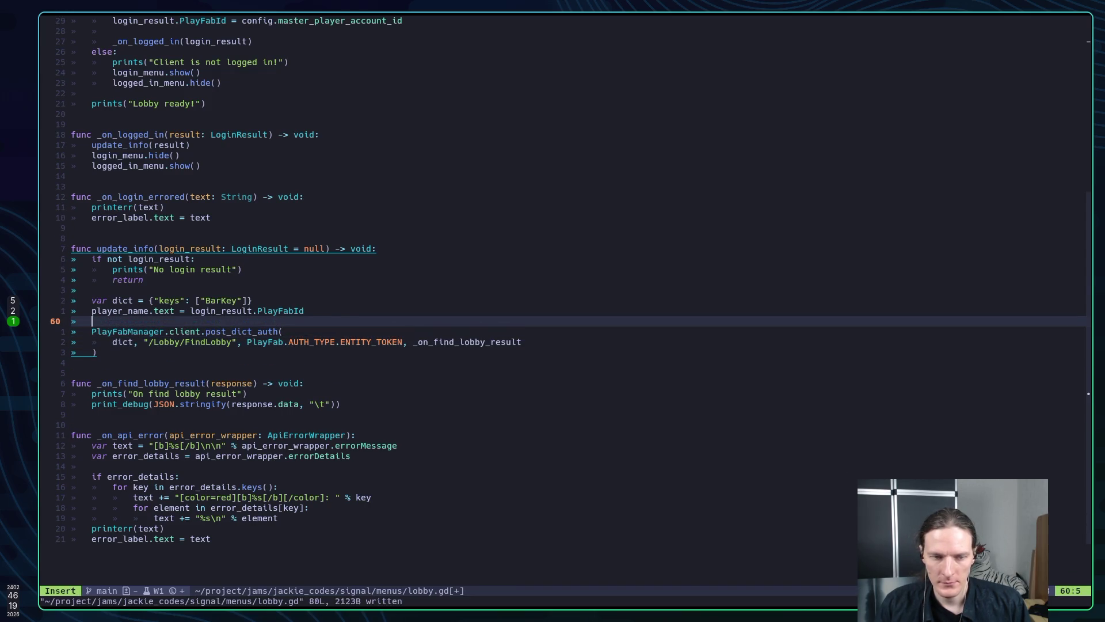
text(prints("P)
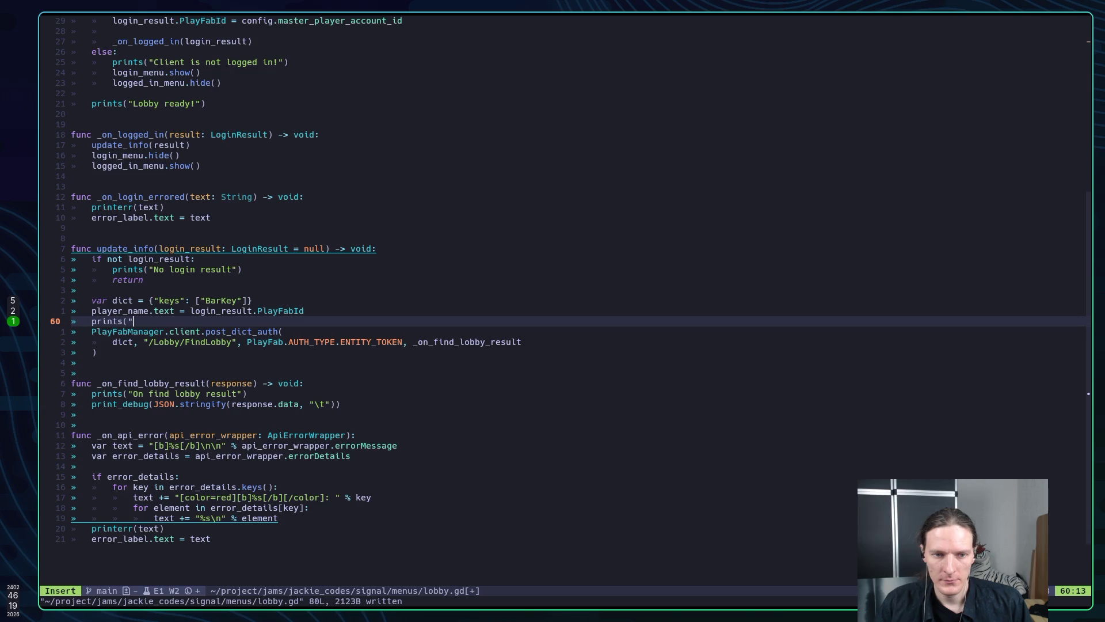
text(osting )
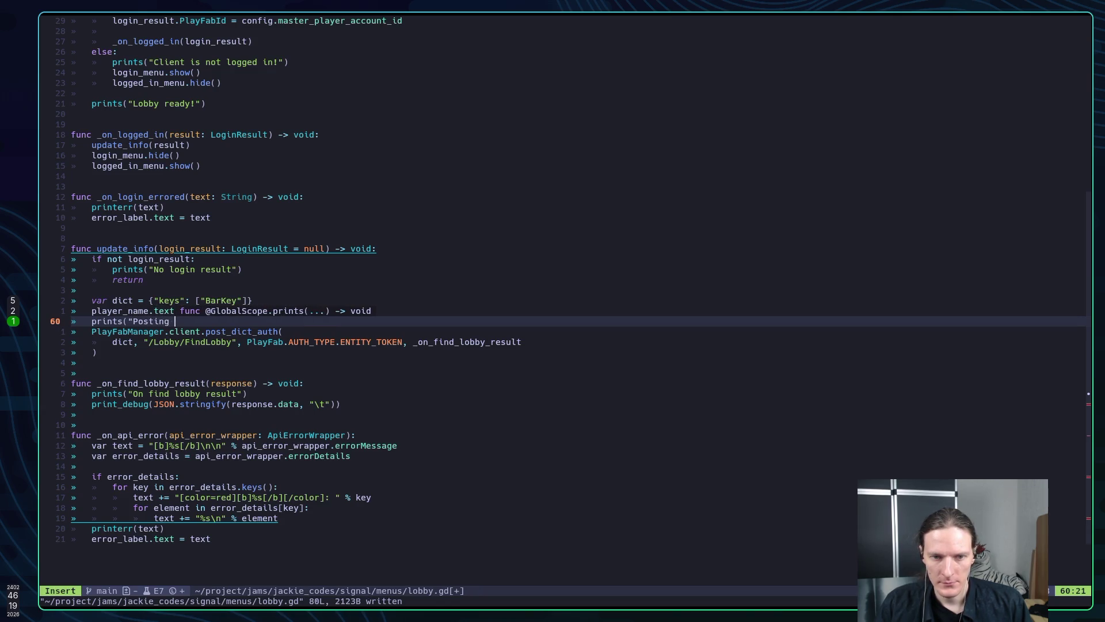
text(dict auth)
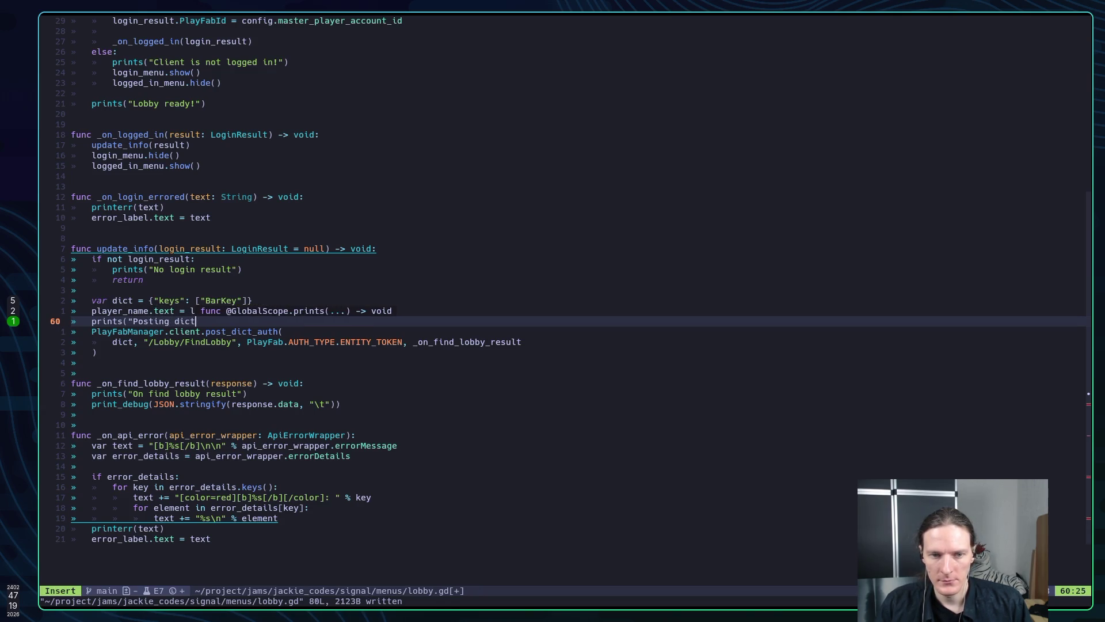
text("))
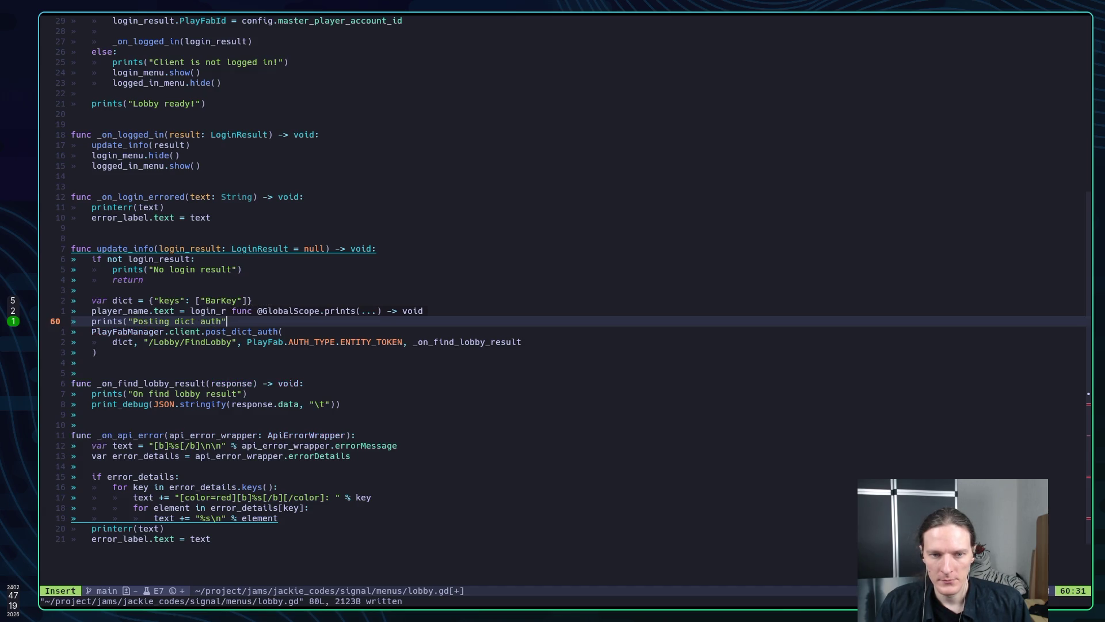
key(Escape)
text(:w)
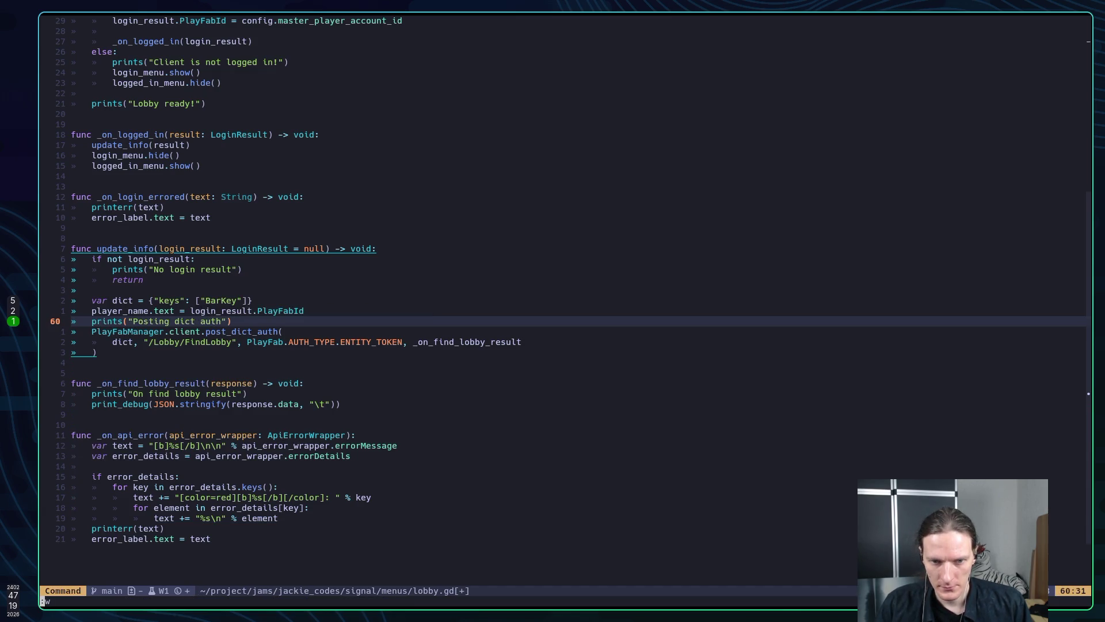
key(Return)
- Go to the post_dict_auth definition in PlayFab.gd
key(j)
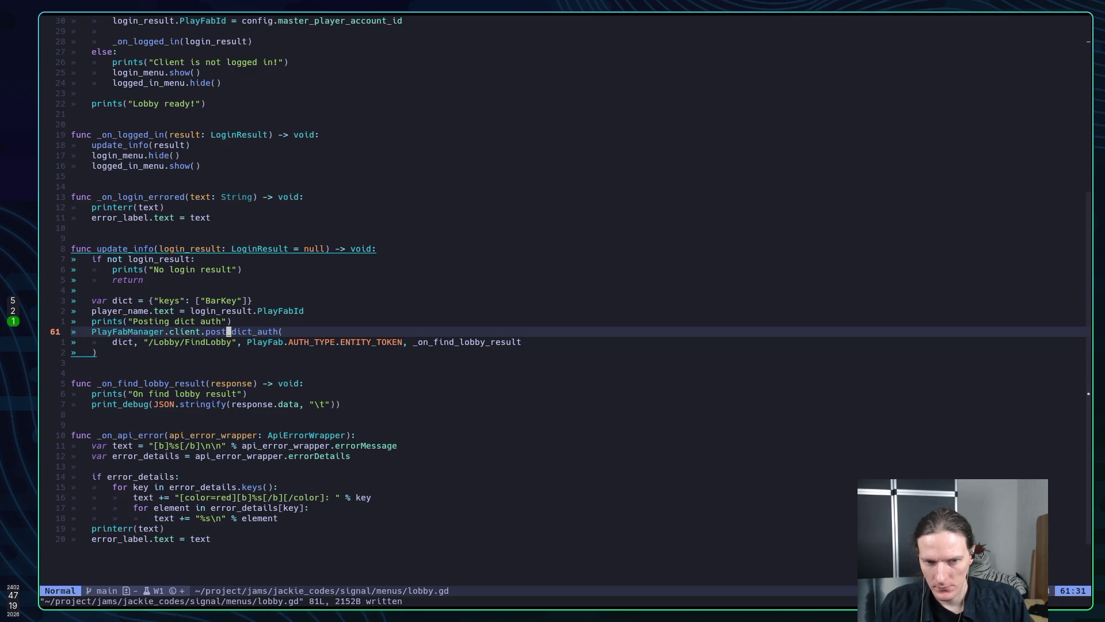
key(j)
key(k)
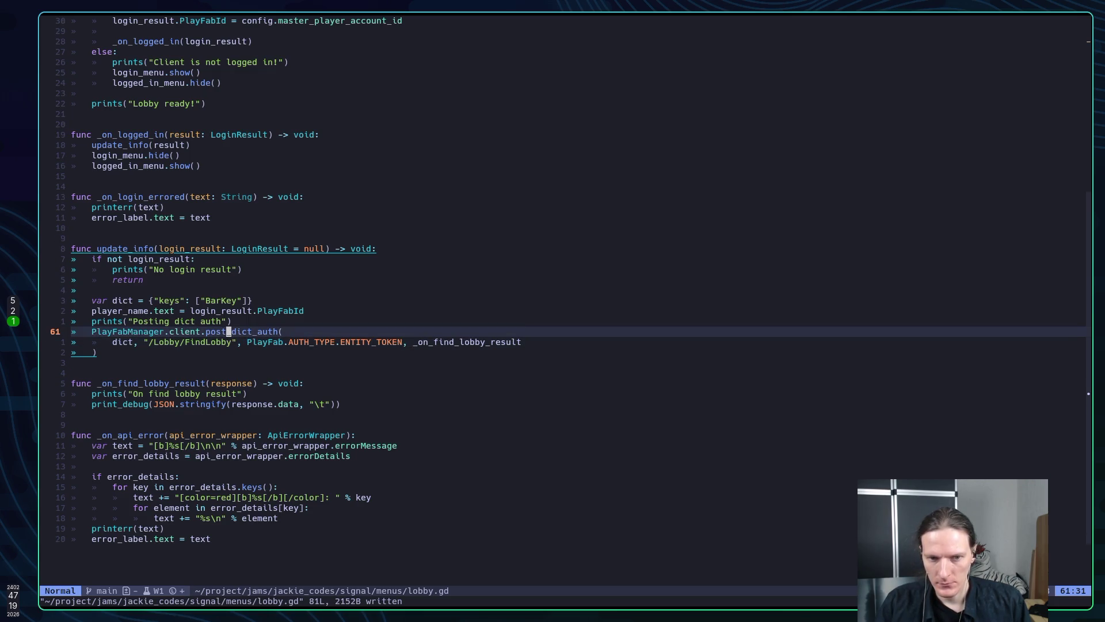
key(g)
key(d)
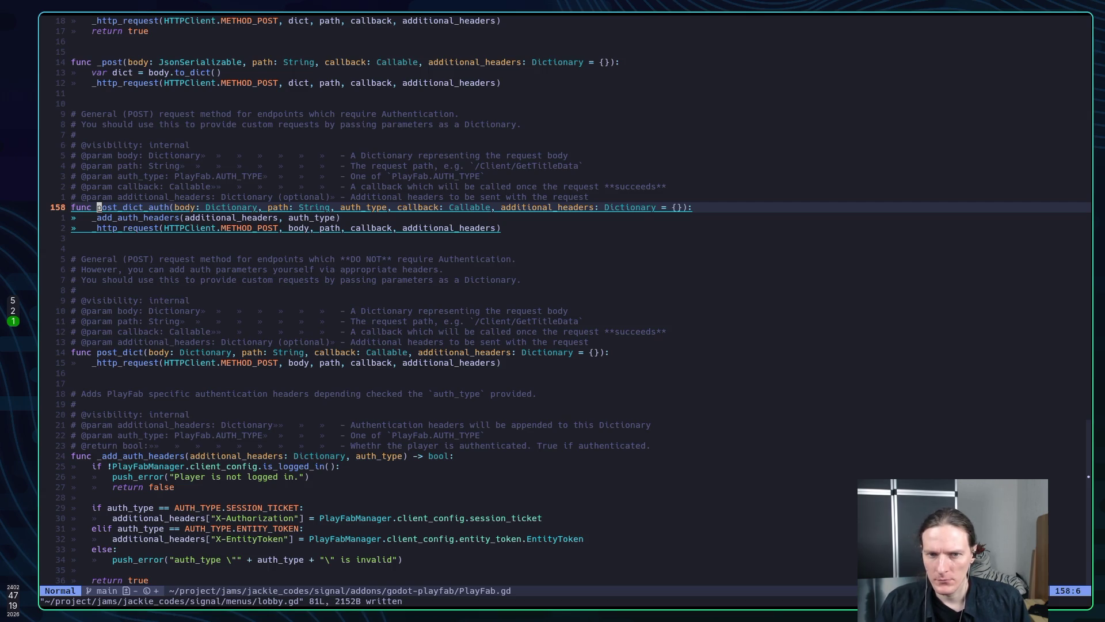
- Follow post_dict_auth to the _http_request definition in PlayFabHttp.gd
key(j)
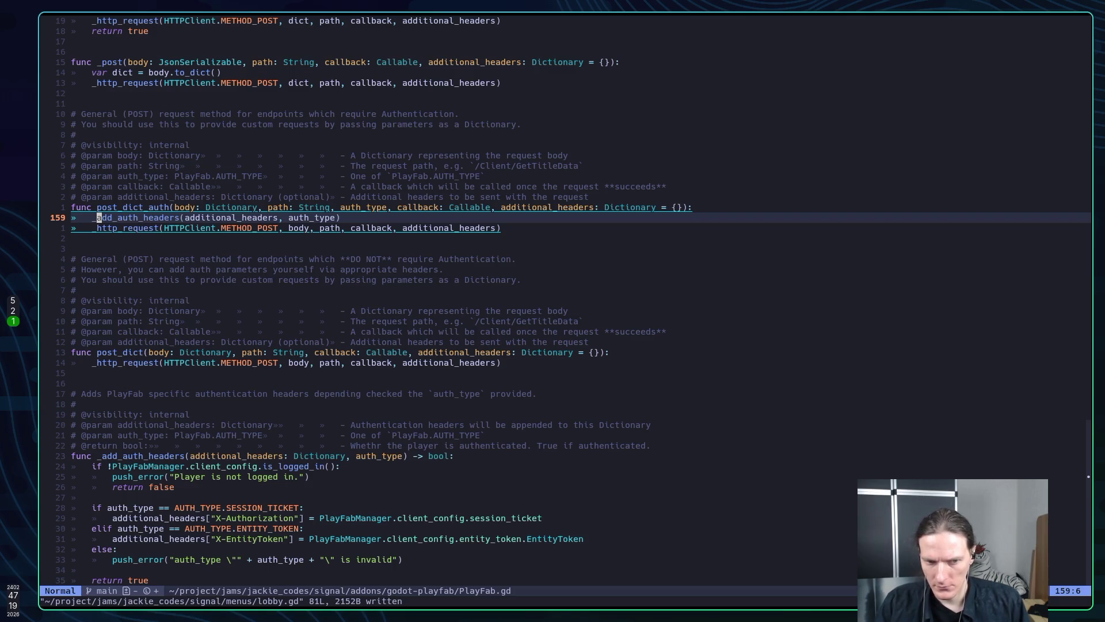
key(j)
key(l)
key(g)
key(d)
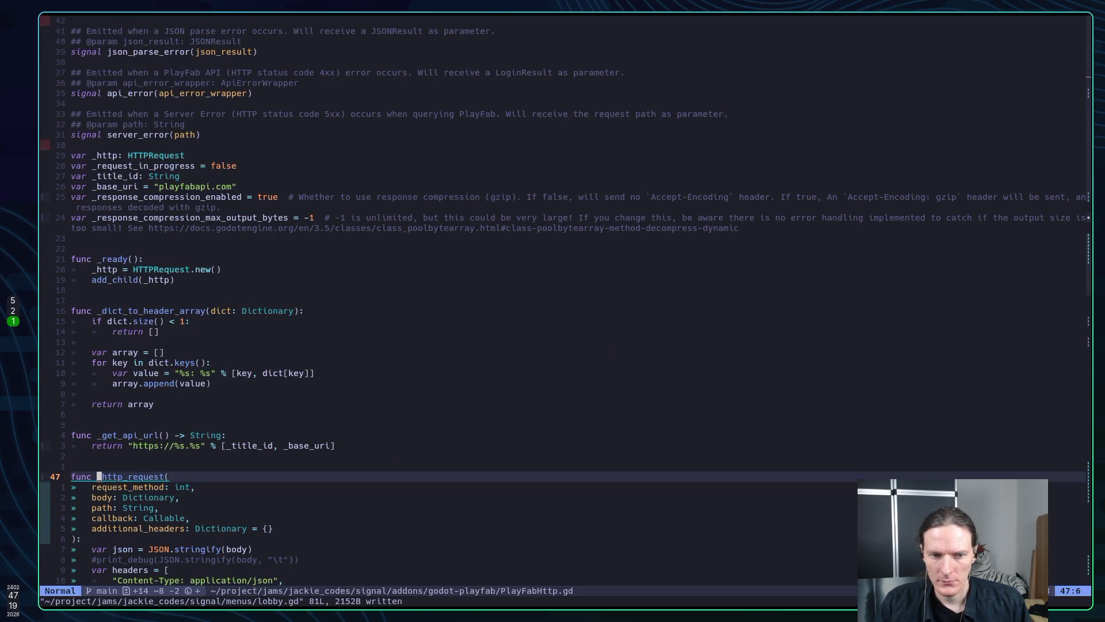
- Read the HTTP request code down to the api_error emit_signal call
key(j)
key(j)
key(j)
key(j)
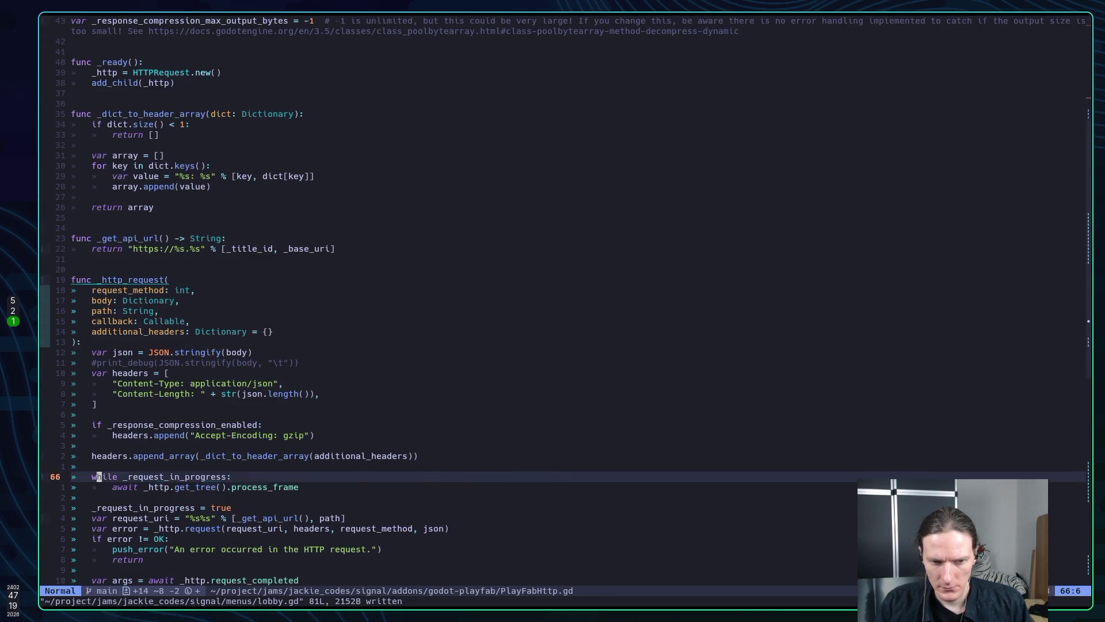
key(j)
key(j)
key(j)
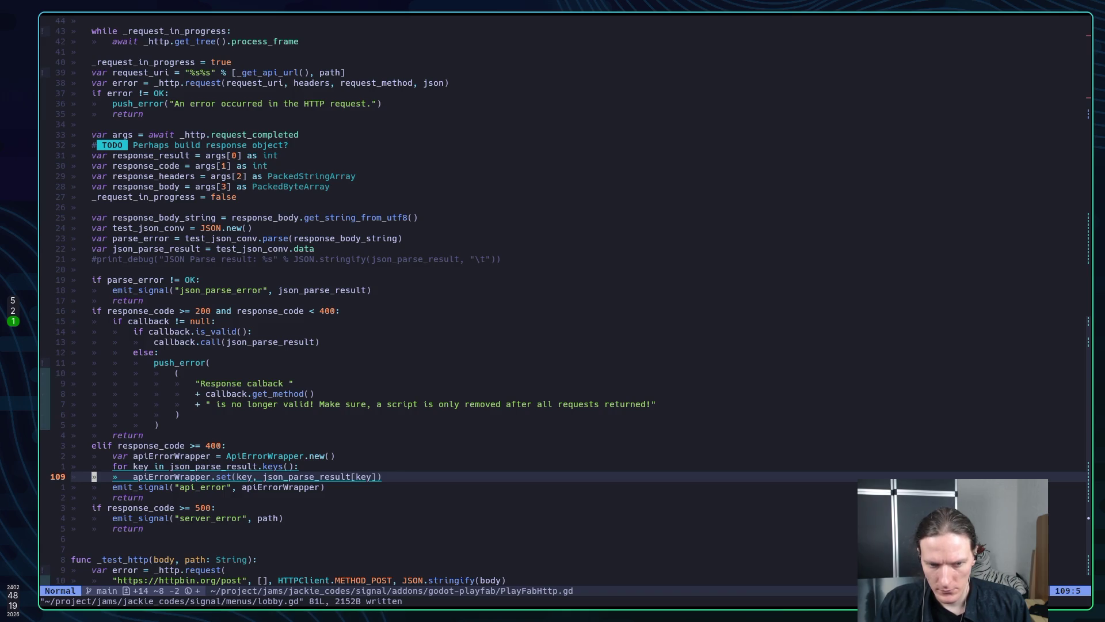
key(j)
key(l)
key(l)
key(l)
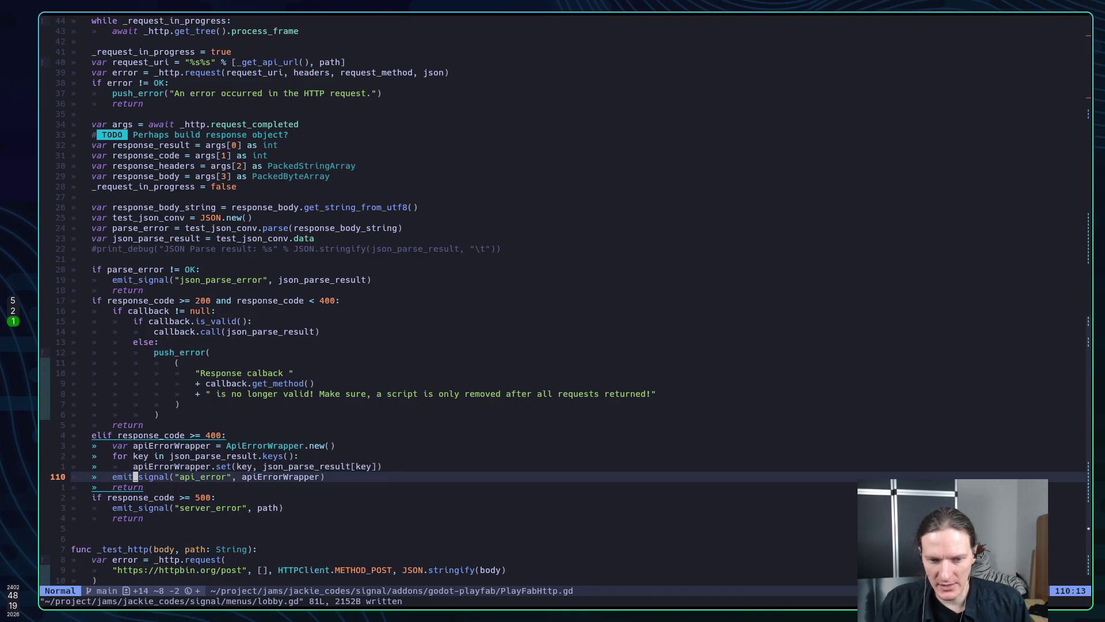
key(j)
key(j)
key(j)
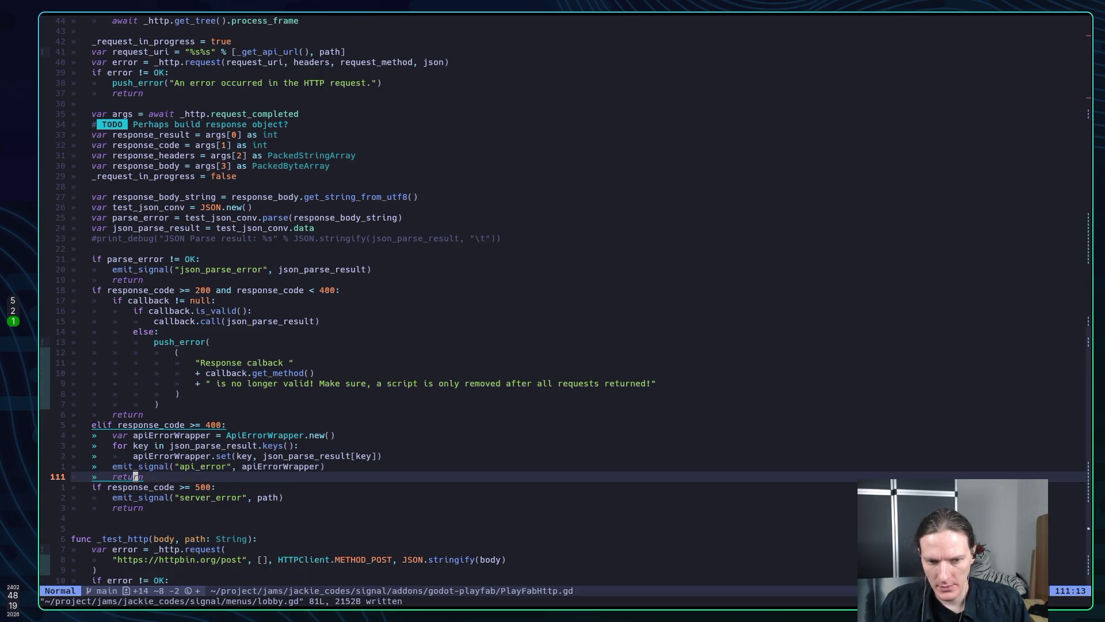
key(k)
key(k)
key(k)
key(j)
key(l)
key(l)
key(l)
key(l)
key(j)
key(k)
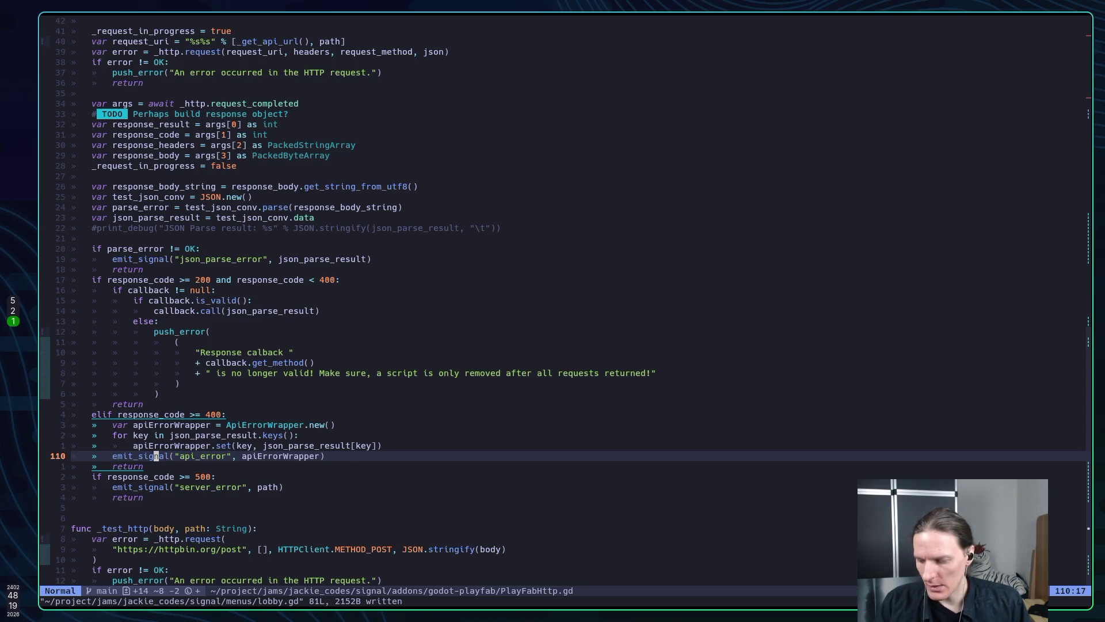
- Browse PlayFab.gd's request functions up to its PlayFabHttp base class line
key(ctrl+o)
key(k)
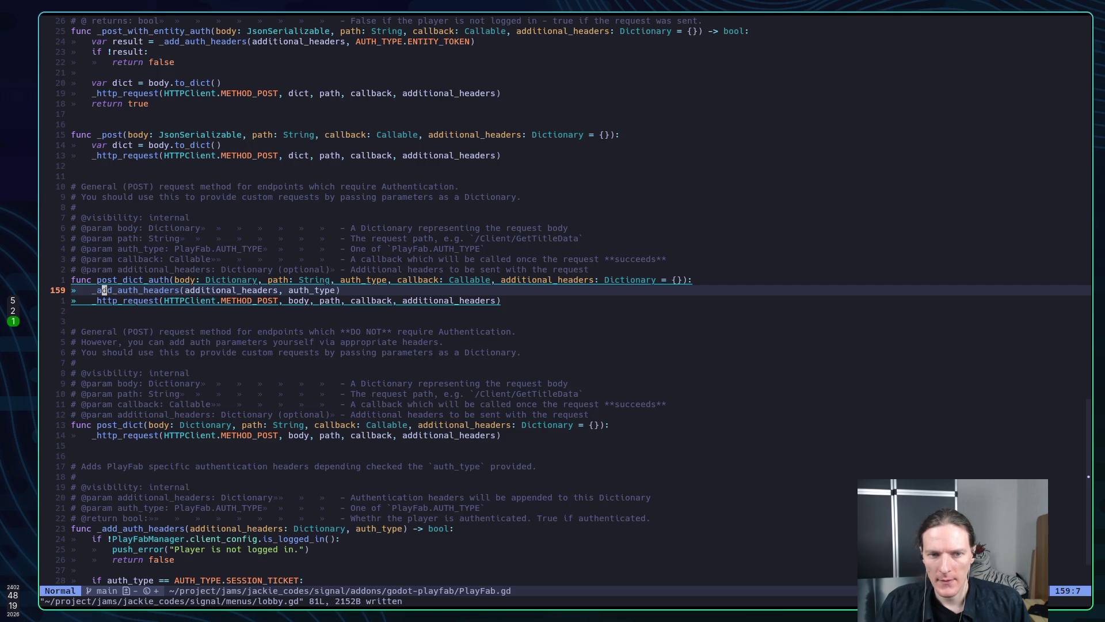
key(k)
key(k)
key(k)
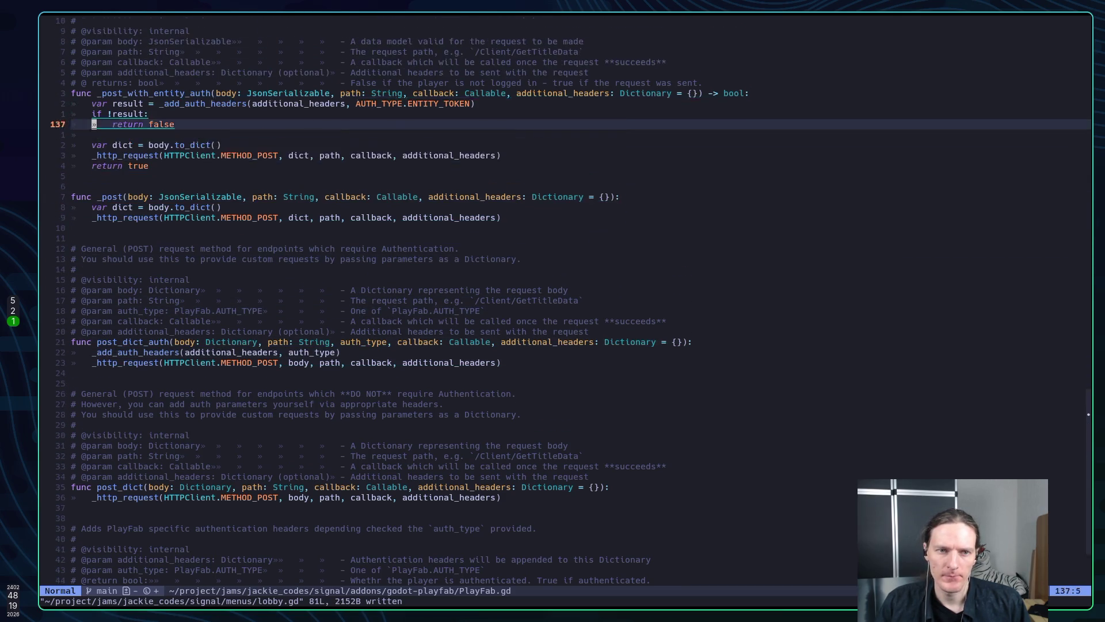
key(k)
key(k)
key(k)
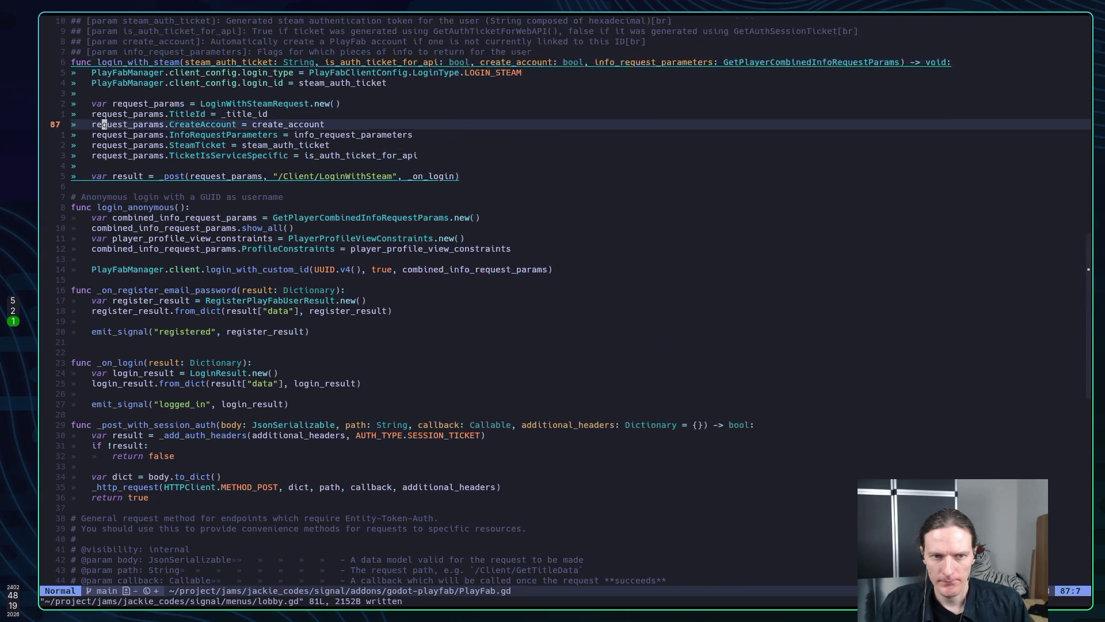
key(g)
key(g)
key(j)
key(j)
key(j)
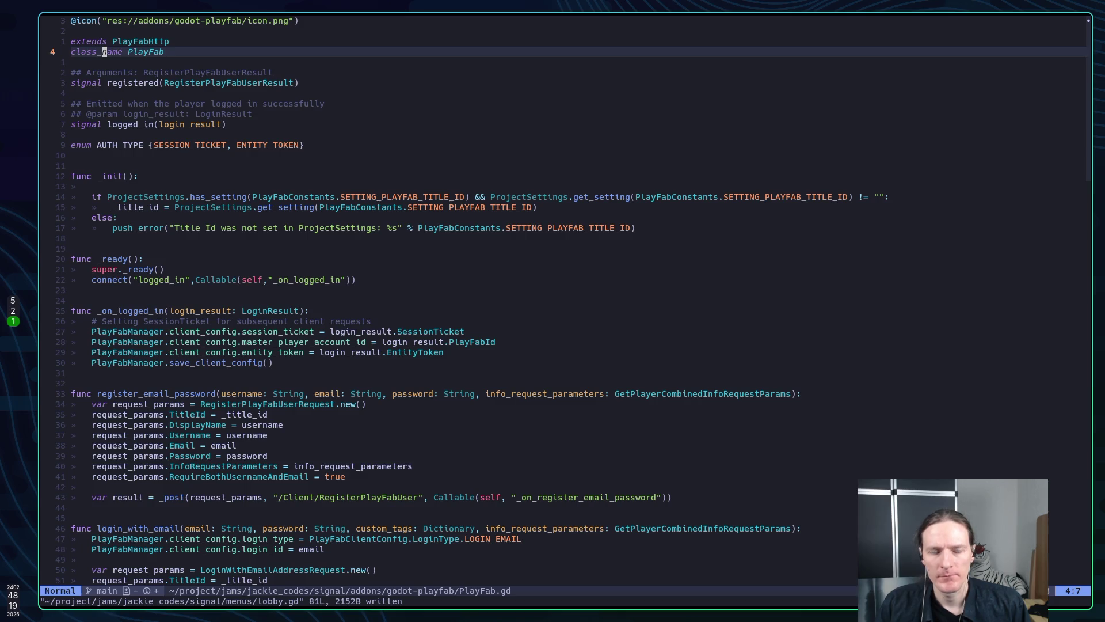
key(k)
key(l)
key(l)
key(l)
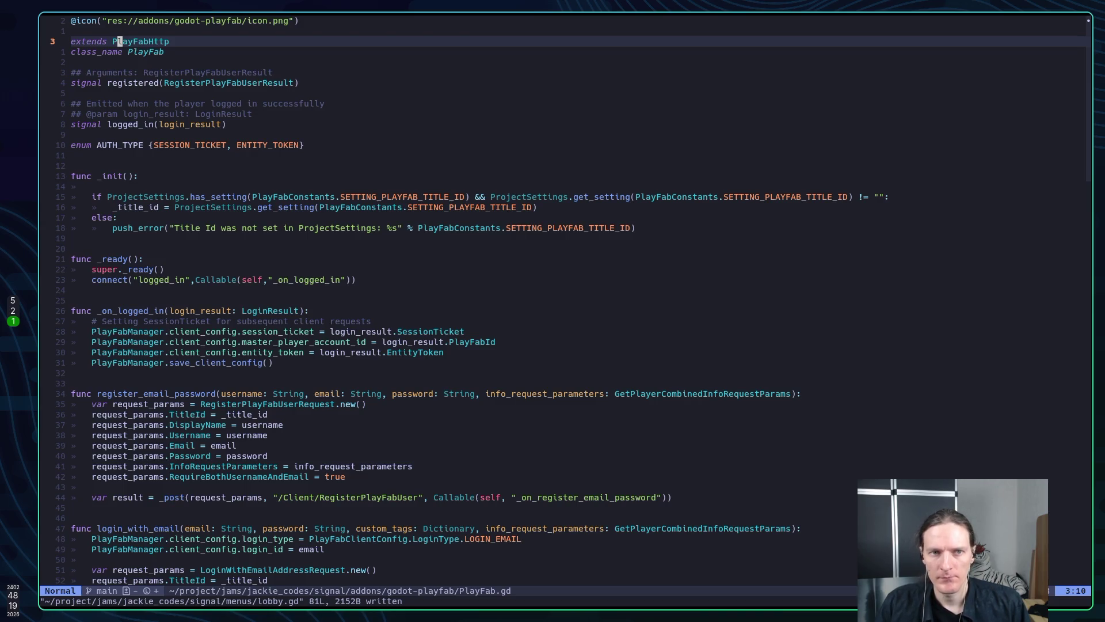
key(j)
- Return to the post_dict_auth call in lobby.gd and save all buffers with :wa
key(ctrl+o)
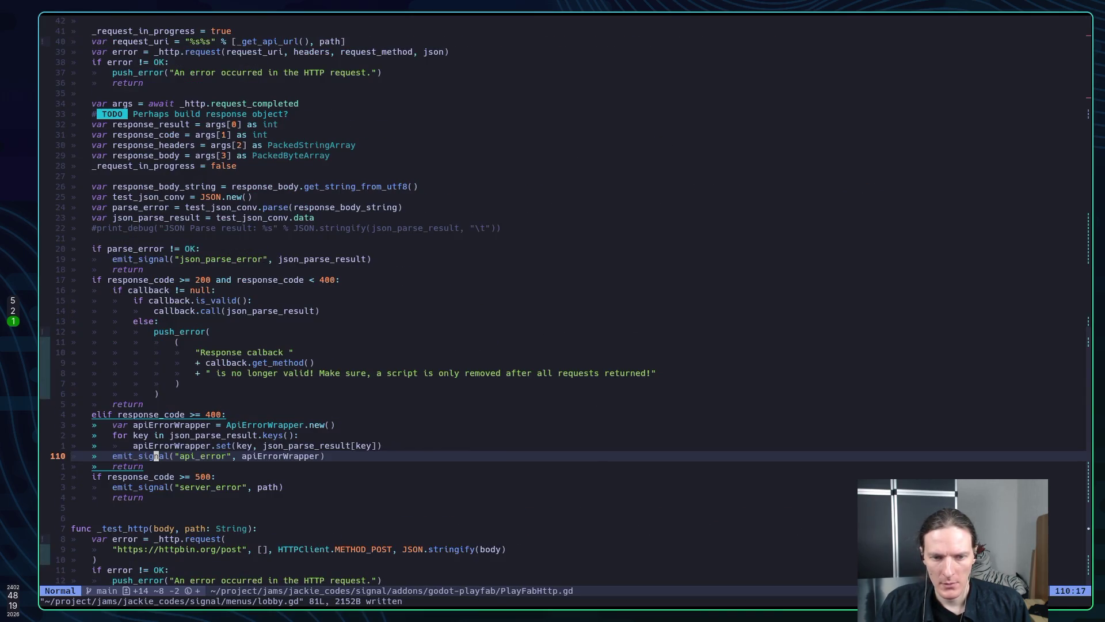
key(ctrl+o)
key(ctrl+o)
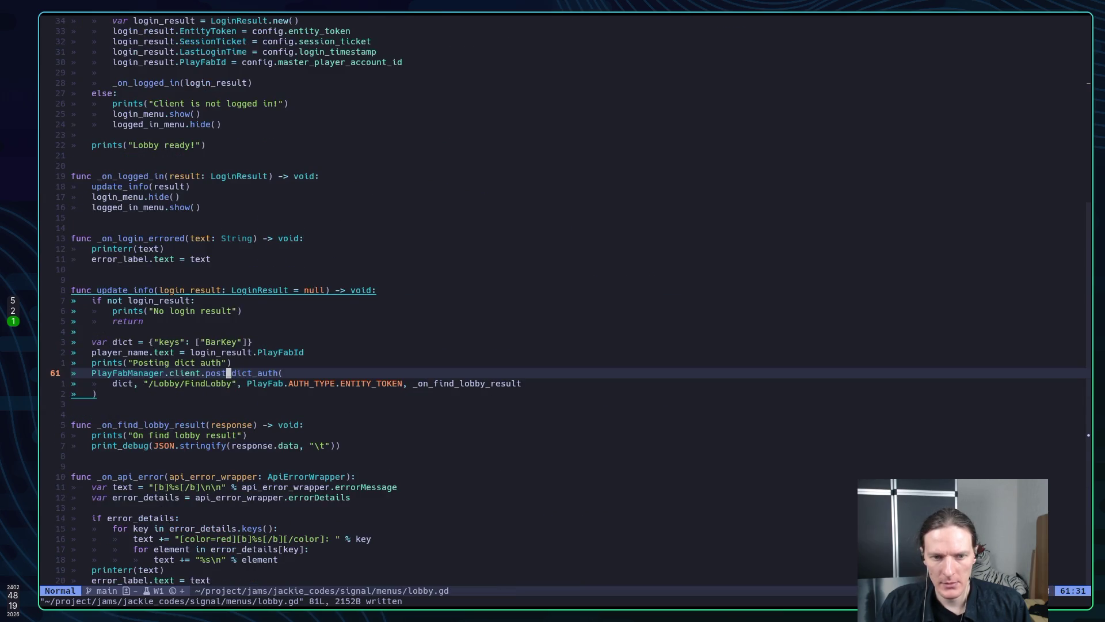
key(j)
key(j)
key(j)
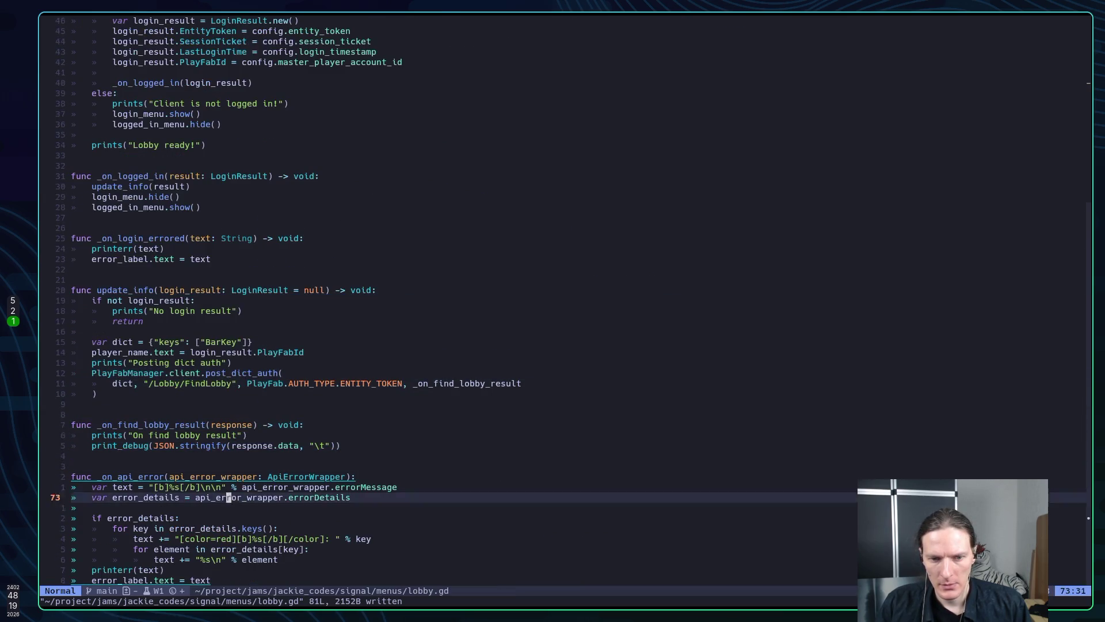
text(:wa)
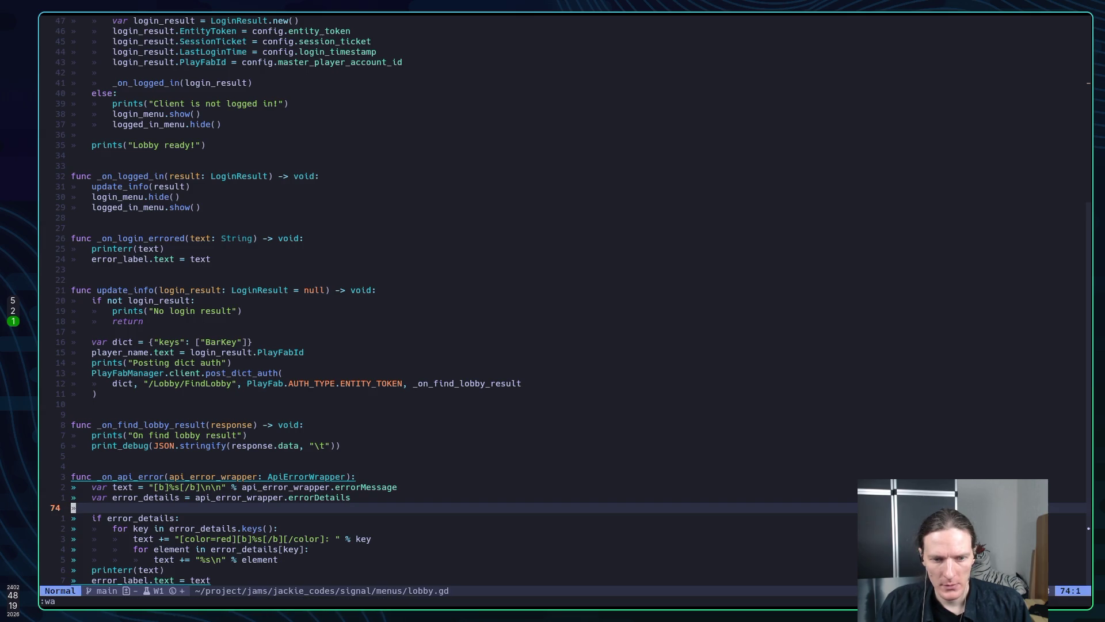
- Inspect the api_error signal definition from its connect line in lobby.gd
key(g)
key(g)
key(j)
key(j)
key(j)
key(j)
key(j)
key(j)
key(j)
key(w)
key(w)
key(w)
key(g)
key(d)
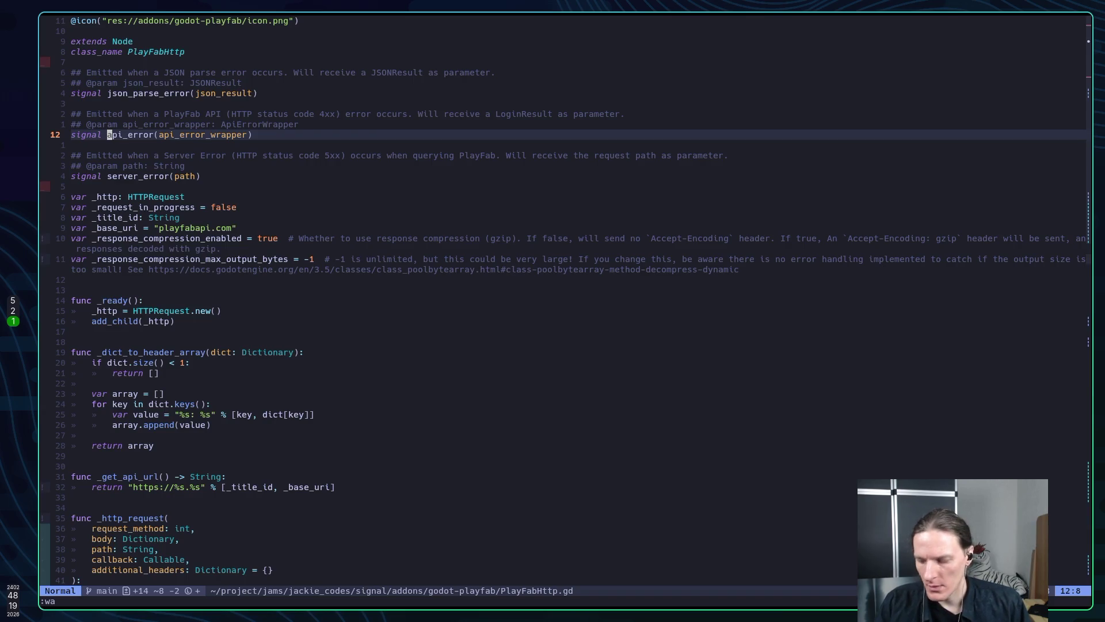
key(ctrl+o)
- Review the _on_api_error function body, then switch to Godot to run the lobby
key(w)
key(w)
key(w)
key(g)
key(d)
key(j)
key(j)
key(j)
key(j)
key(k)
key(Return)
key(alt+Tab)
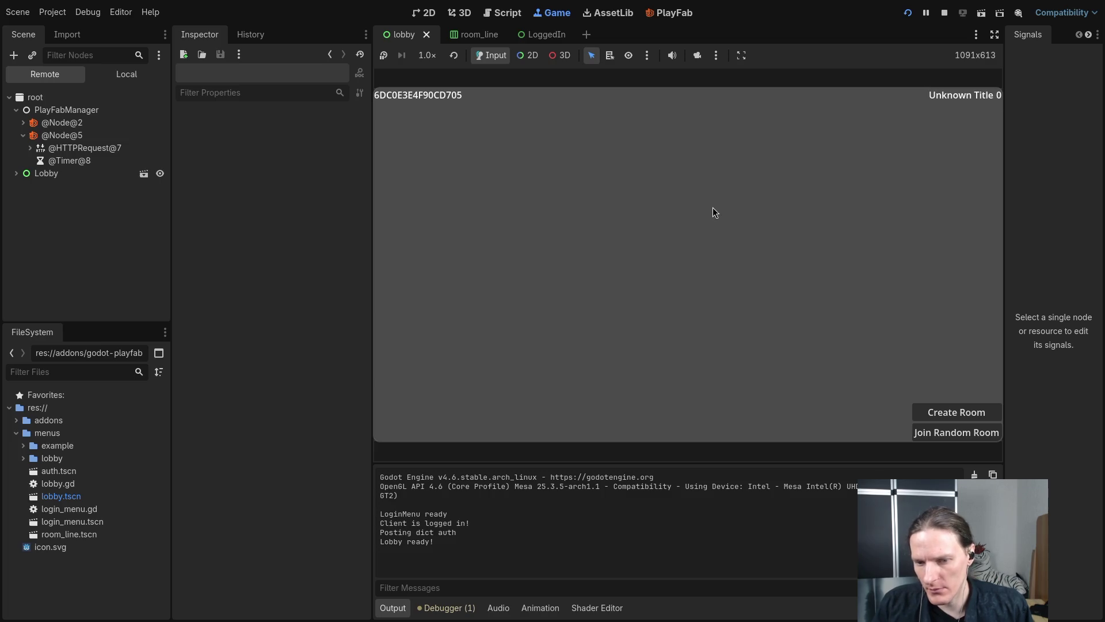
- Stop the running lobby game and save all open scripts in Neovim with :wa
click(944, 13)
key(alt+Tab)
key(j)
key(j)
key(j)
key(k)
key(k)
key(k)
text(:wa)
key(Return)
- Back in Godot, select the VBoxContainer that holds the room buttons in the Scene dock
key(k)
key(k)
key(k)
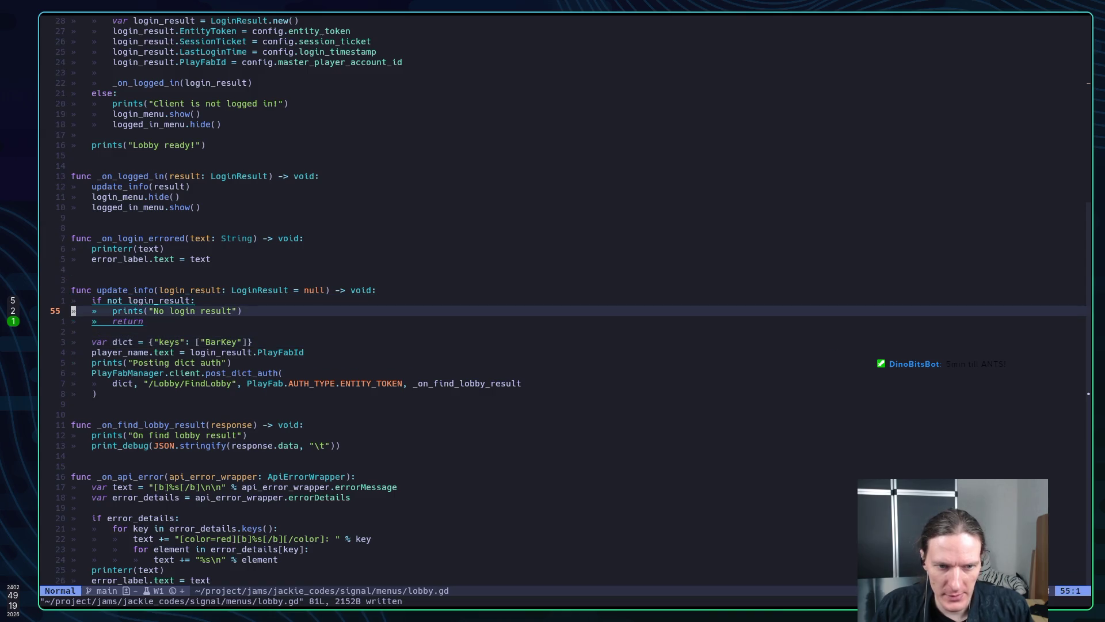
key(alt+Tab)
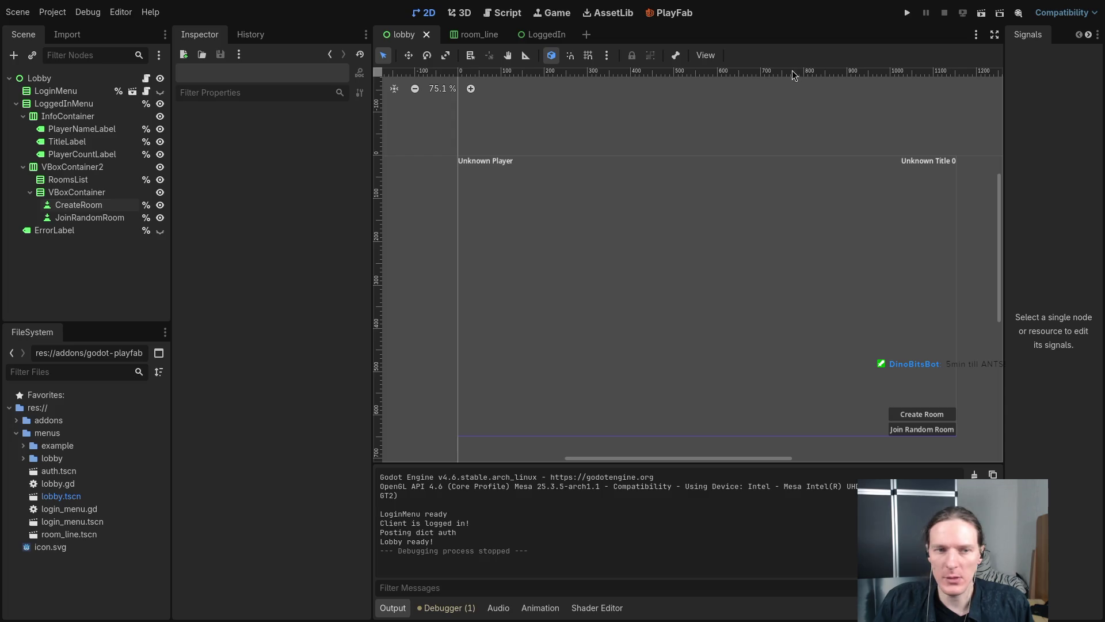
click(75, 194)
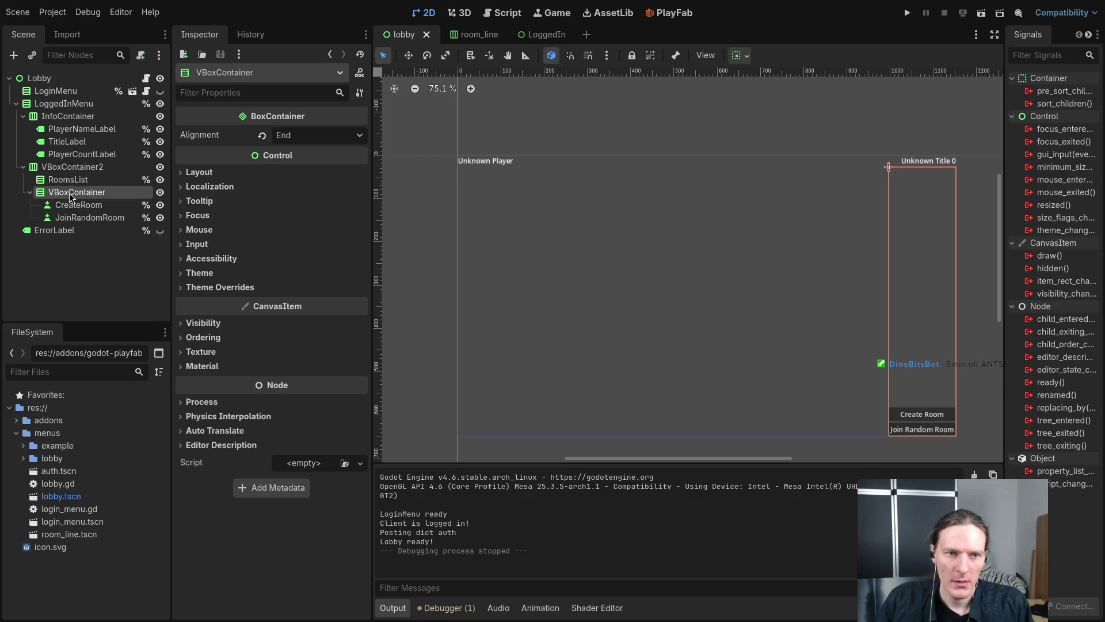
- Add a new Button child node under VBoxContainer
right_click(70, 194)
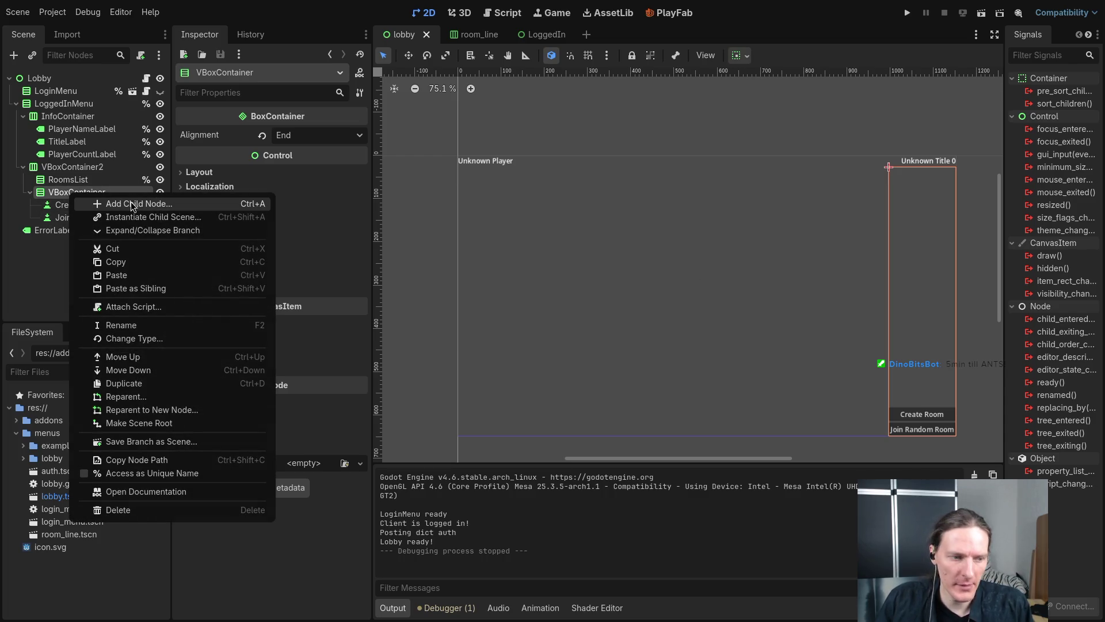
click(132, 204)
text(bu)
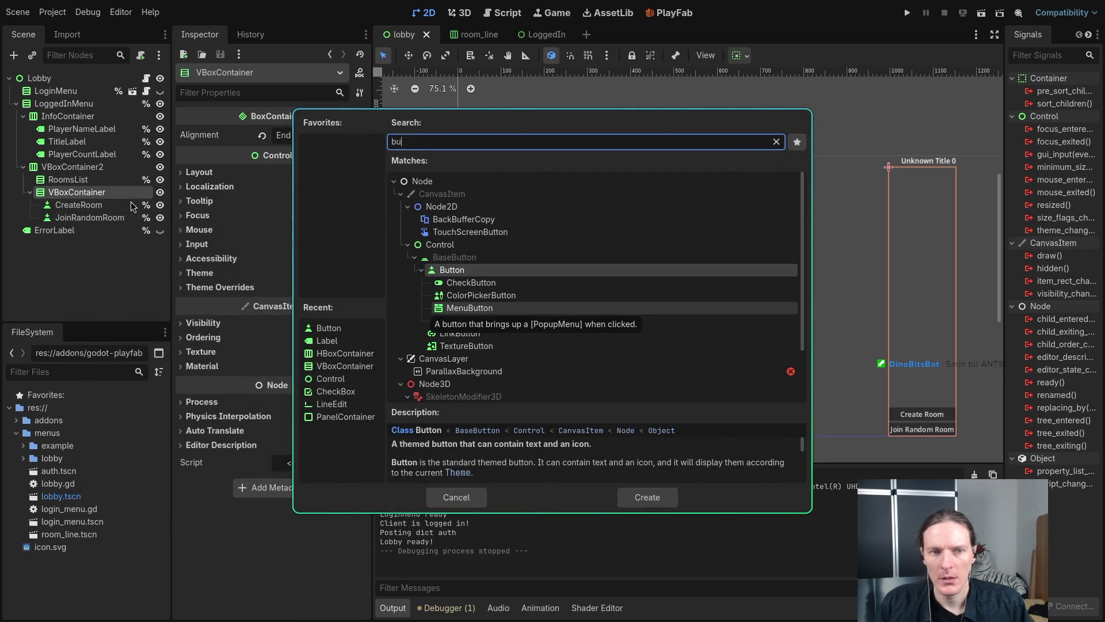
key(Return)
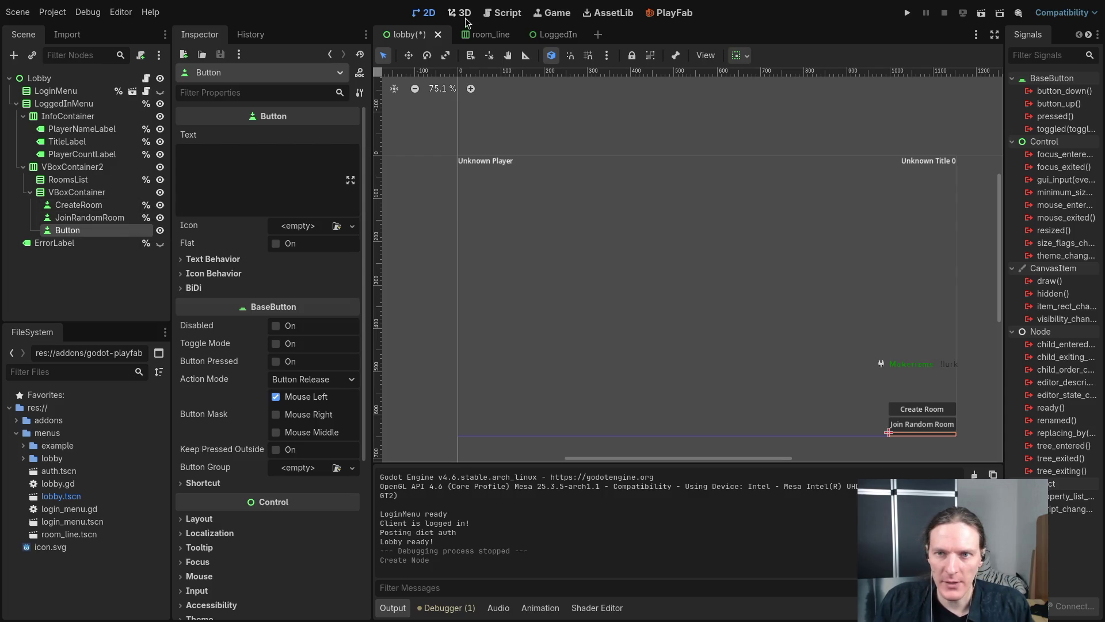
- Compare with the room_line and LoggedIn scenes, then set the new button's text to 'Refresh List'
click(486, 36)
click(542, 35)
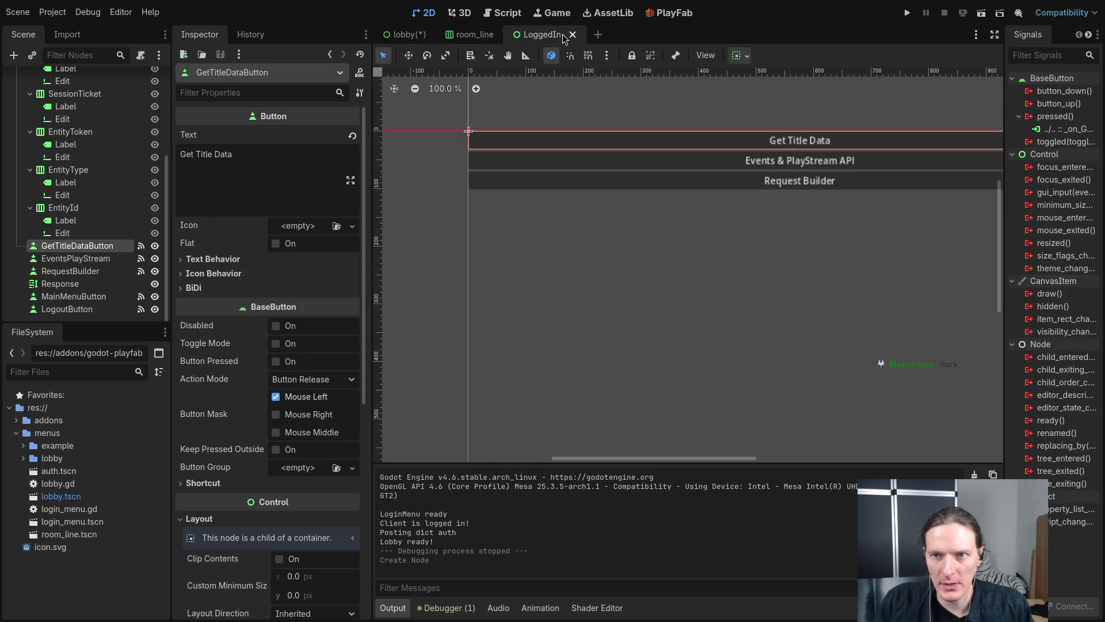
click(401, 36)
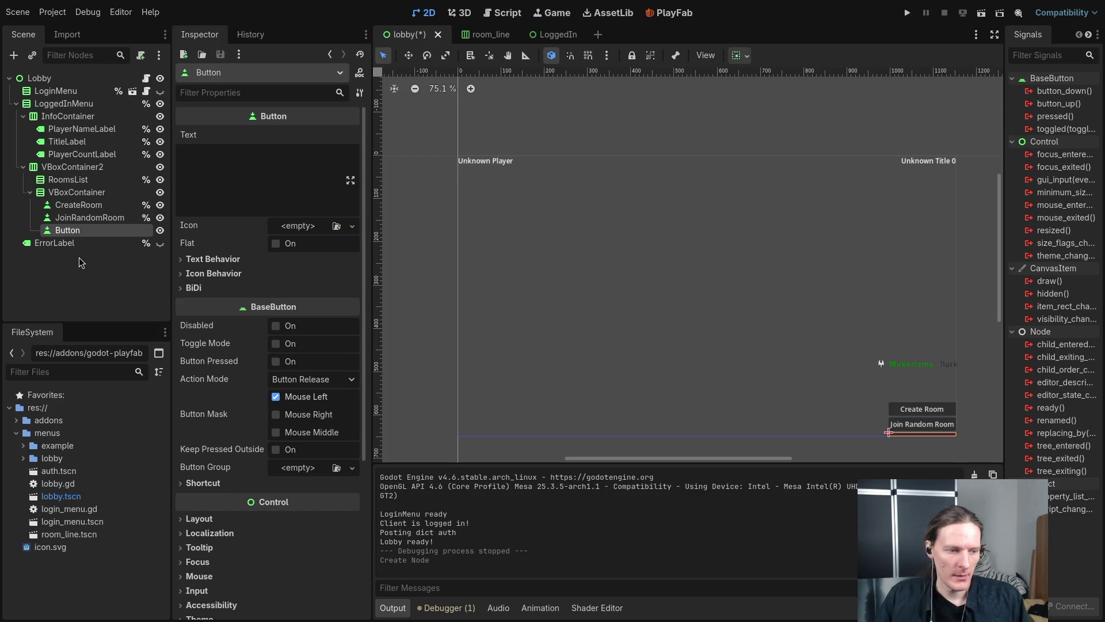
click(195, 183)
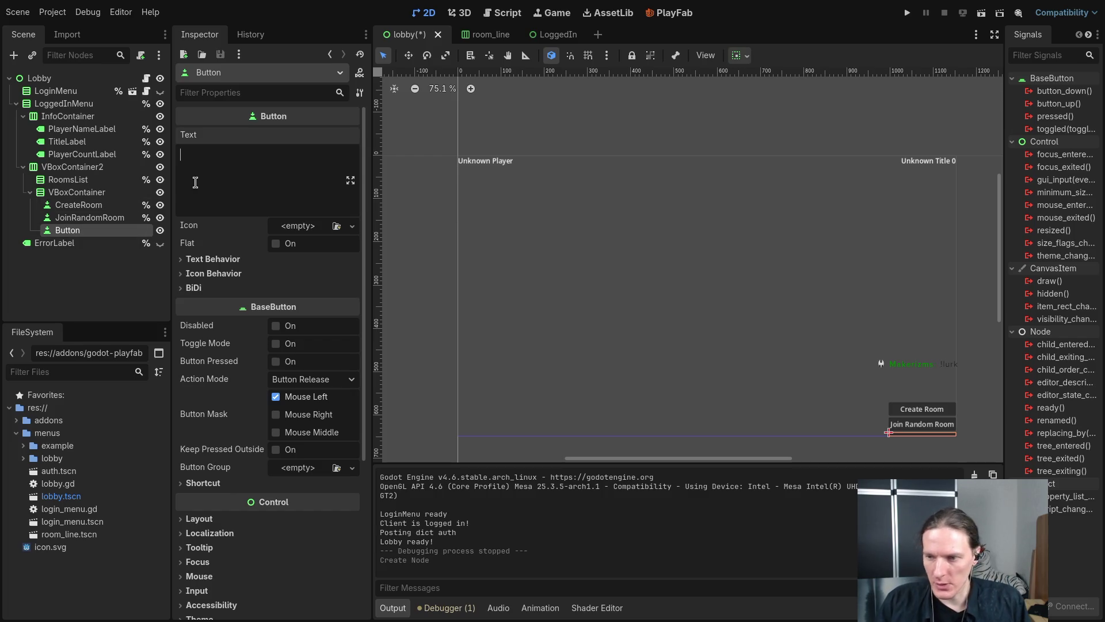
text(Refa)
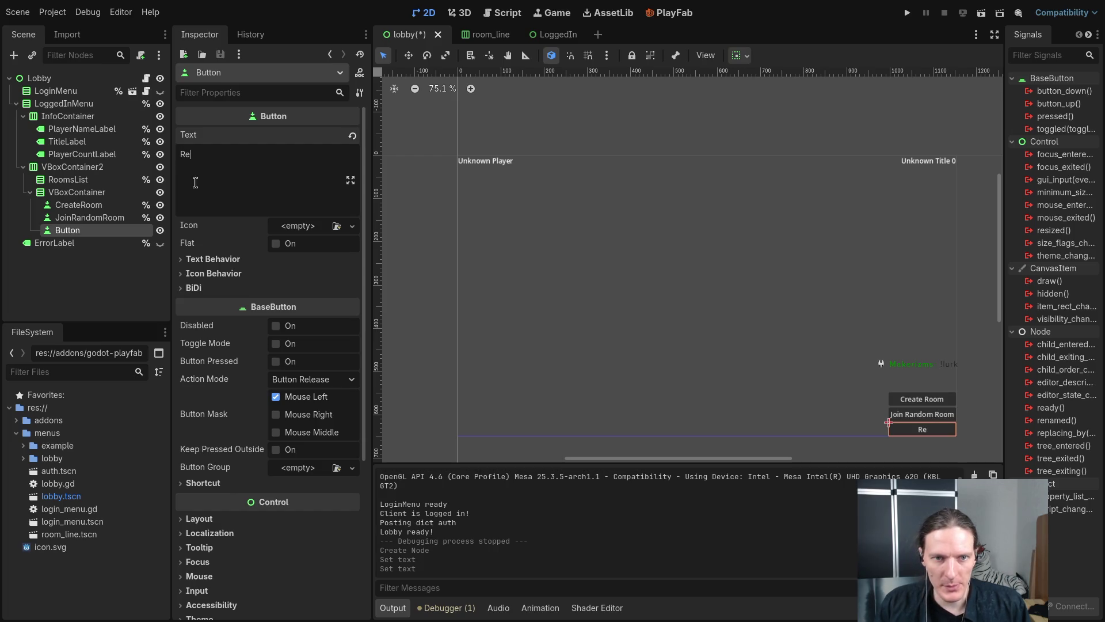
key(BackSpace)
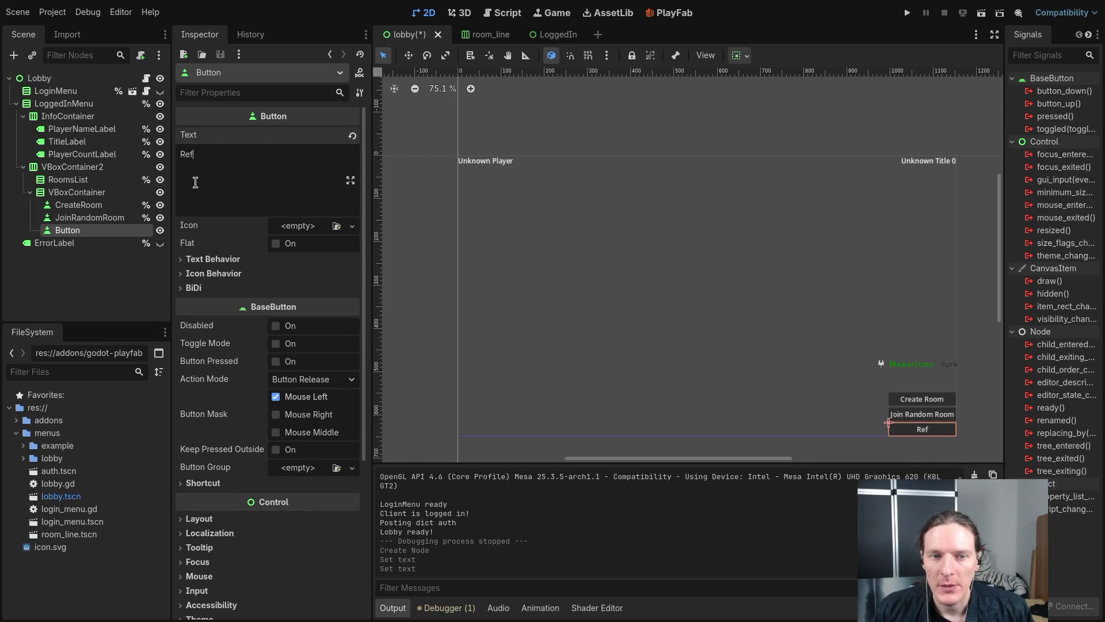
text(resh List)
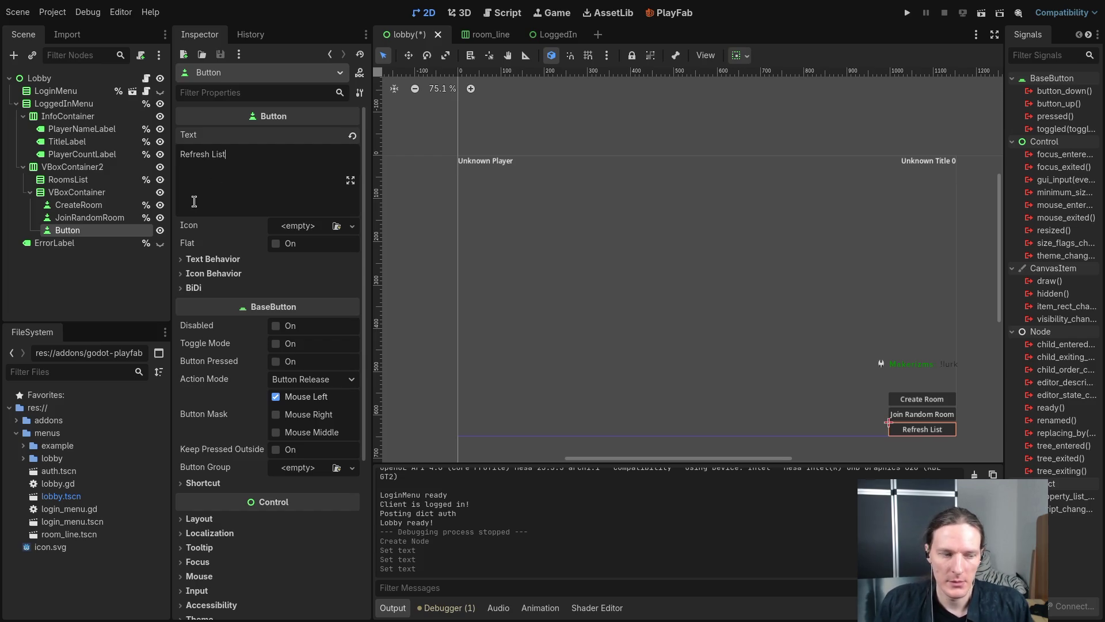
- Rename the button node to RefreshLobbies, save the scene, and make it Access as Unique Name
double_click(73, 232)
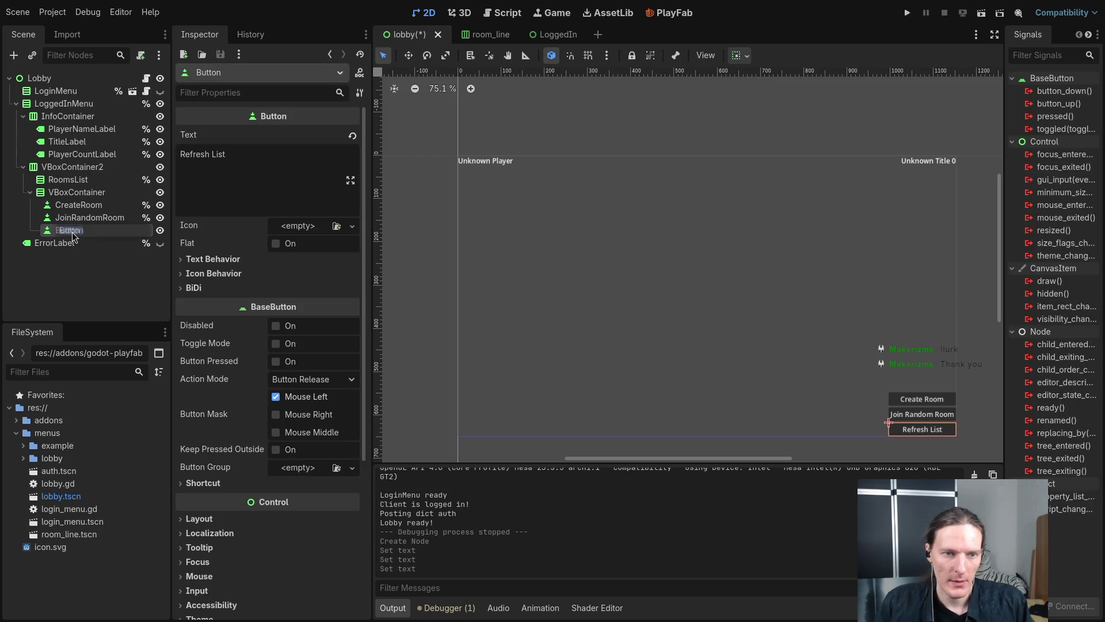
text(Refr)
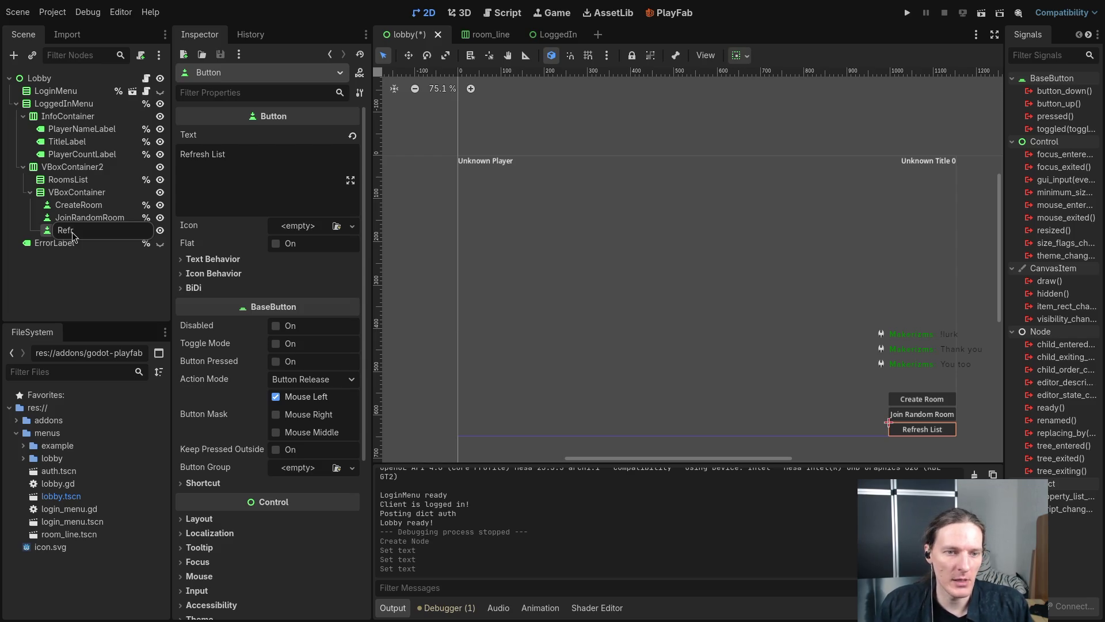
text(esh)
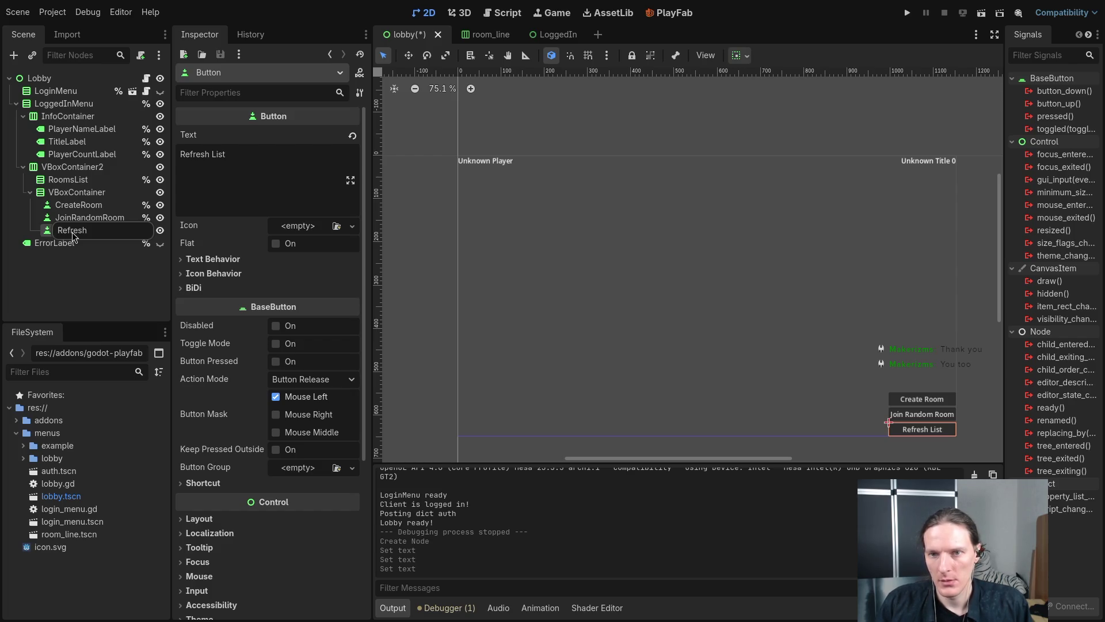
text(Lobb)
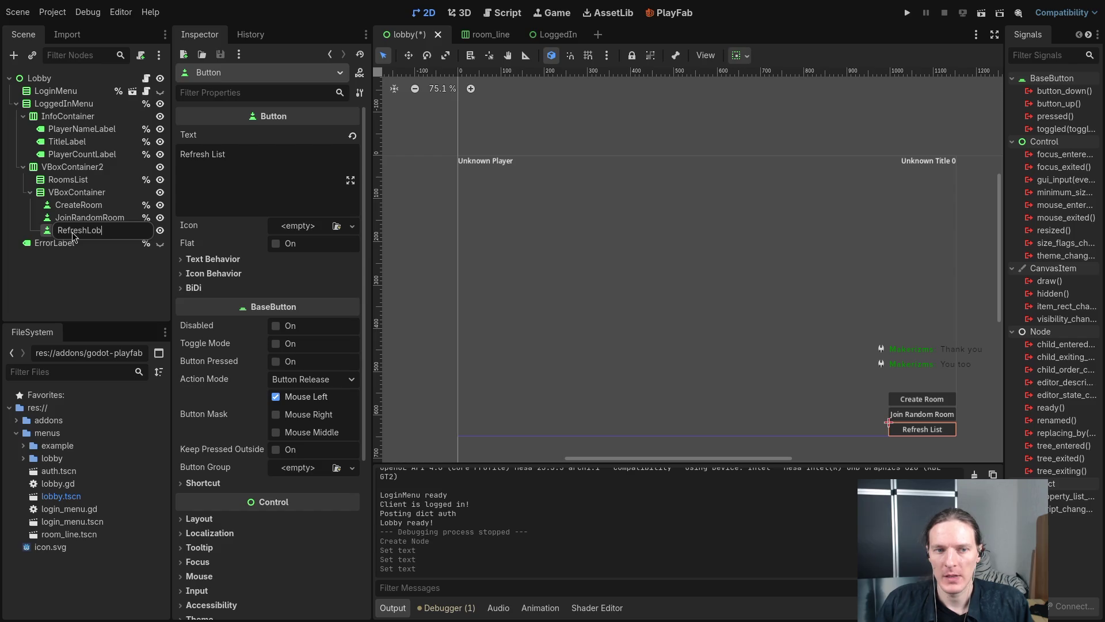
text(ies)
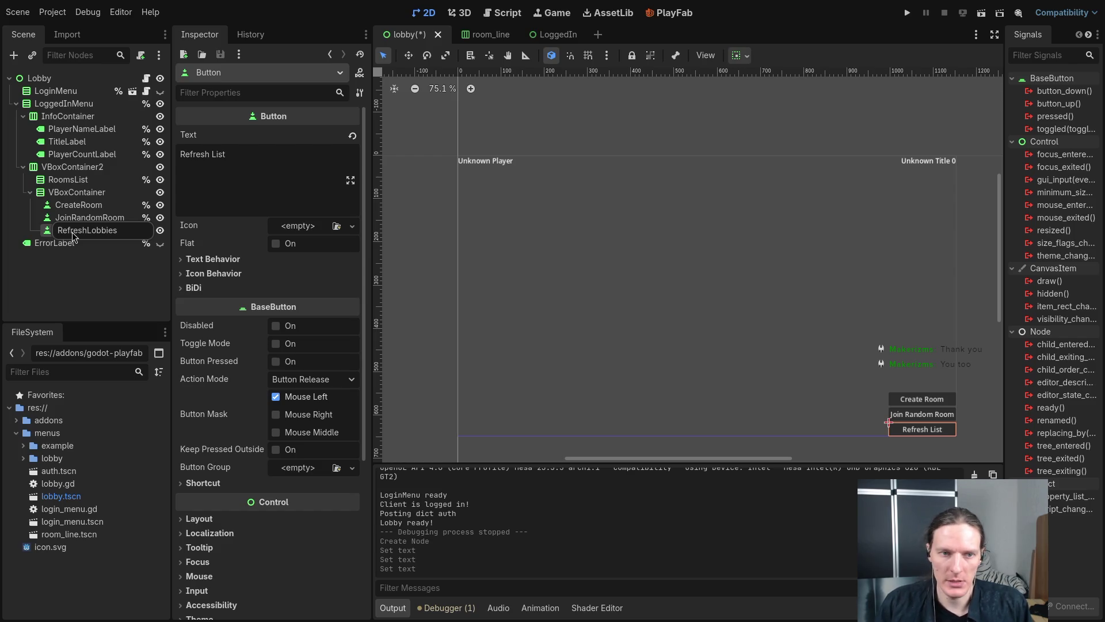
key(Return)
key(ctrl+s)
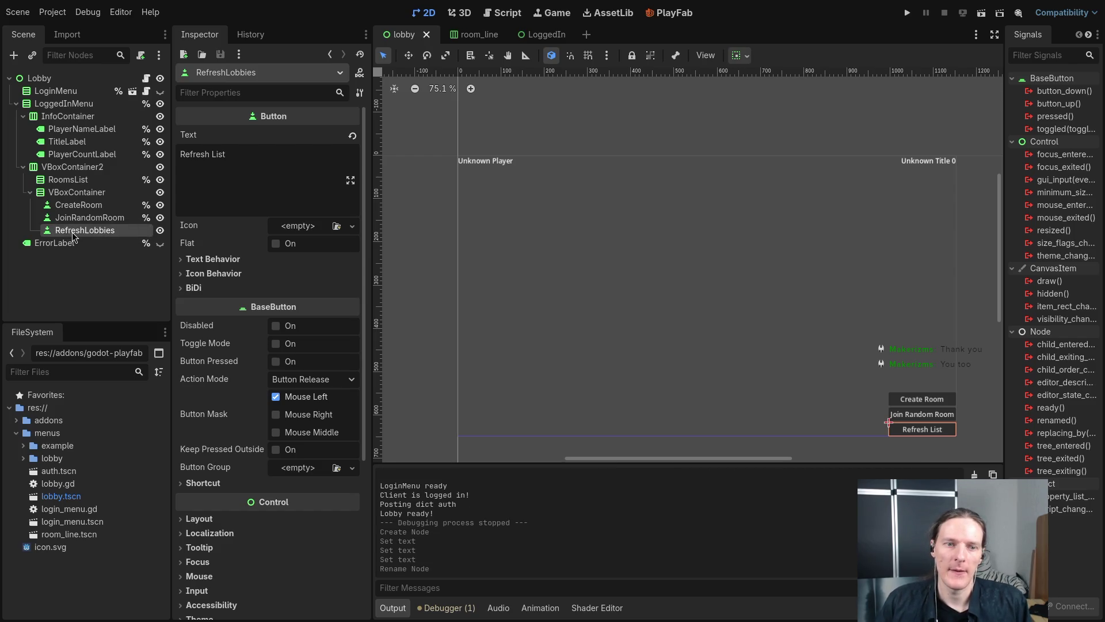
right_click(74, 233)
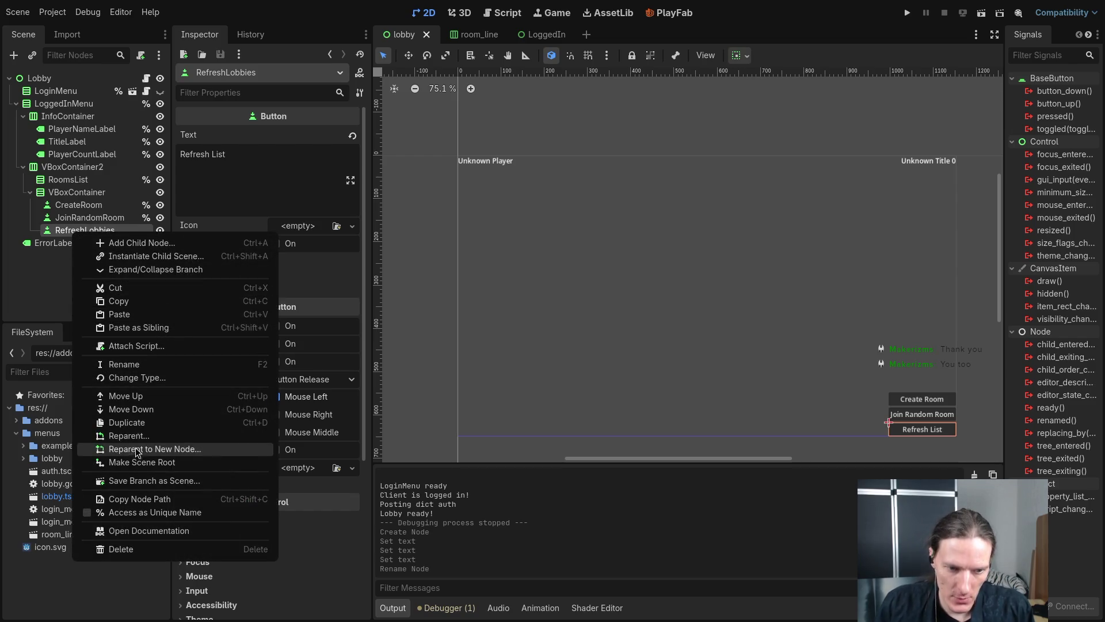
click(147, 513)
key(alt+Tab)
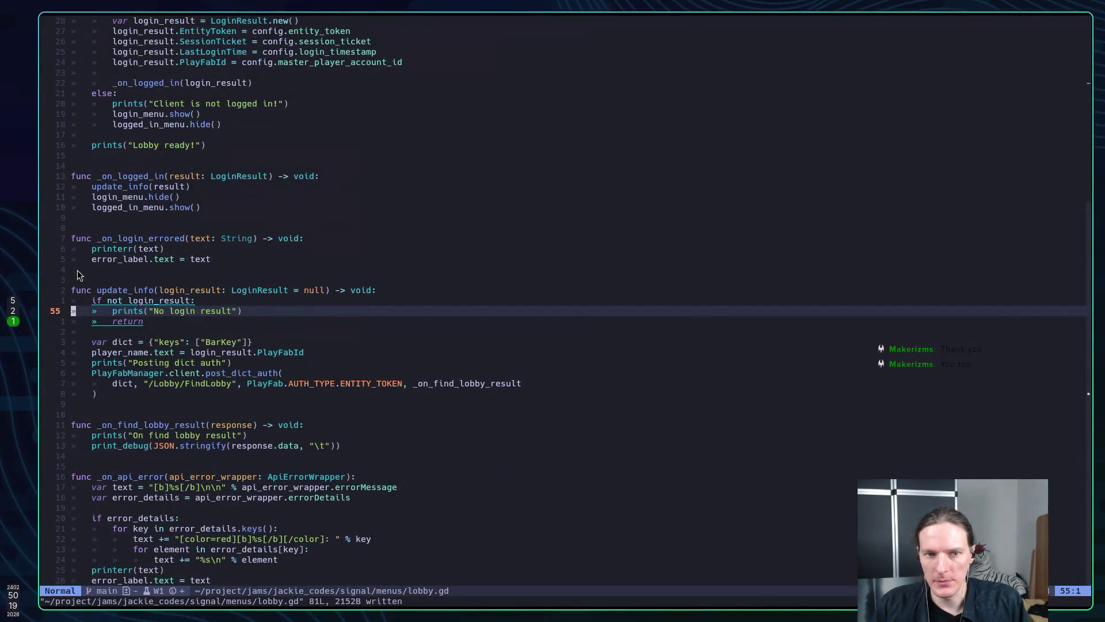
key(g)
key(g)
key(j)
key(j)
key(j)
key(o)
key(Return)
key(Up)
text(@)
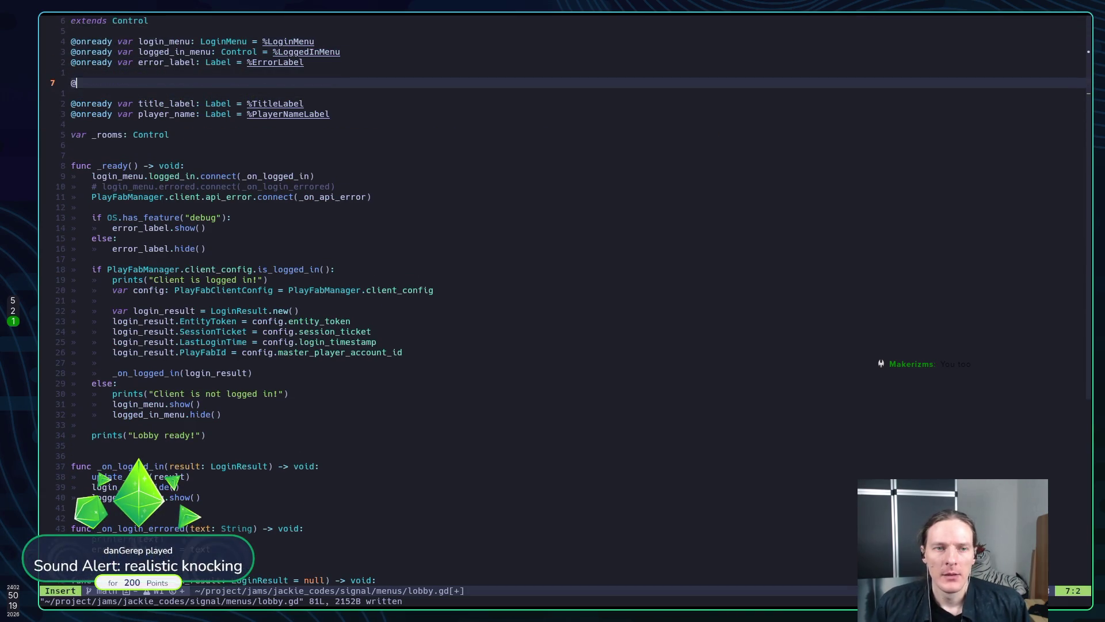
text(onreayd)
key(BackSpace)
key(BackSpace)
text(dy var )
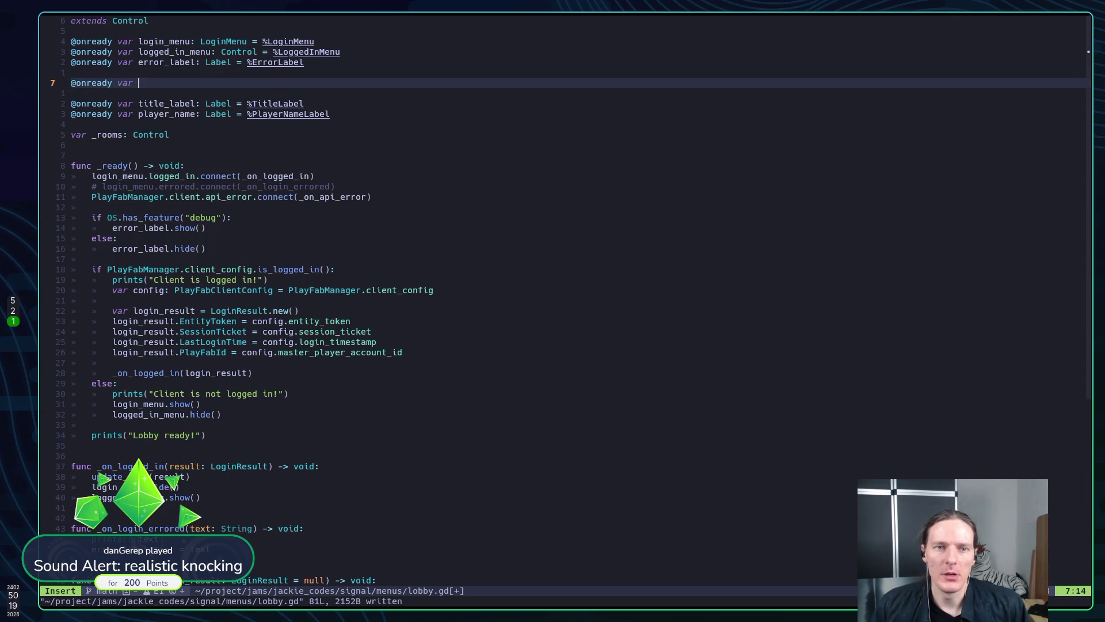
text(refresh)
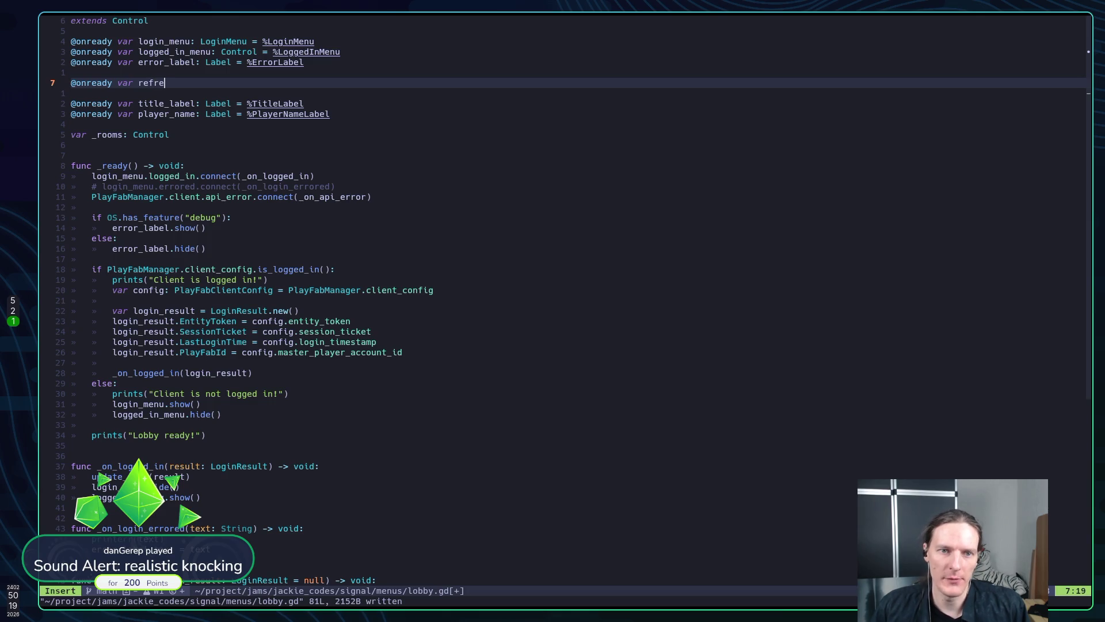
text(_lobbie)
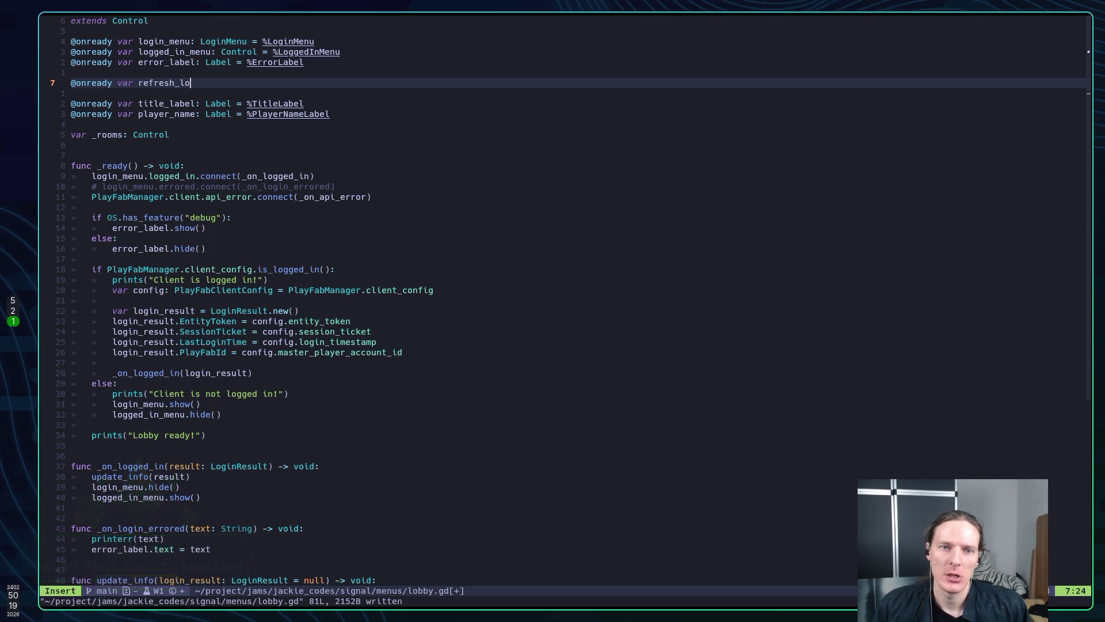
text(s_button: )
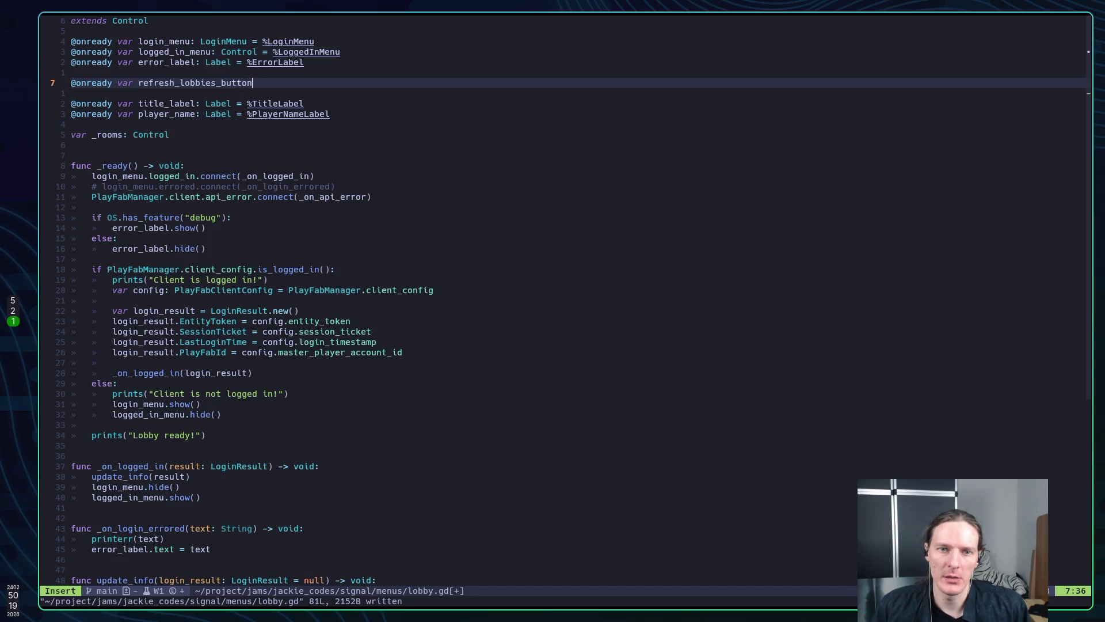
text(Button =)
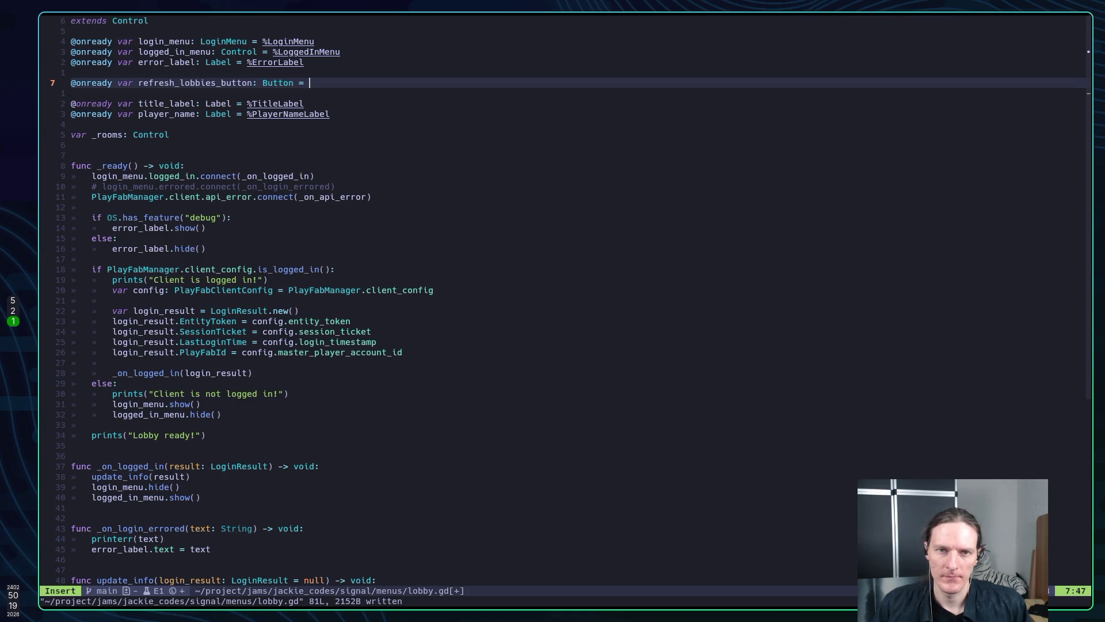
click(71, 72)
key(Escape)
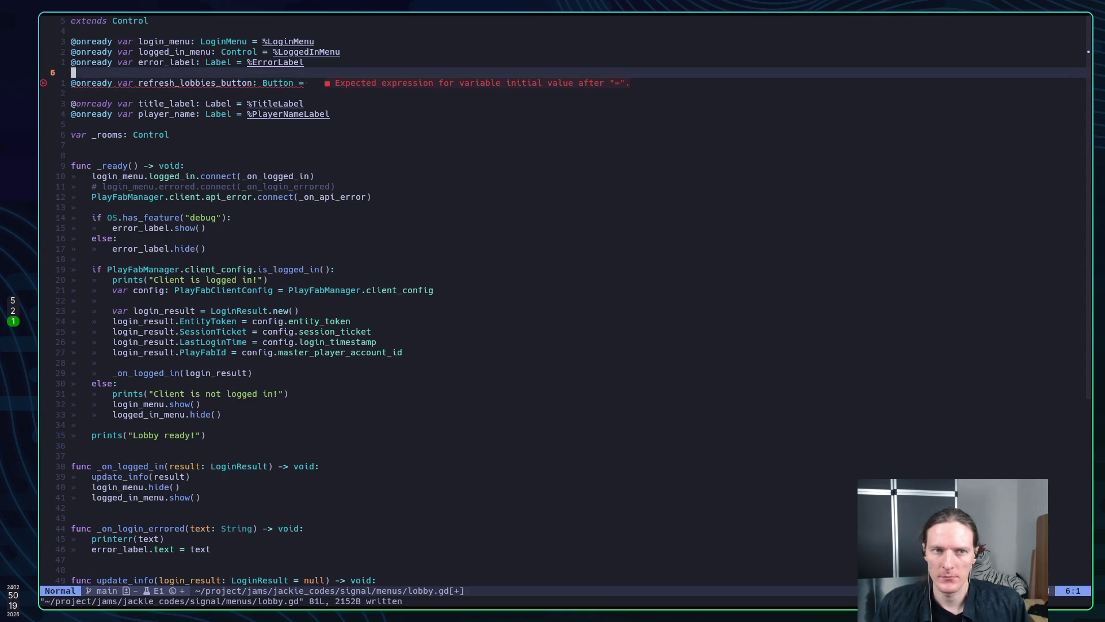
key(j)
text(A)
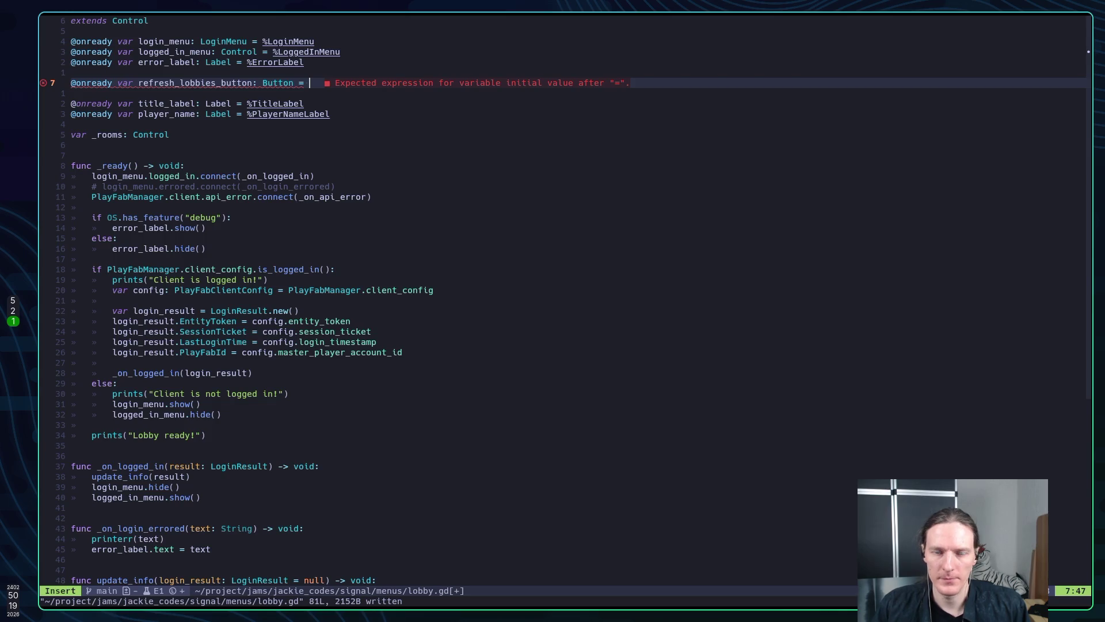
text(%)
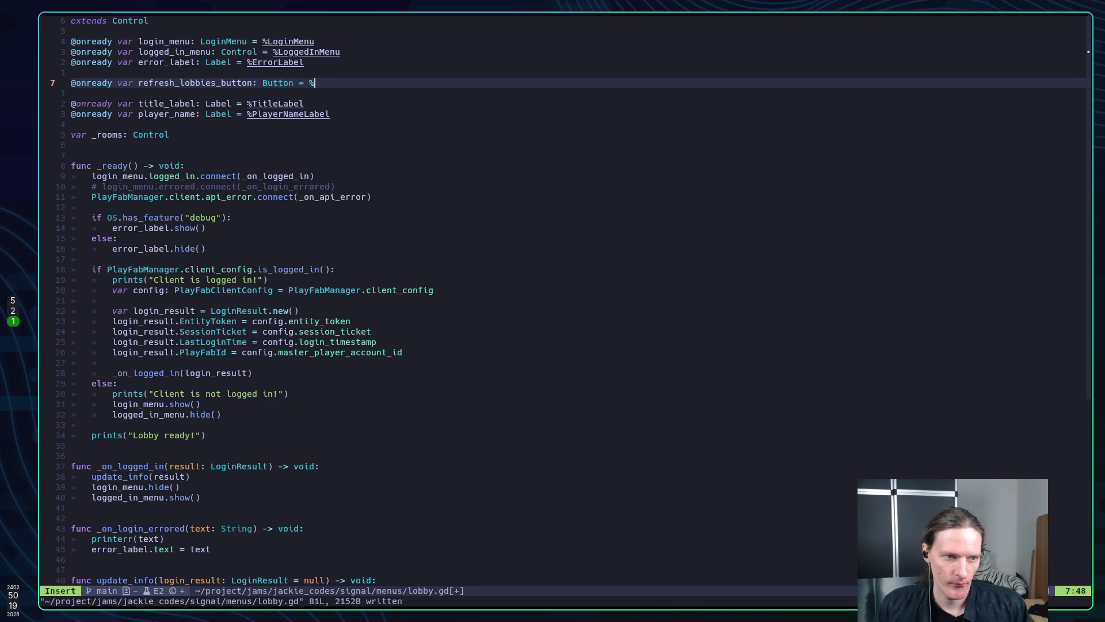
text(Lobb)
key(Return)
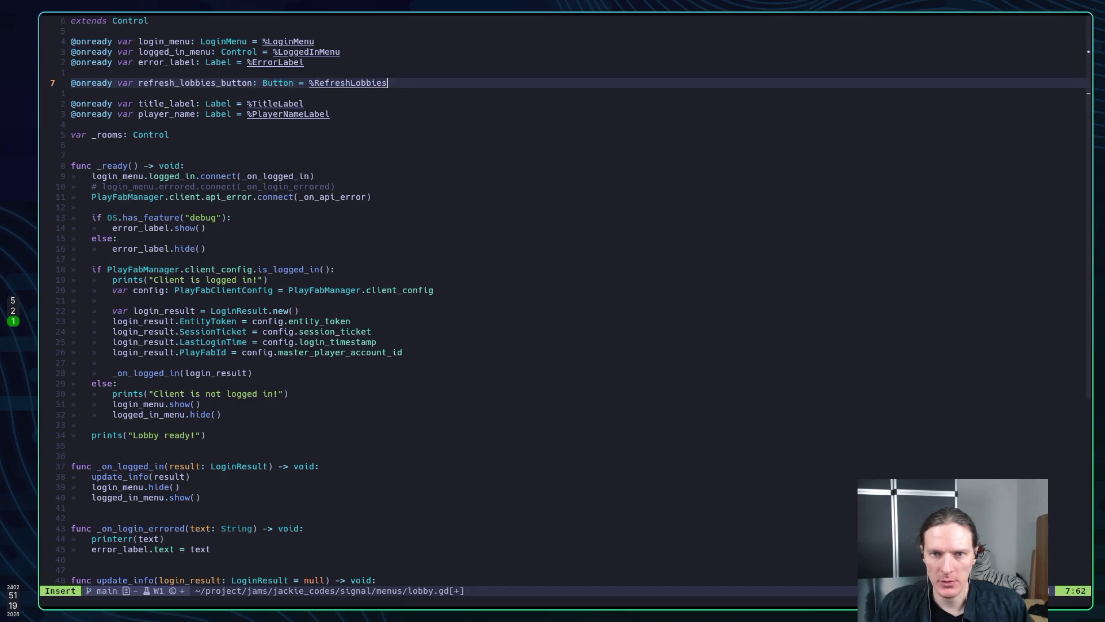
key(Escape)
- Save lobby.gd and open a new line below the api_error connect call in _ready
key(j)
key(j)
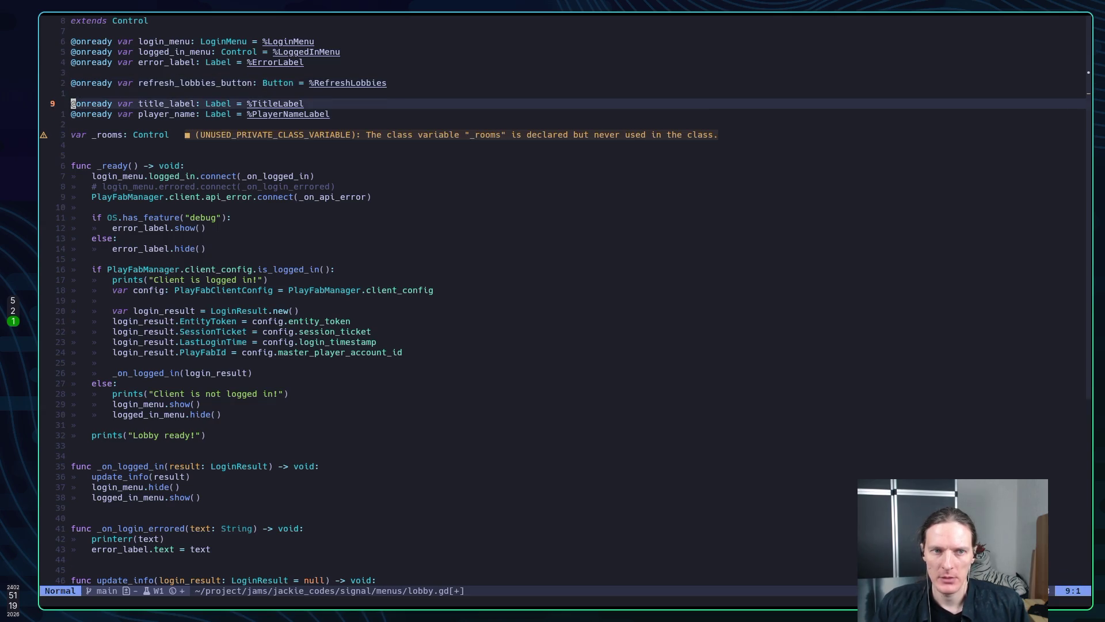
text(k:w)
key(Return)
key(j)
key(j)
key(j)
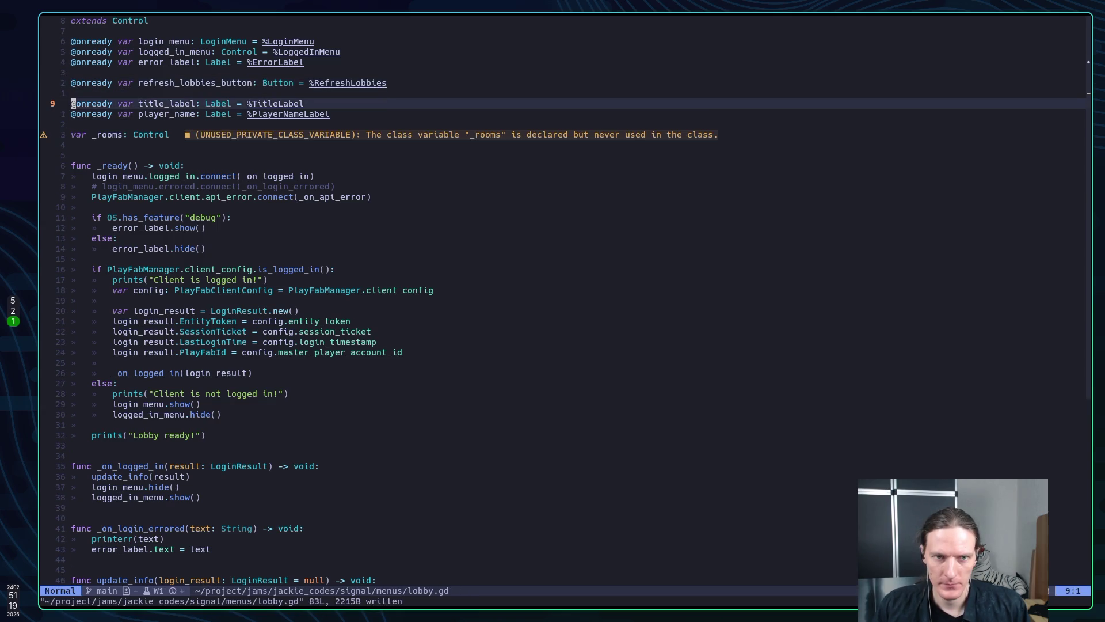
key(6)
key(j)
key(6)
key(j)
key(j)
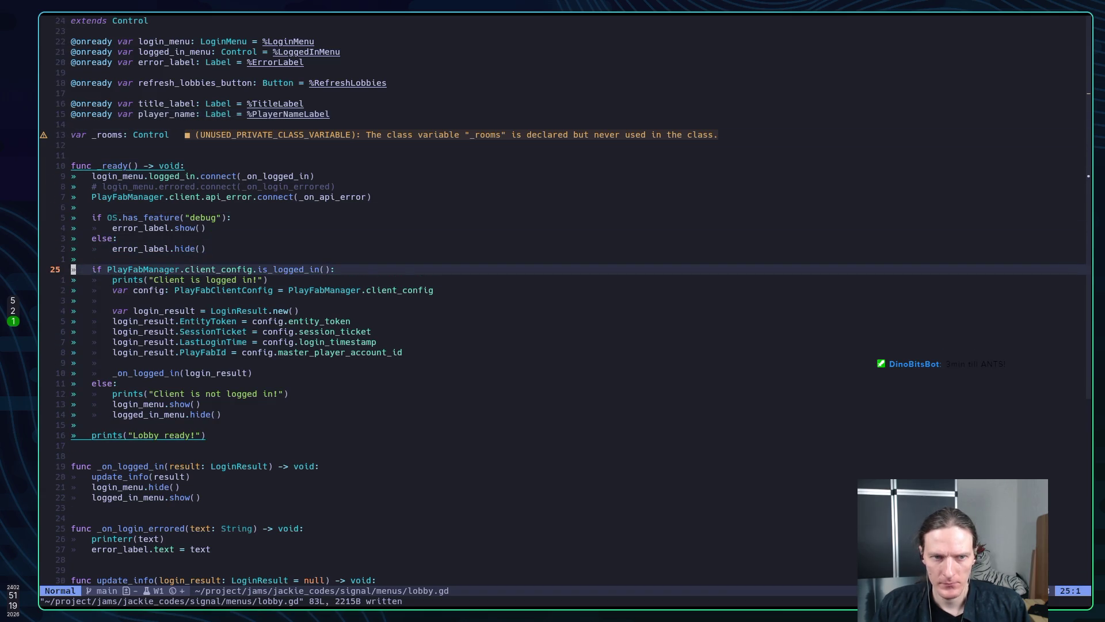
key(6)
key(k)
key(k)
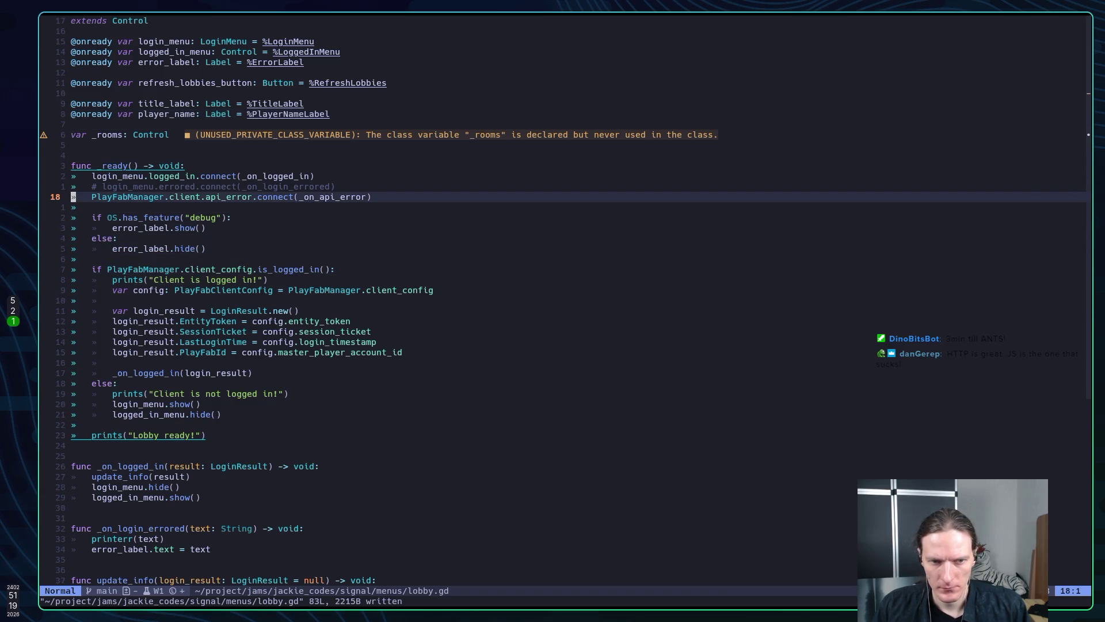
key(k)
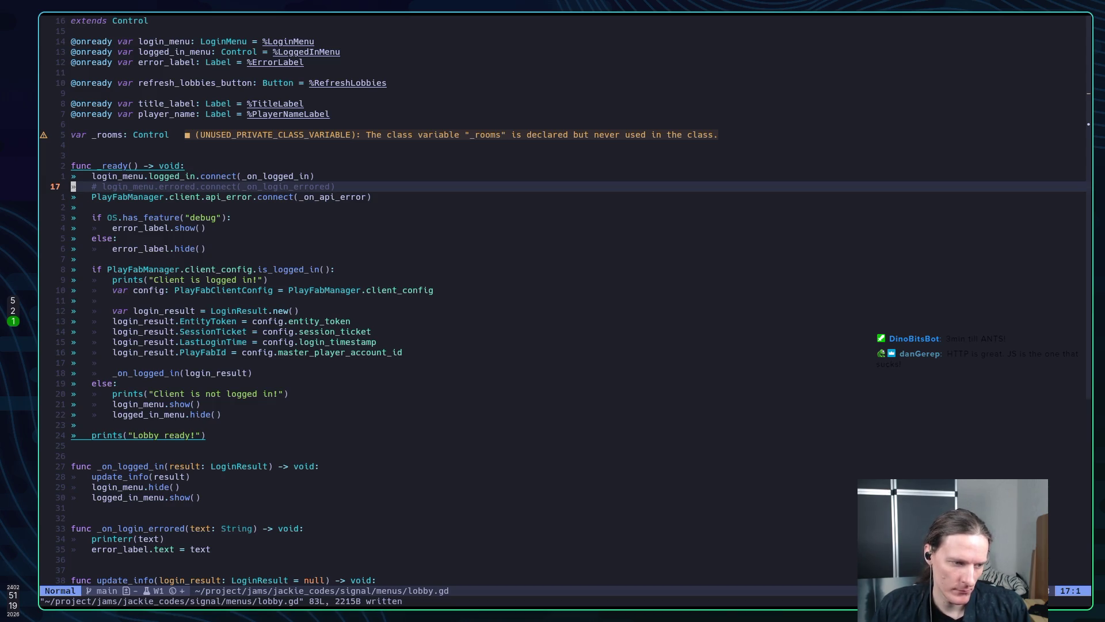
key(j)
key(o)
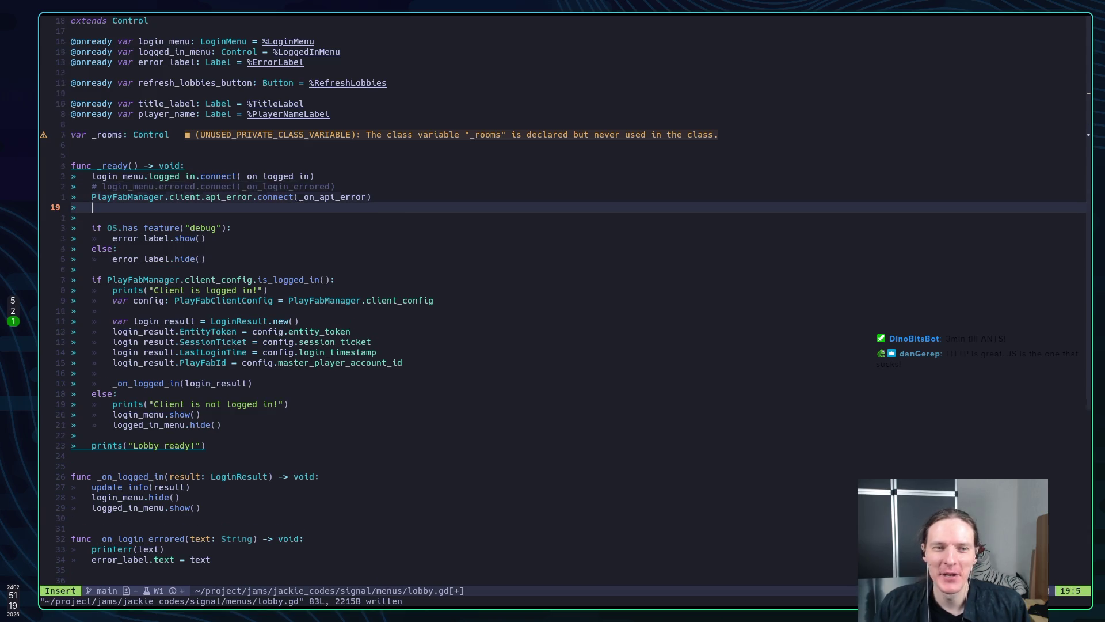
key(Return)
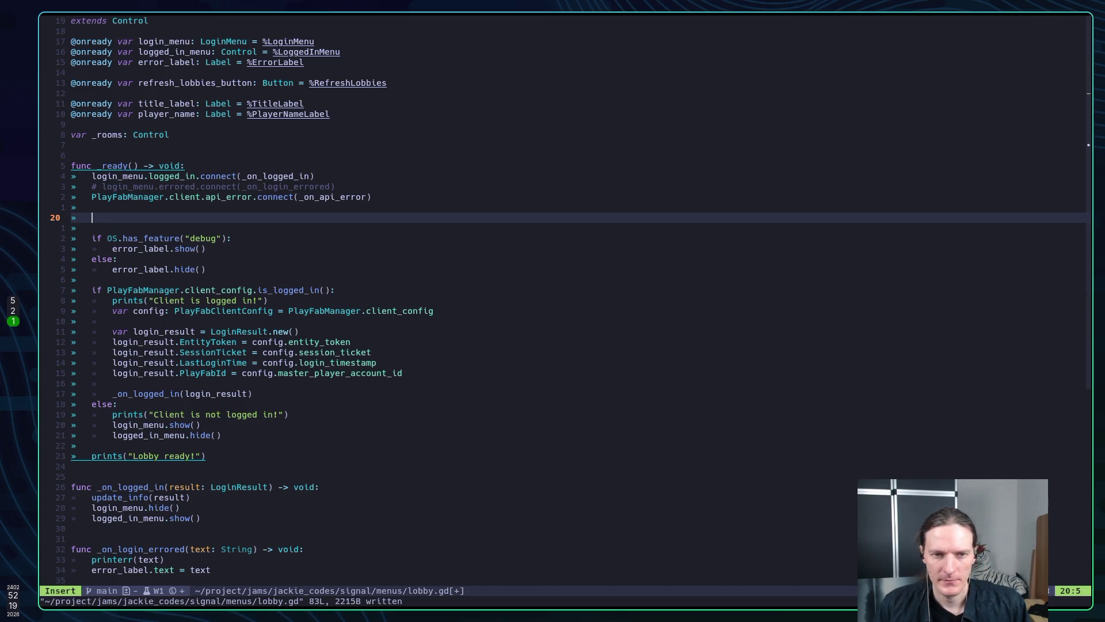
key(BackSpace)
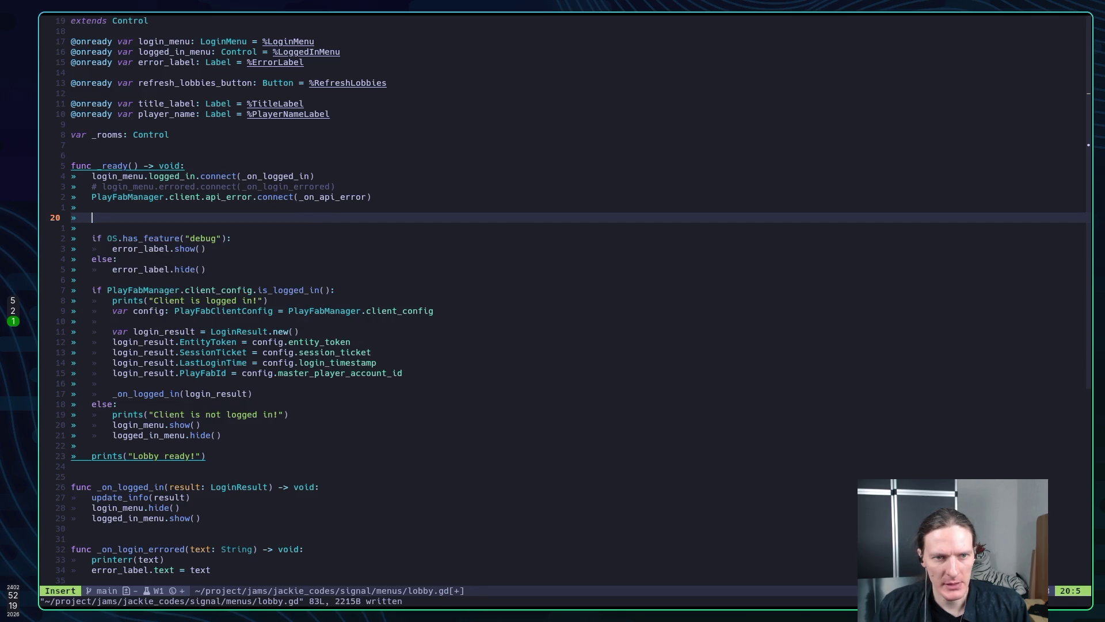
- Write refresh_lobbies_button.pressed.connect(_on_refresh_lobbies_button_pressed) on line 20 and save
text(ref)
key(Return)
text(.)
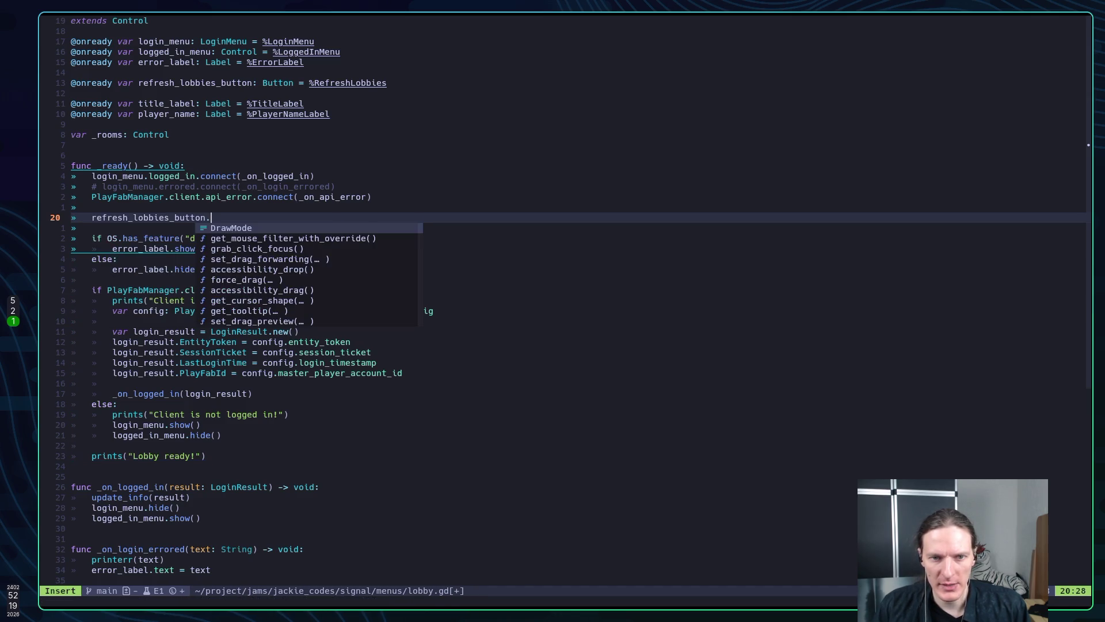
text(pressed.co)
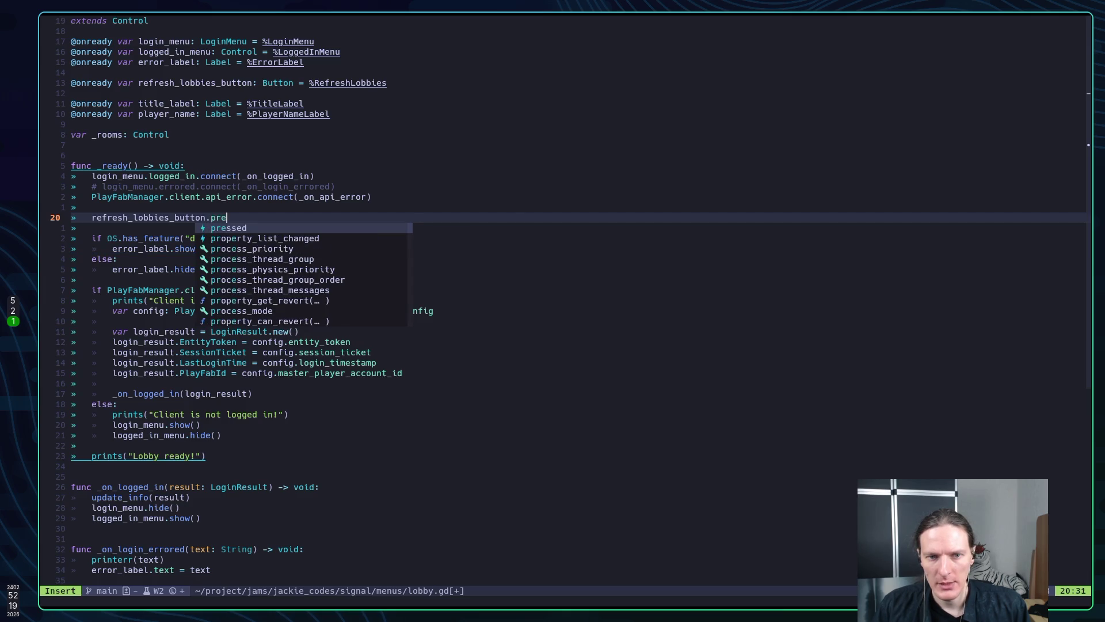
key(Return)
text(_on_r)
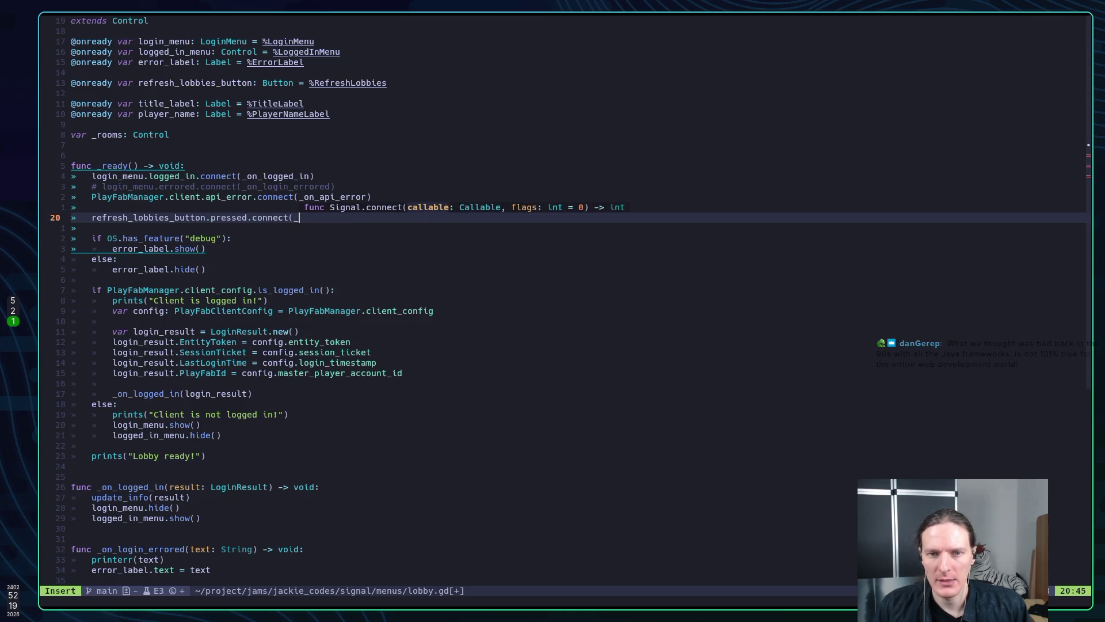
text(ef)
text(resh_logg)
key(BackSpace)
key(BackSpace)
text(bbies_button_pressed))
key(Escape)
key(Return)
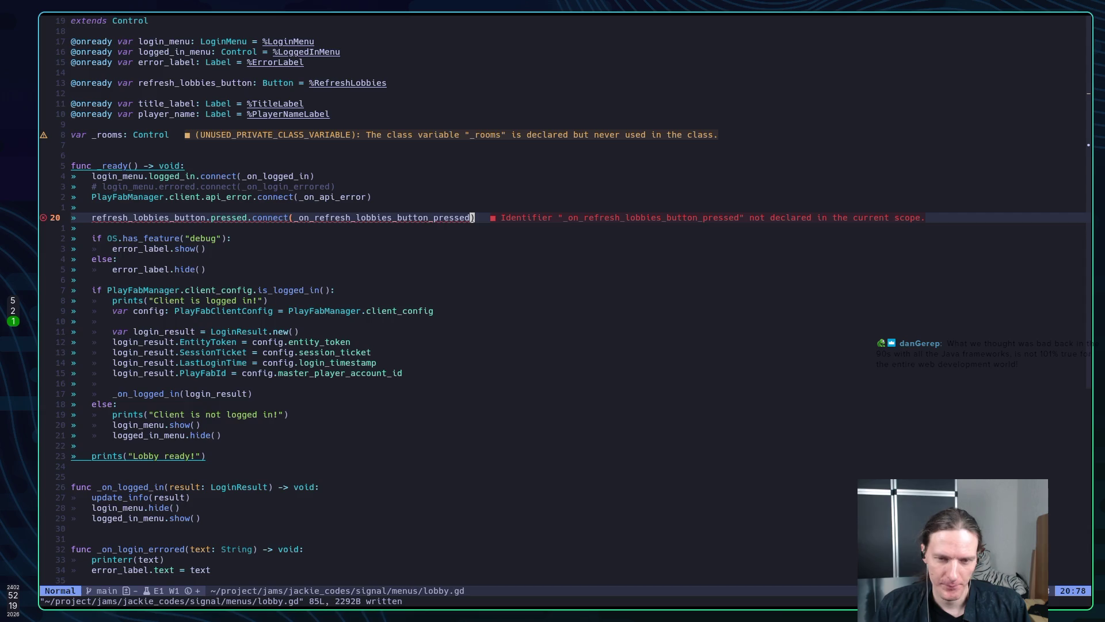
- Undo two edits on line 20, then redo them
key(b)
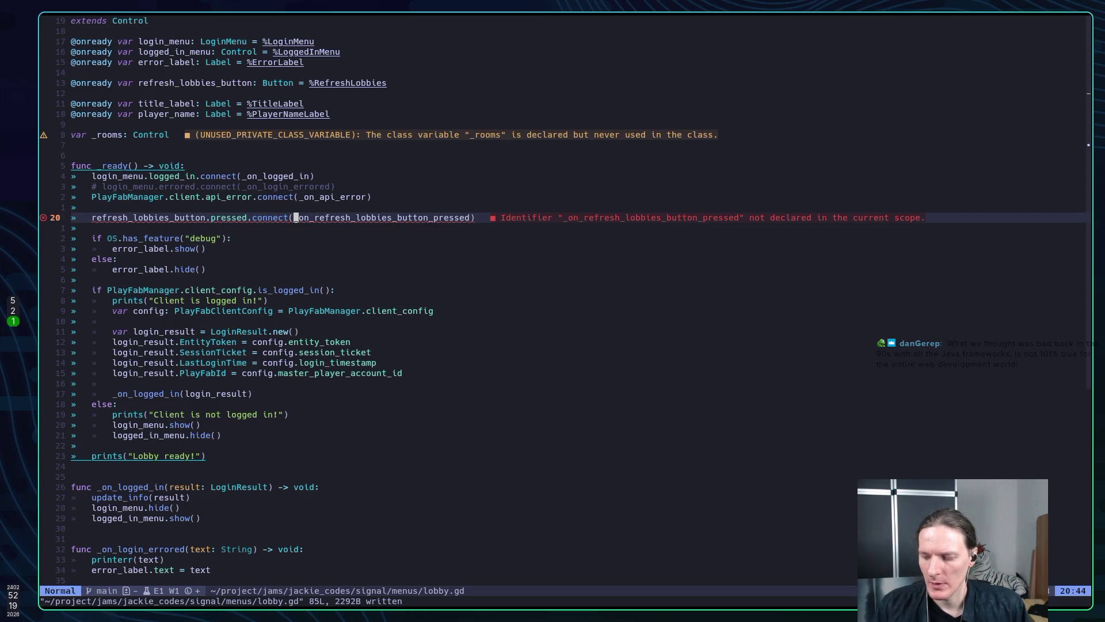
key(u)
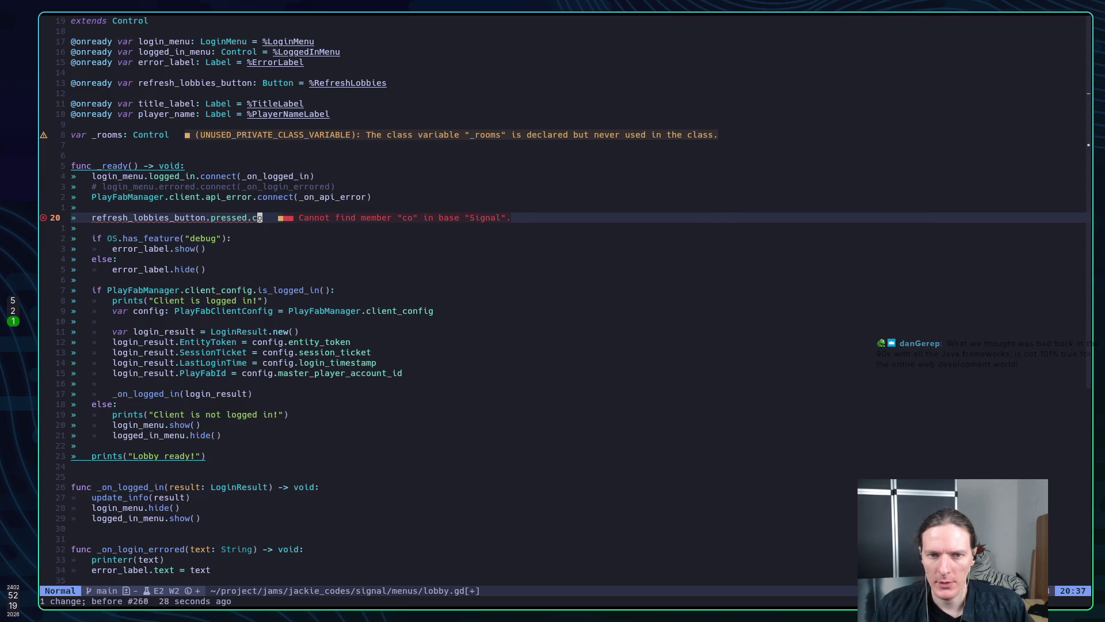
key(u)
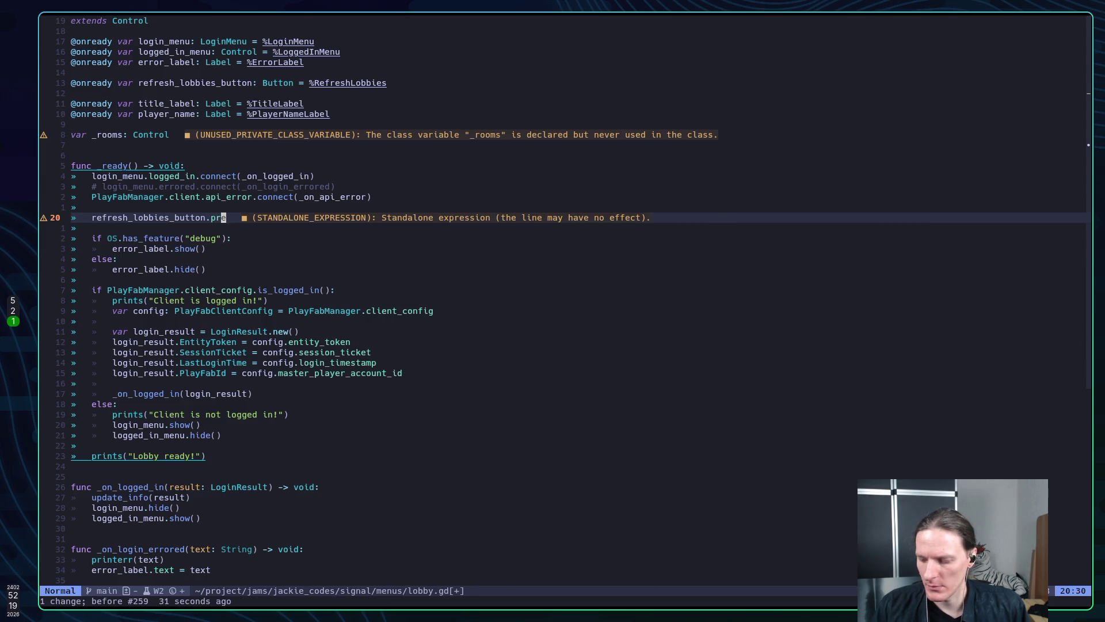
key(ctrl+r)
key(ctrl+r)
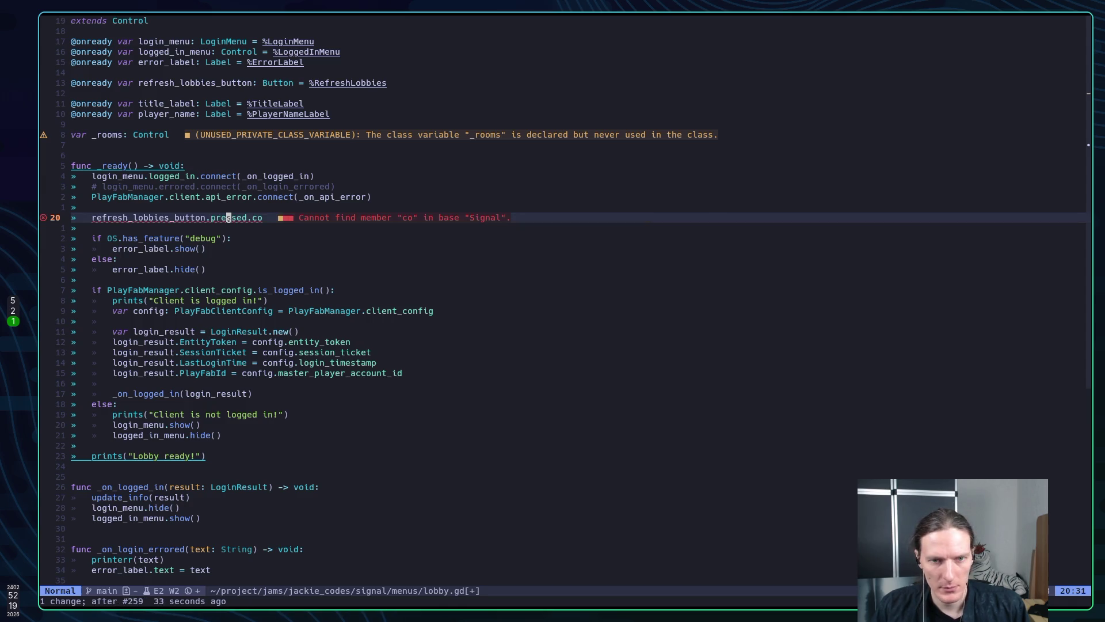
- Copy the handler name _on_refresh_lobbies_button_pressed and paste it at the end of the file
key(l)
key(l)
key(l)
key(l)
key(l)
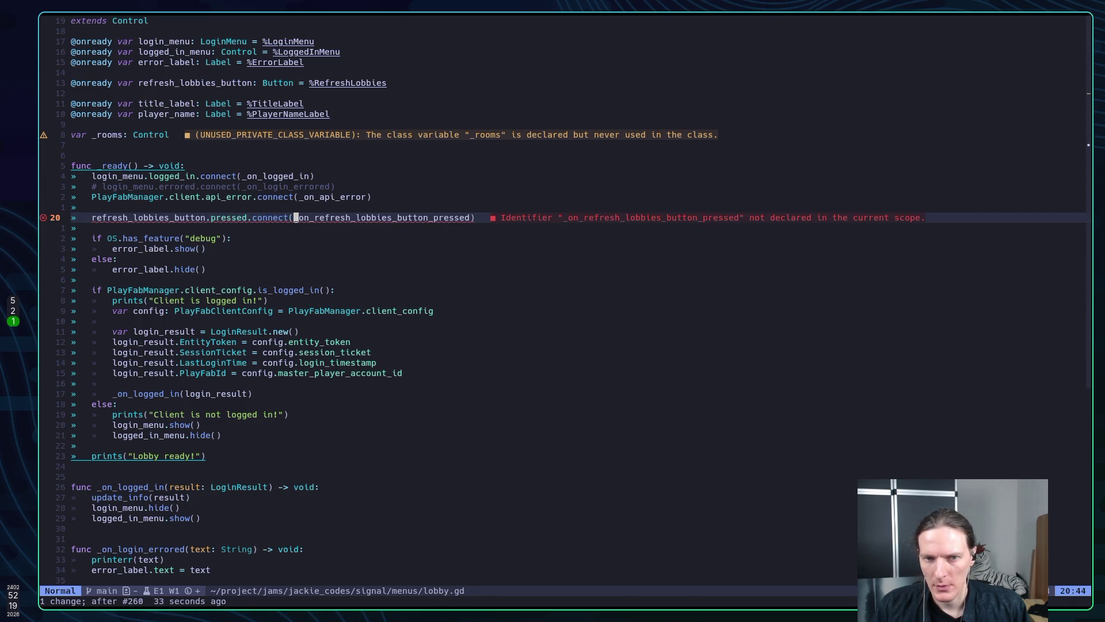
key(y)
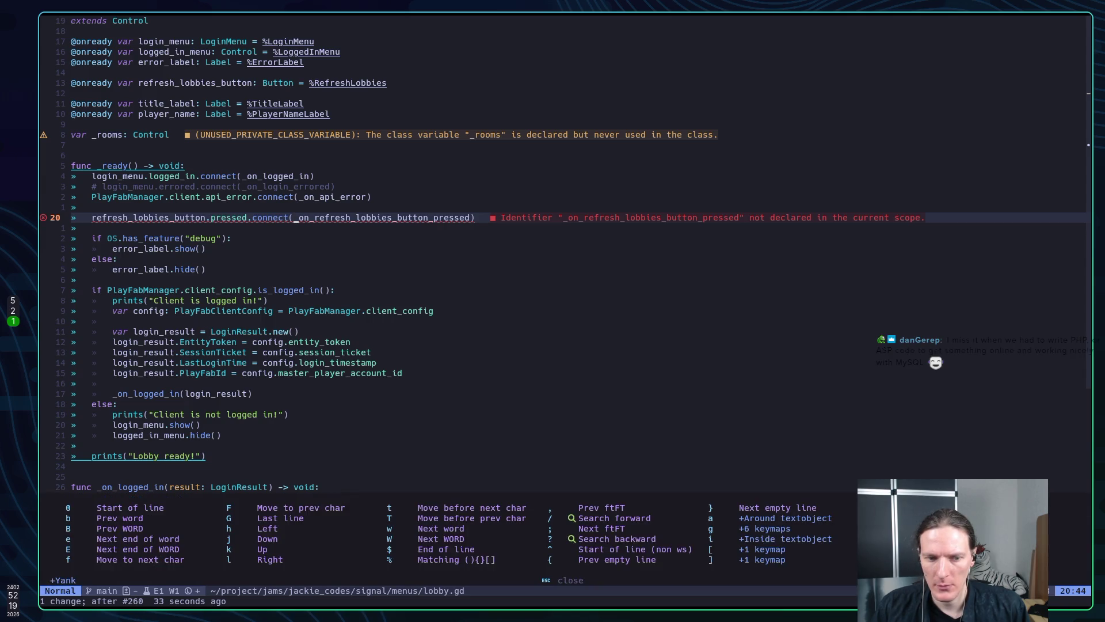
key(e)
key(G)
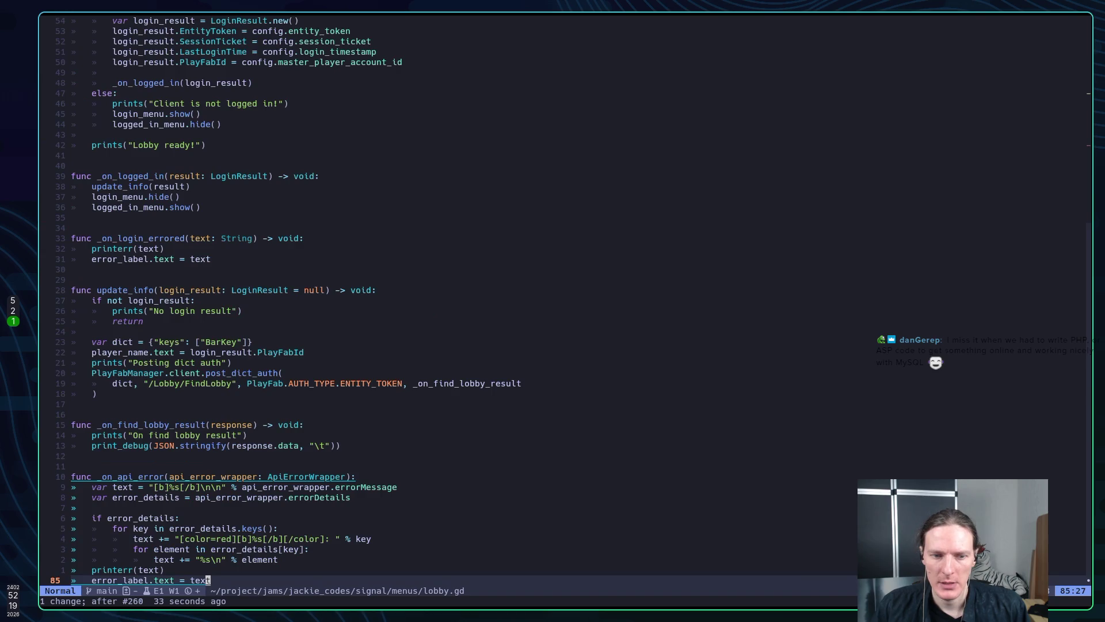
key(o)
key(Return)
key(Return)
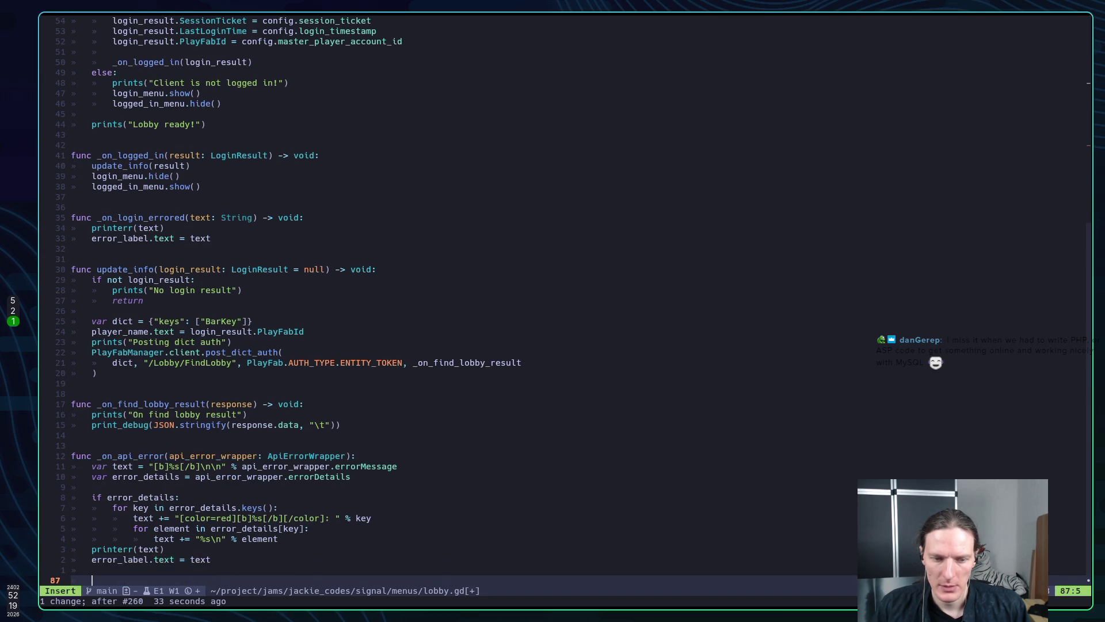
key(Escape)
key(p)
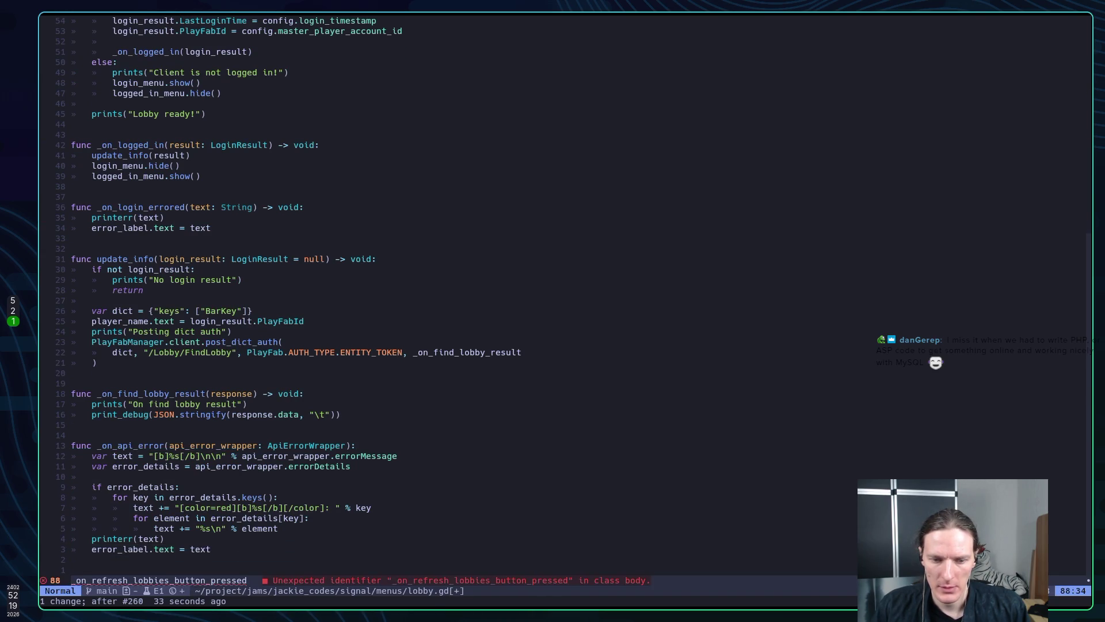
- Turn it into the signature 'func _on_refresh_lobbies_button_pressed() -> void:'
key(n)
key(c)
key(Escape)
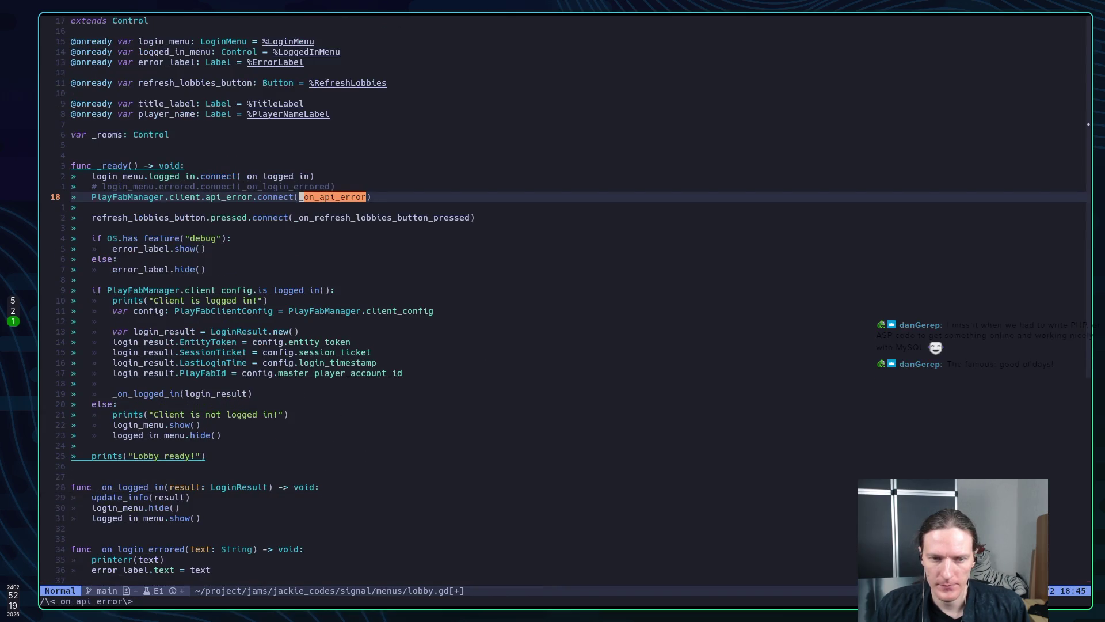
key(ctrl+o)
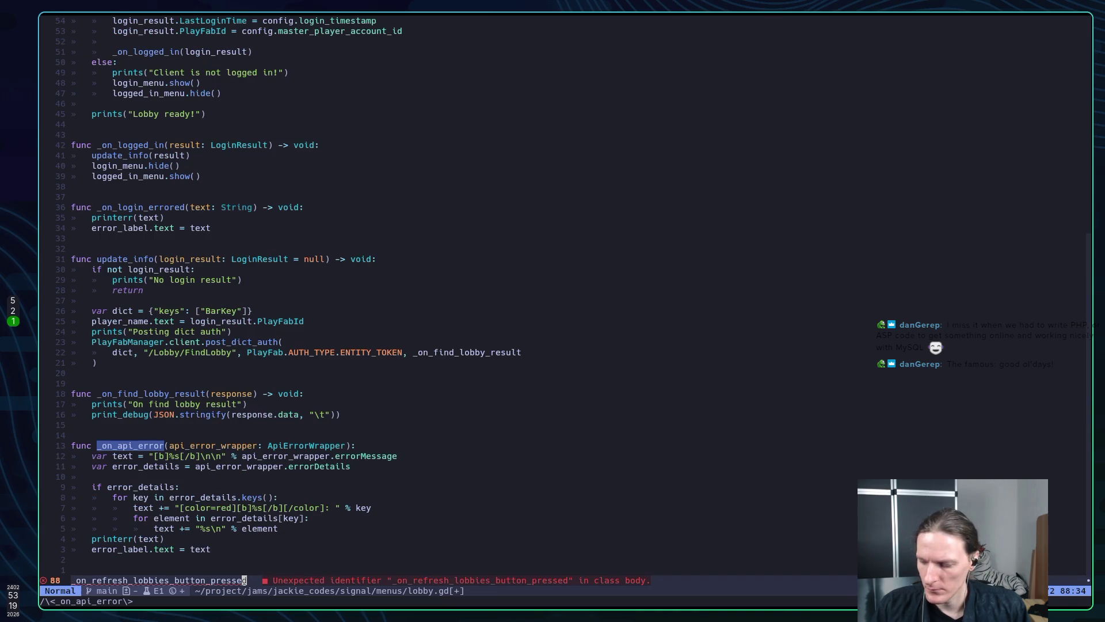
text(I)
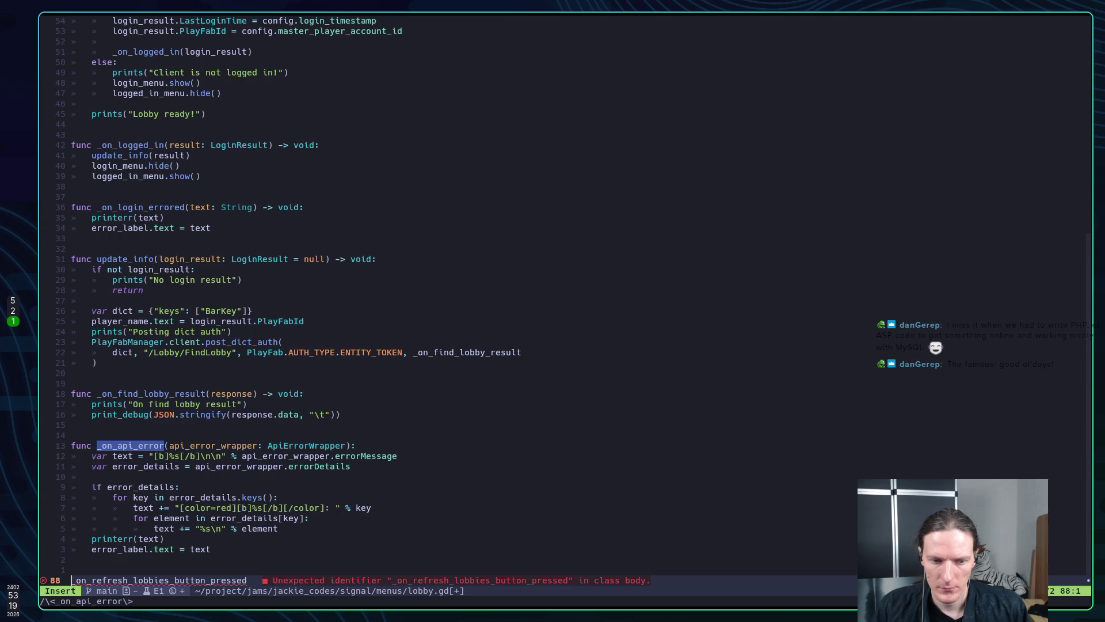
text(func)
key(End)
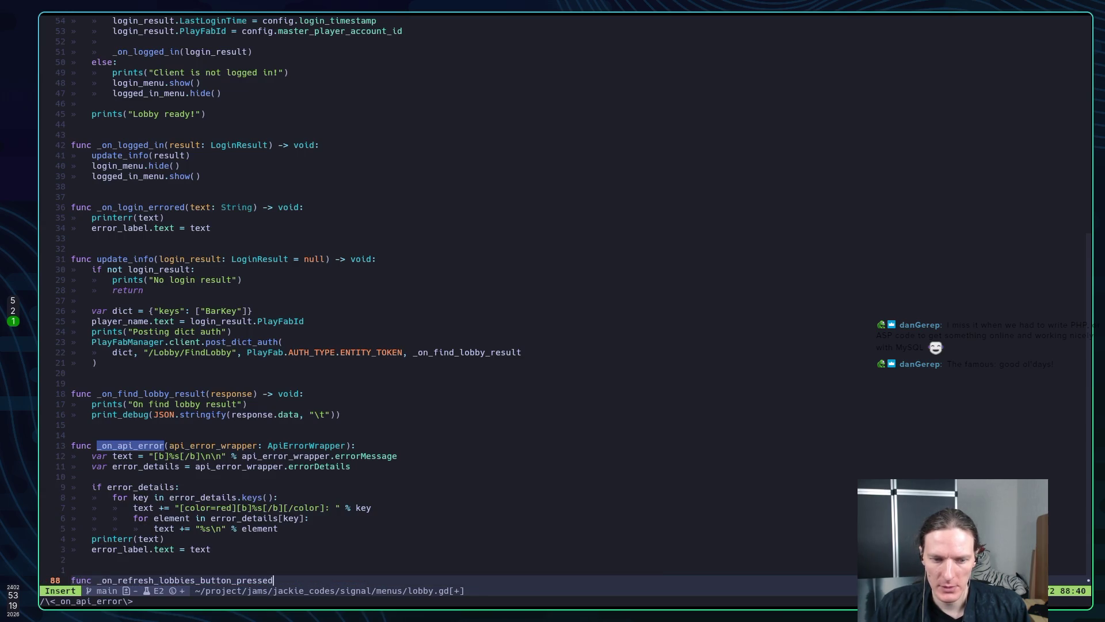
text(()
text() > void:)
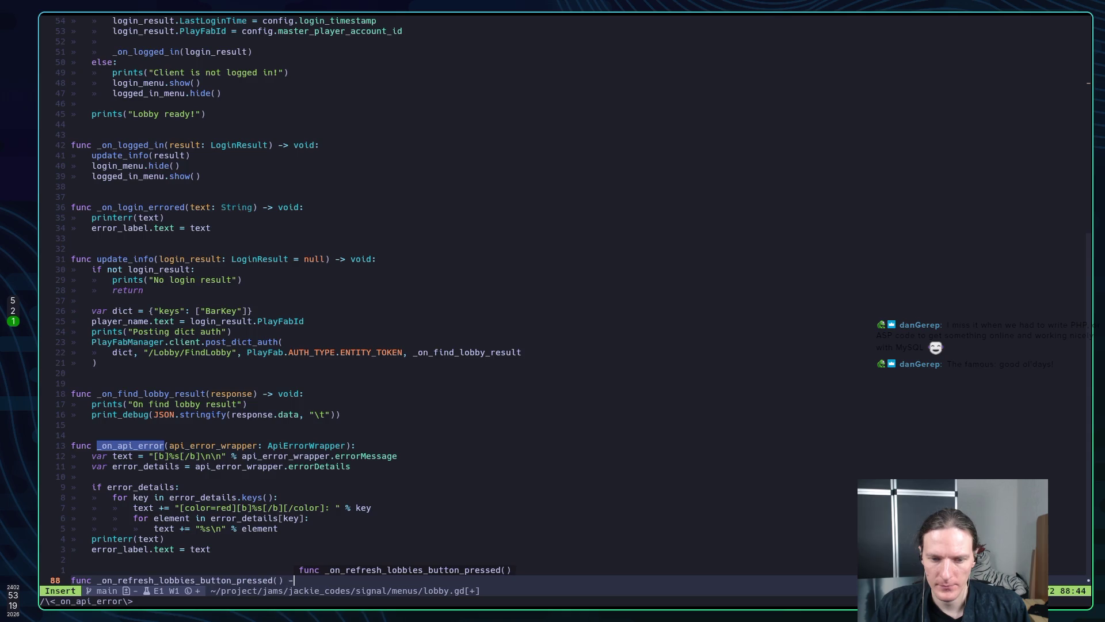
key(Return)
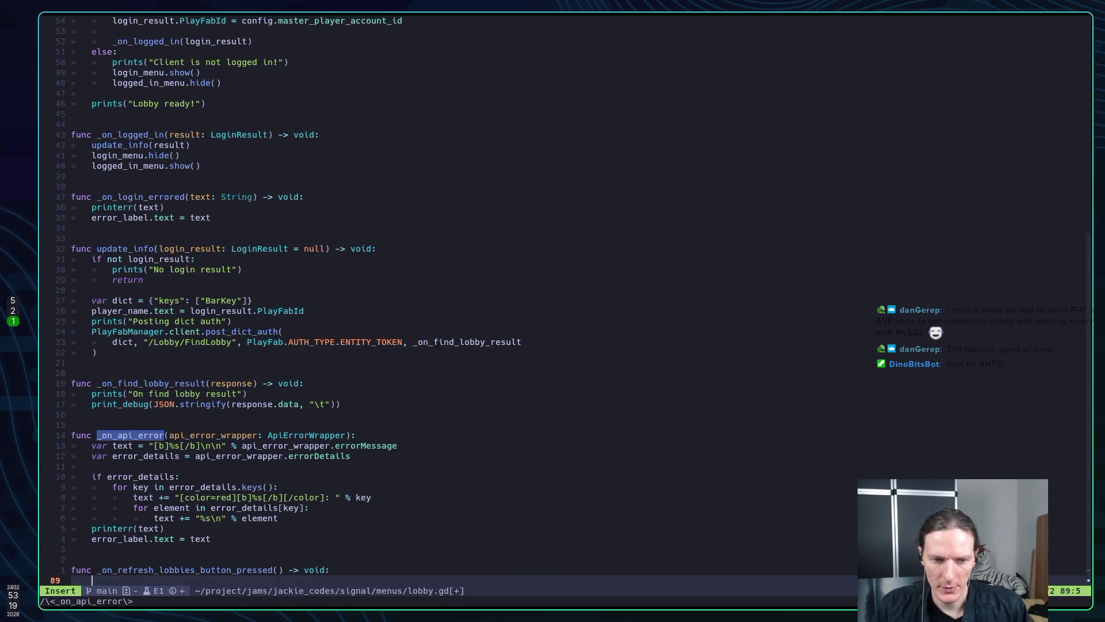
key(Escape)
- Move the 'Posting dict auth' print and post_dict_auth lines from update_info into the new handler
click(73, 518)
click(99, 321)
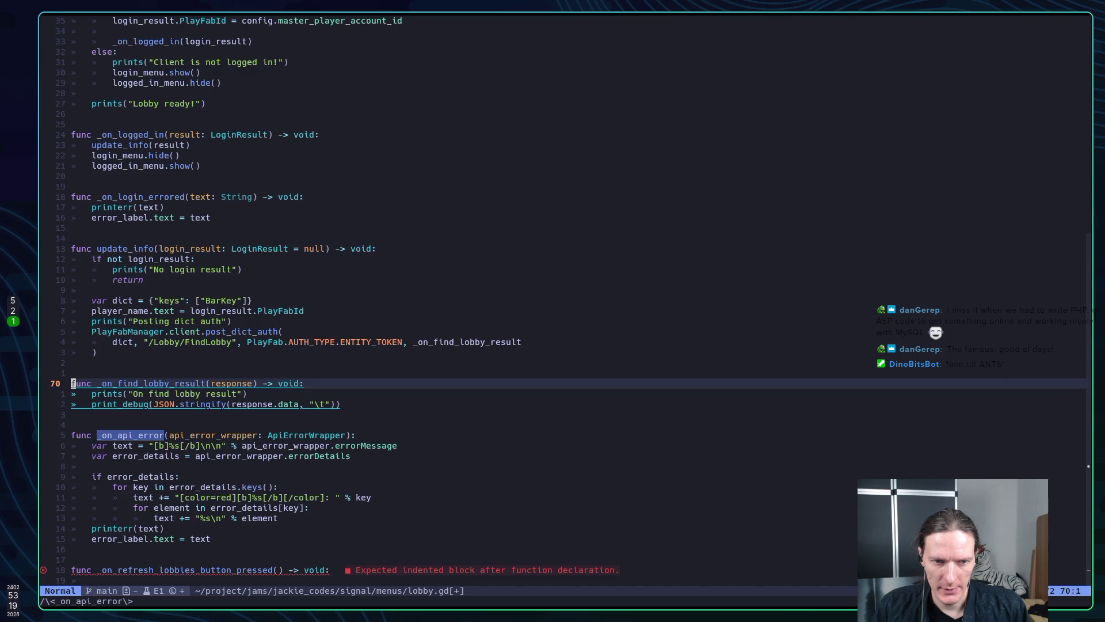
click(94, 321)
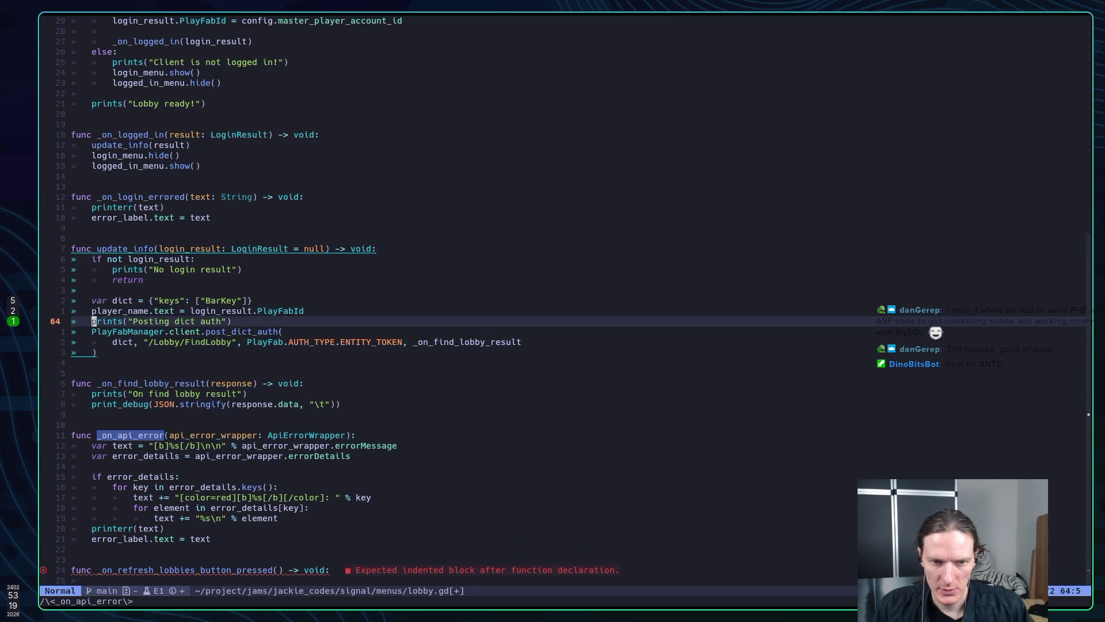
key(V)
key(j)
key(j)
key(j)
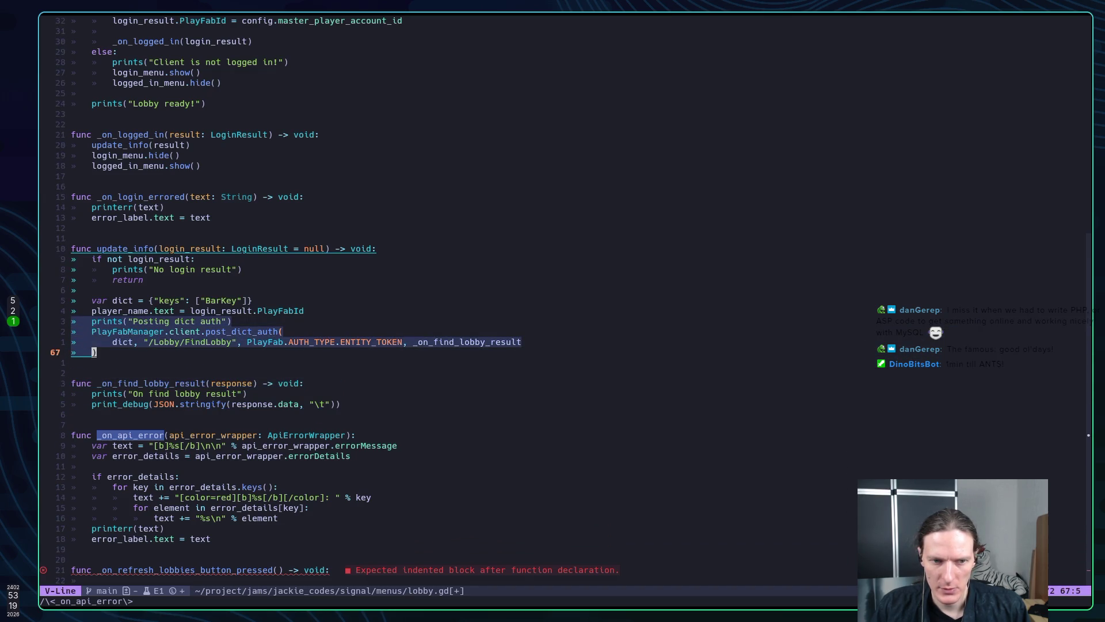
key(d)
click(73, 538)
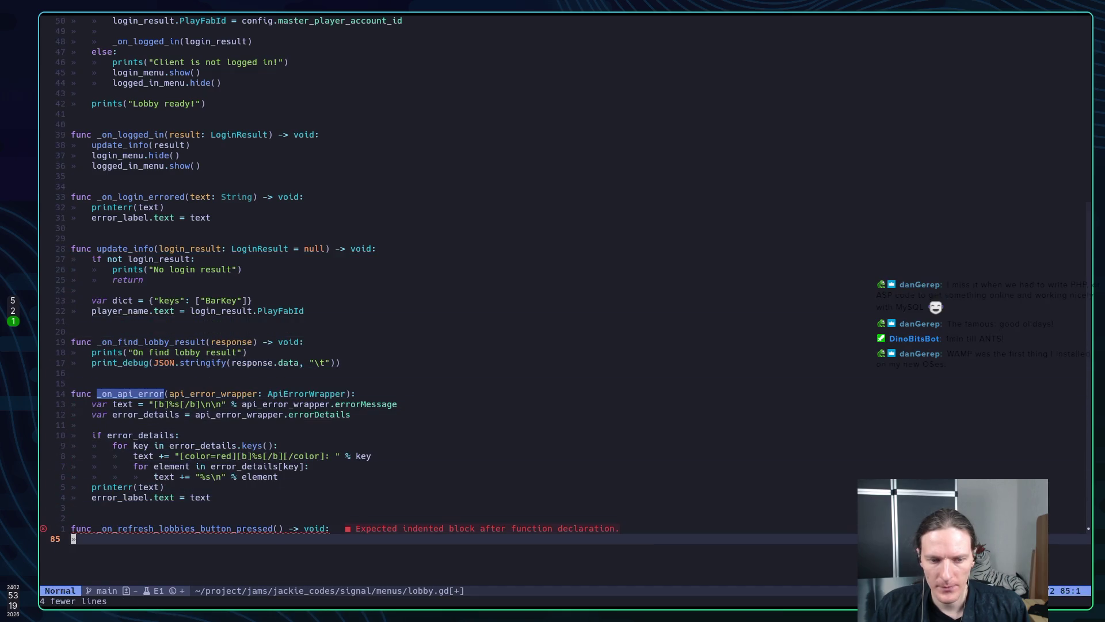
key(p)
key(d)
key(d)
key(j)
key(j)
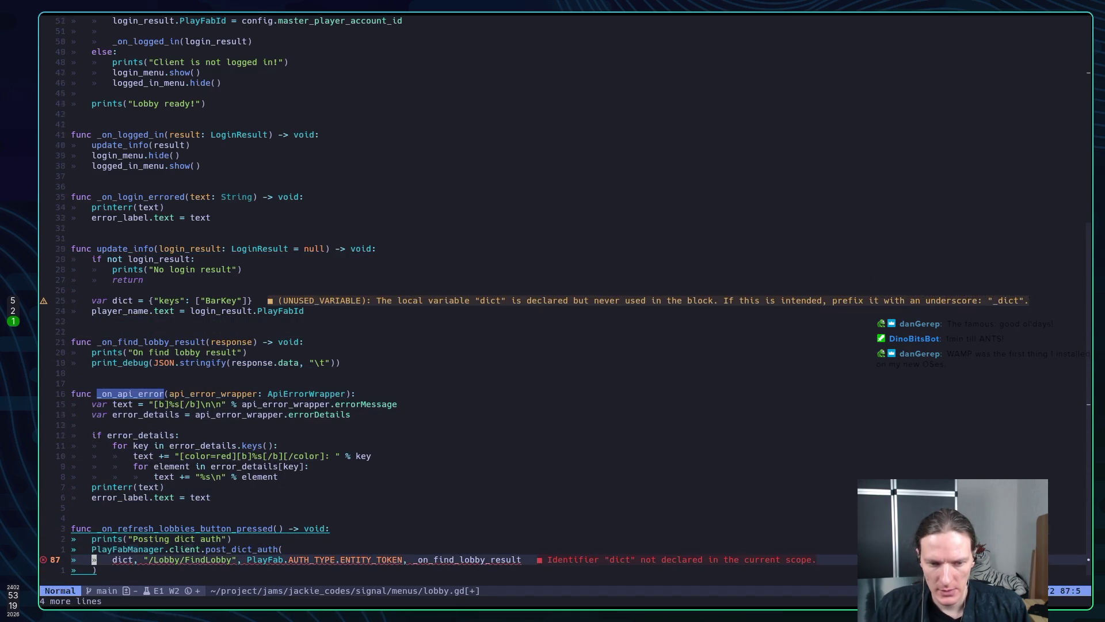
- Move the var dict line into the handler above post_dict_auth and save
key(k)
key(k)
key(k)
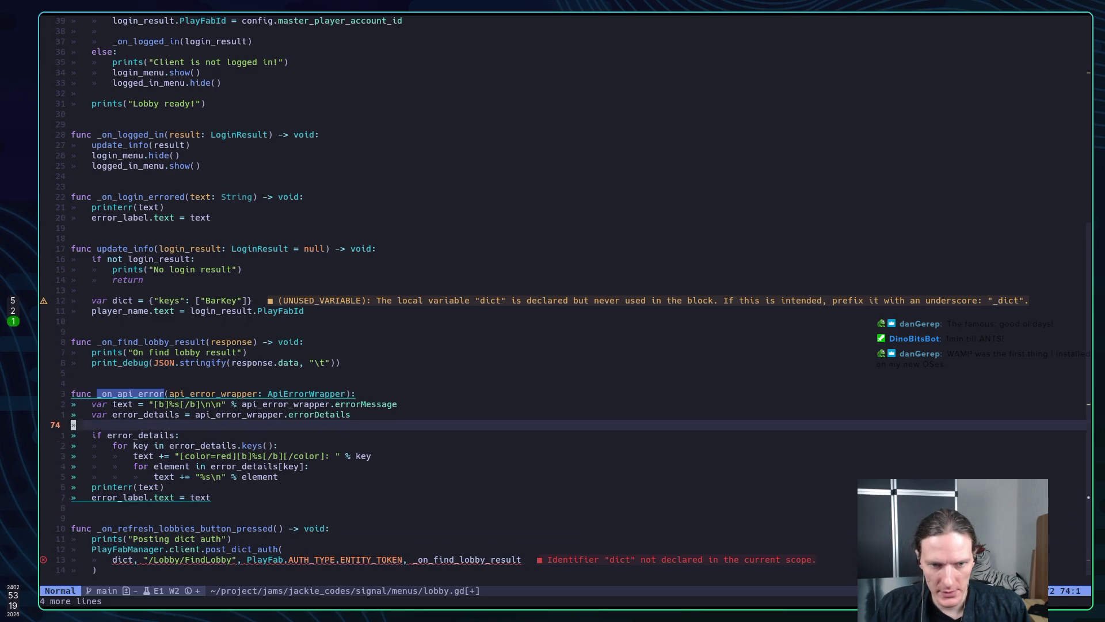
key(d)
key(d)
key(j)
key(j)
key(j)
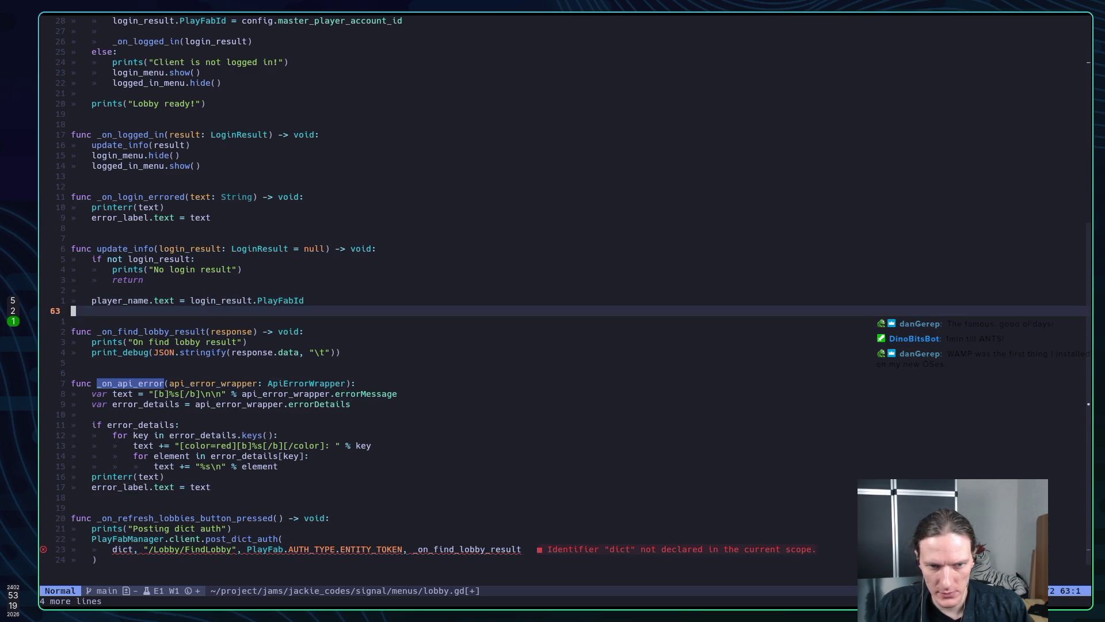
text(P)
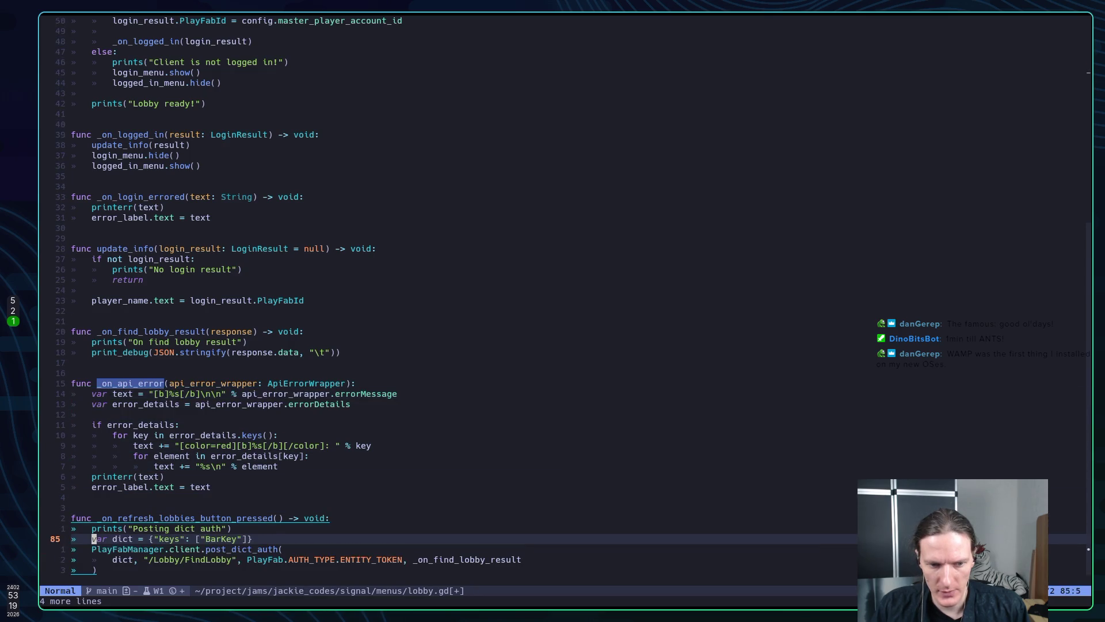
text(:w)
key(Return)
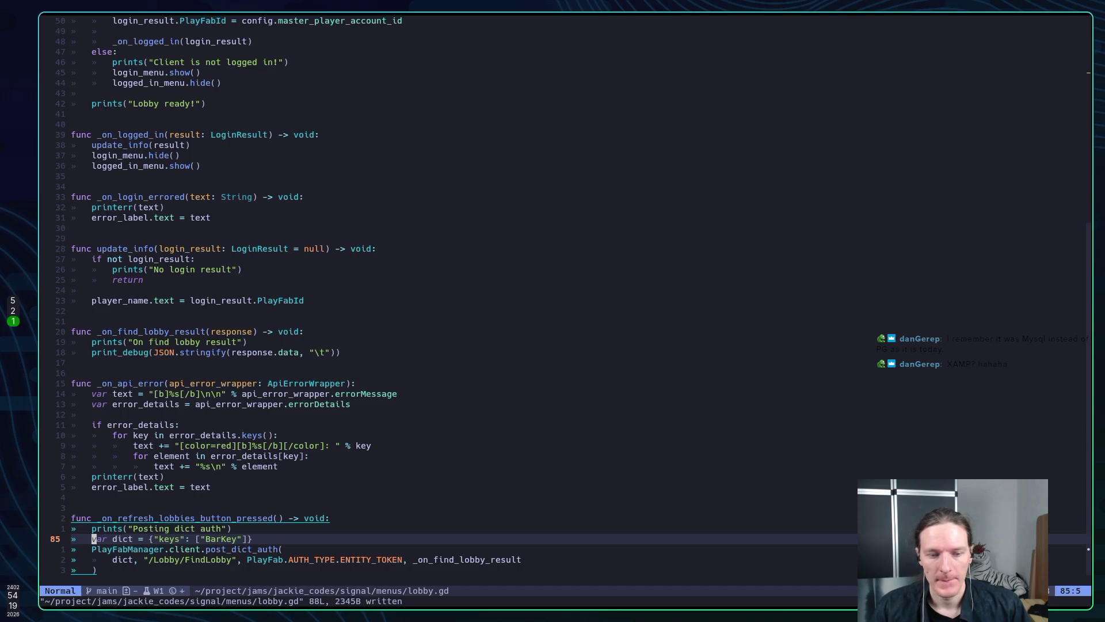
- Write lobby.gd to disk with :w, keeping the FindLobby refresh handler
key(j)
key(j)
text(j:w)
key(Return)
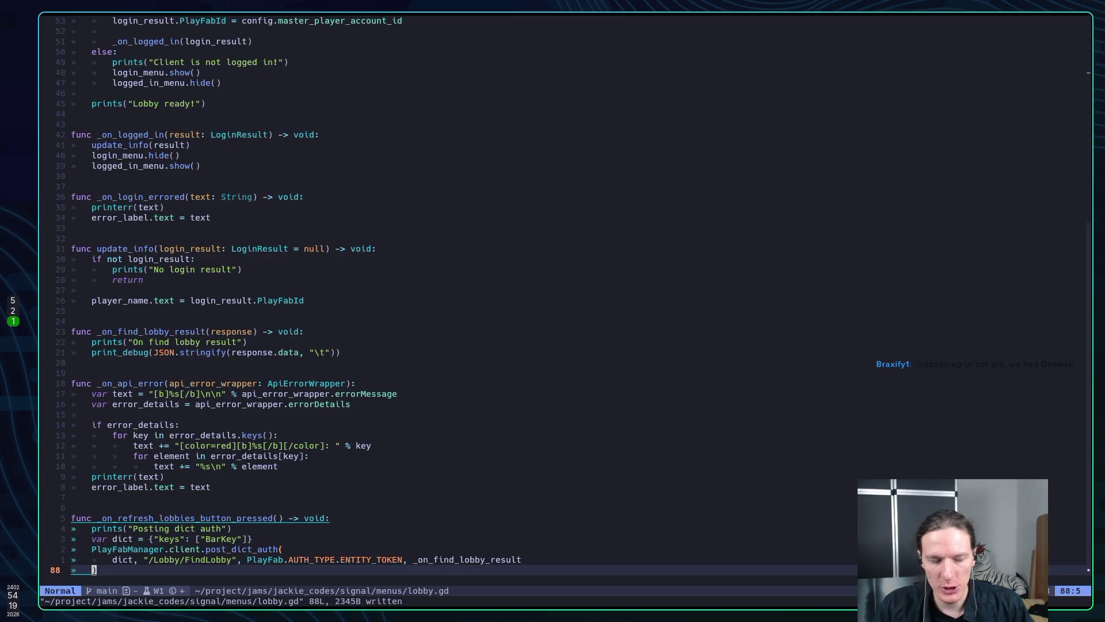
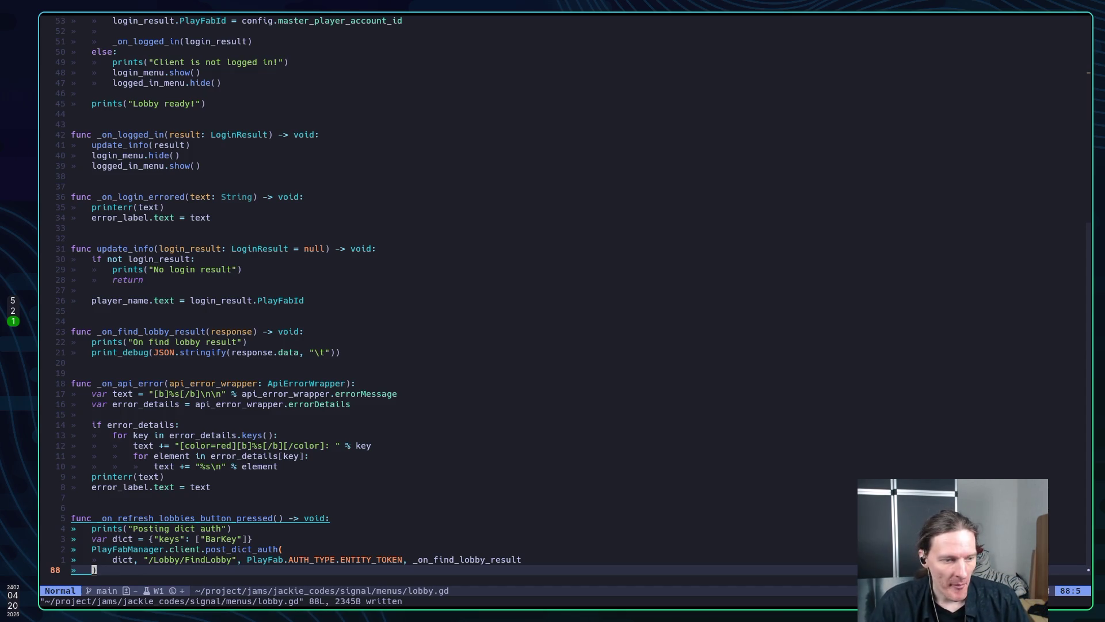
- Re-save lobby.gd with the refresh handler posting to /Lobby/FindLobby, then bring Godot forward
key(k)
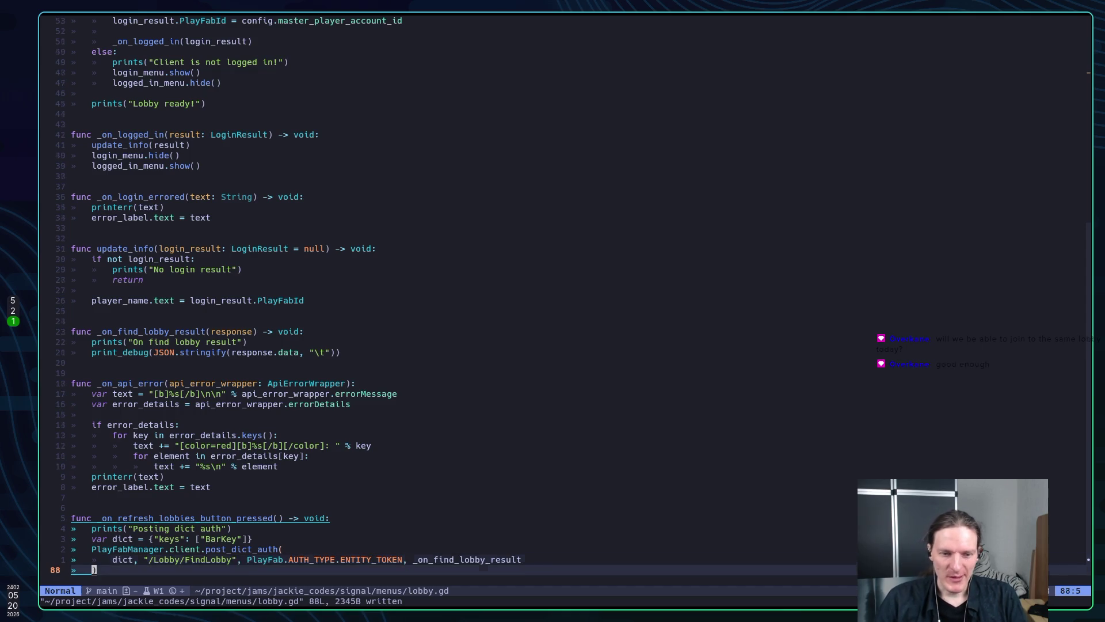
text(:w)
key(Return)
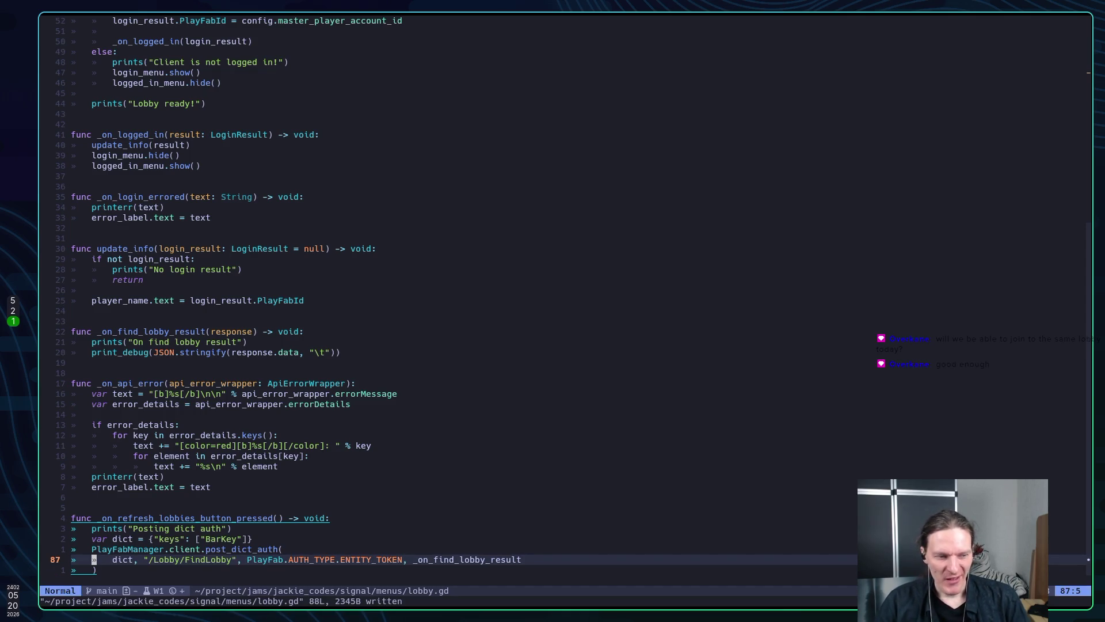
key(k)
key(k)
key(k)
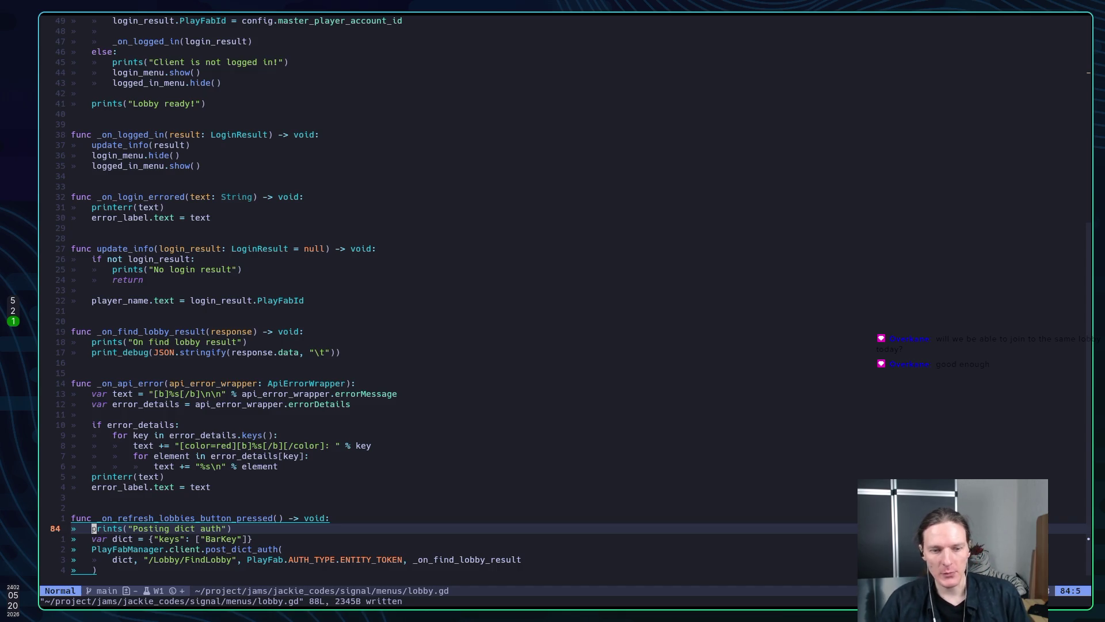
key(alt+Tab)
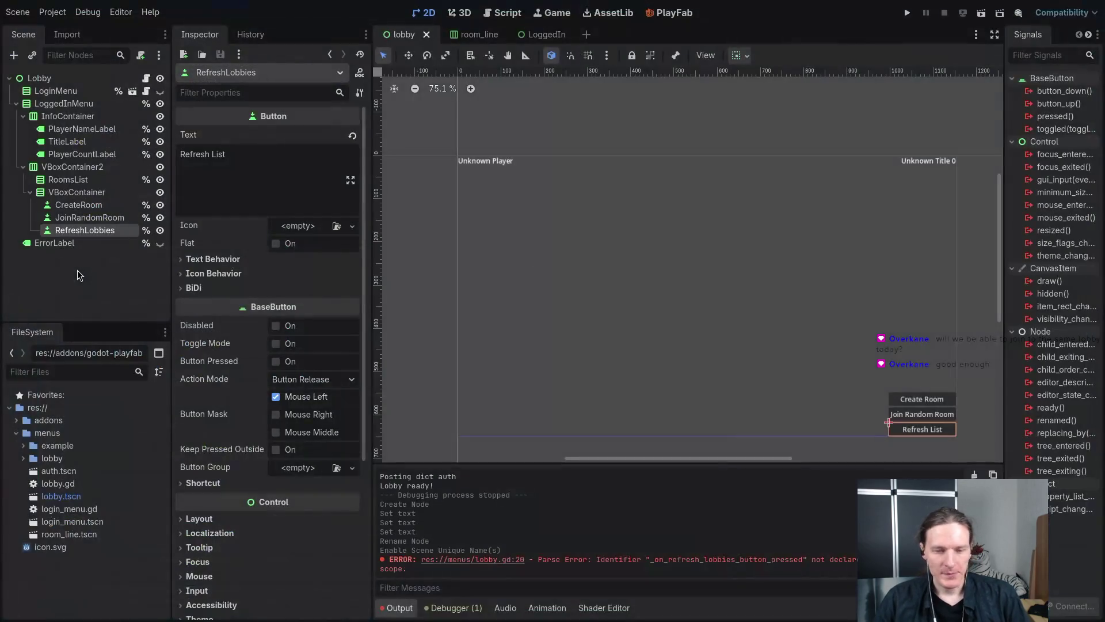
- Run the project, refresh the lobby list twice to log 'Posting dict auth', then stop it
key(F5)
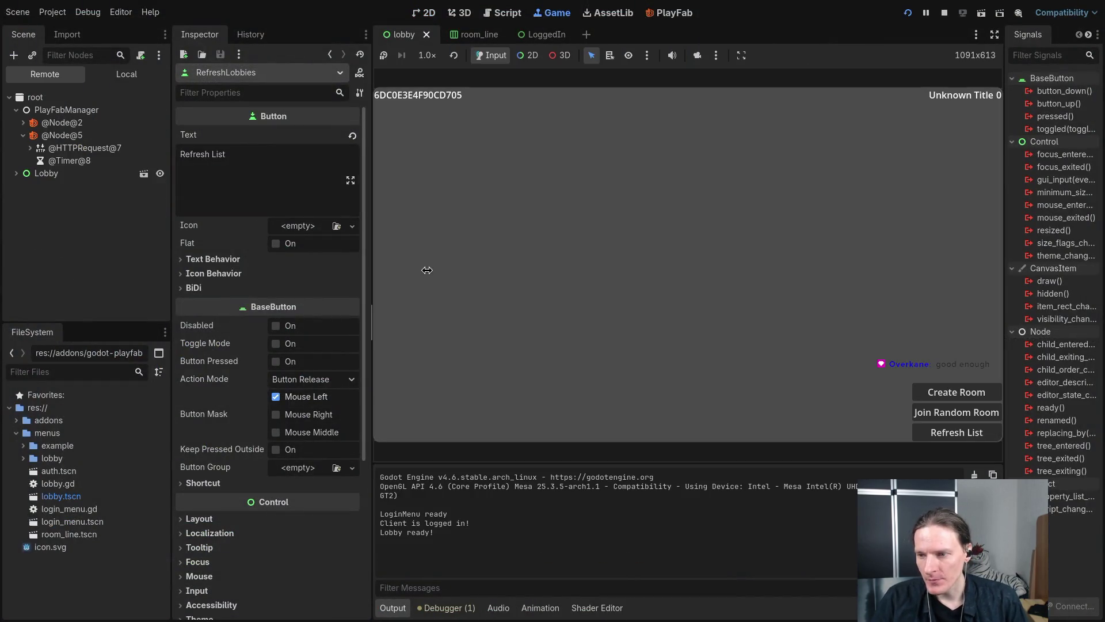
click(960, 434)
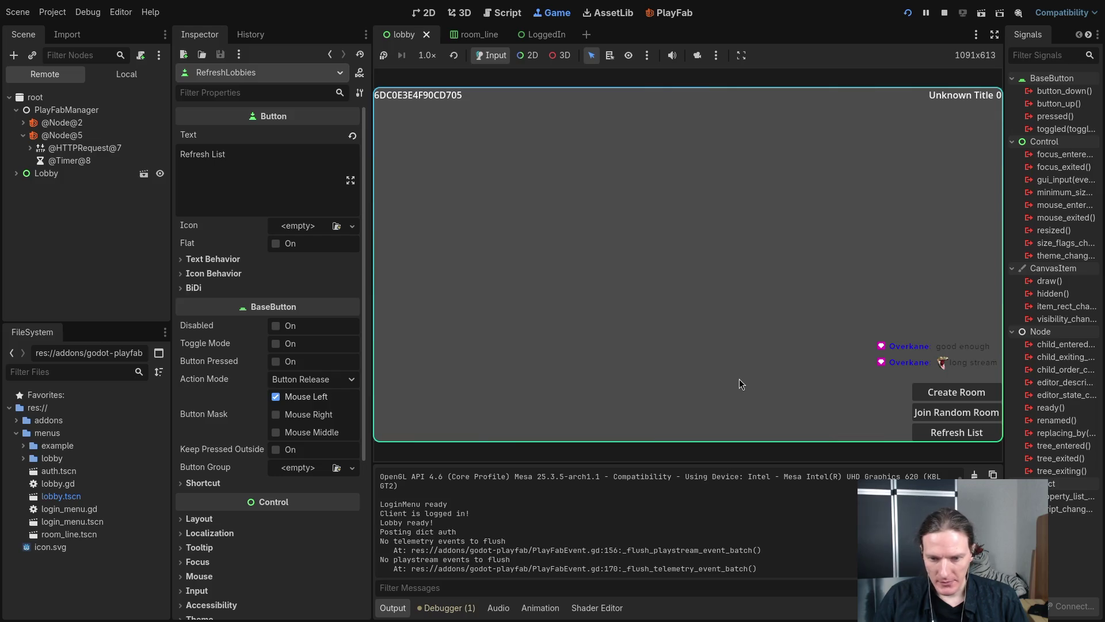
click(954, 433)
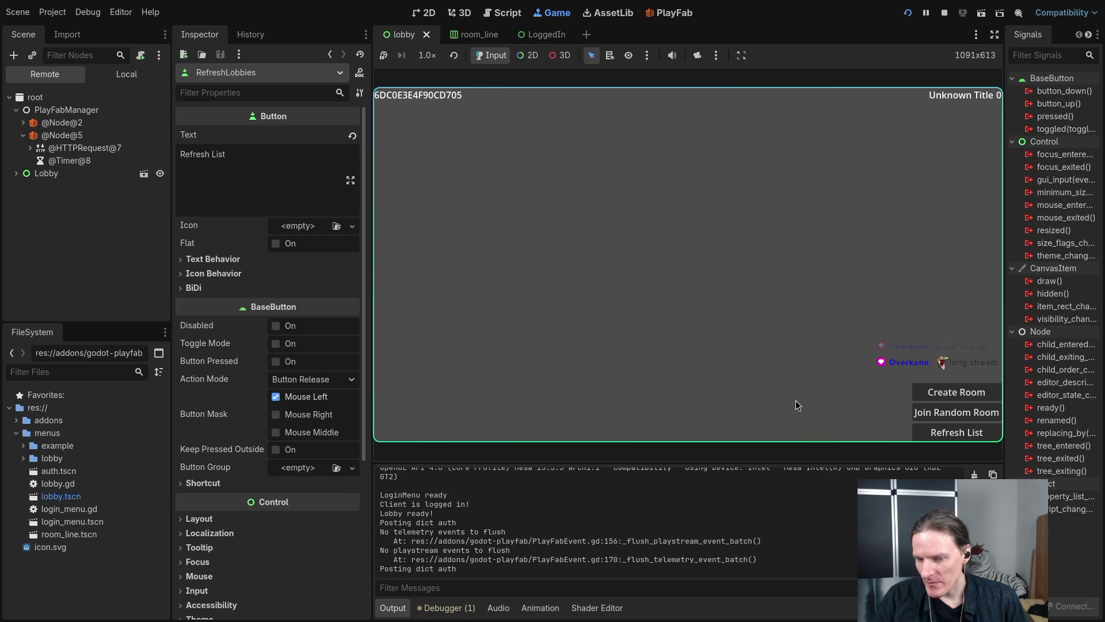
click(944, 13)
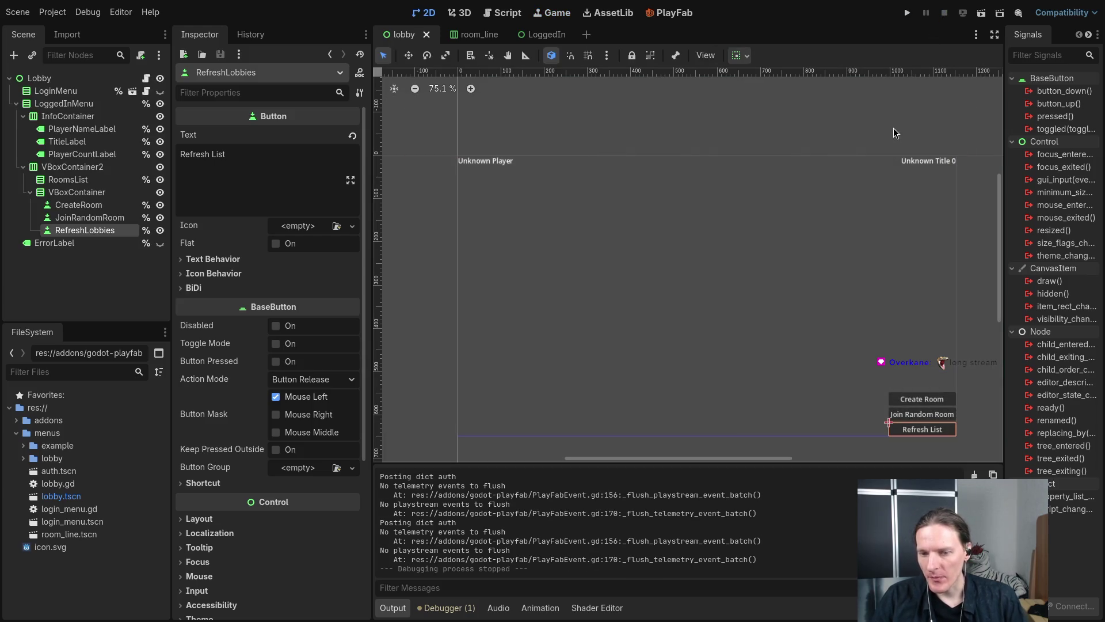
key(alt+Tab)
key(j)
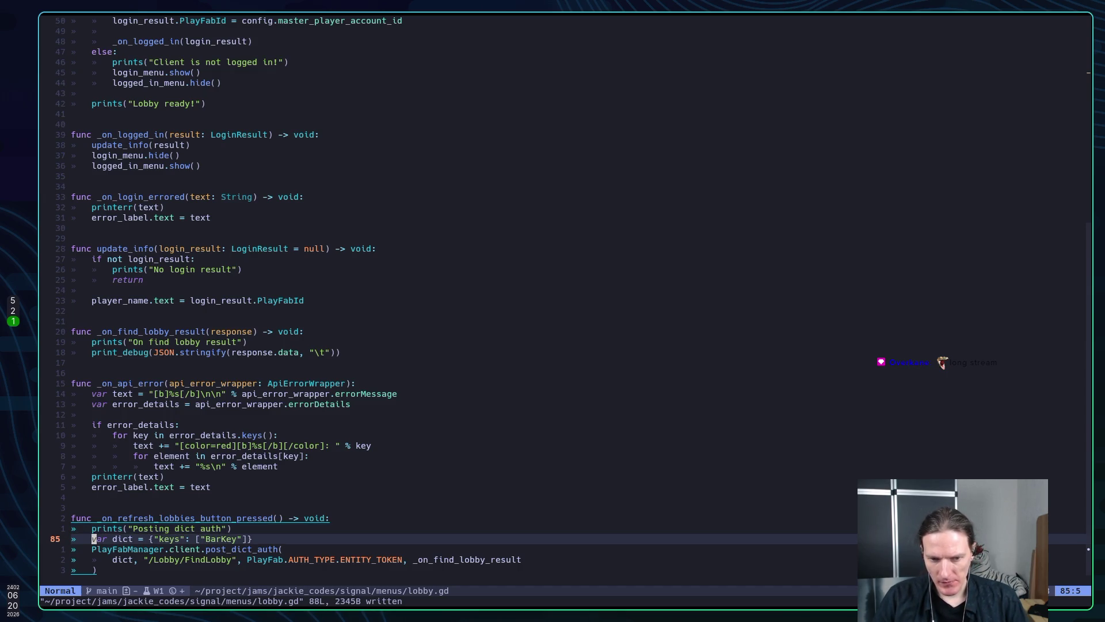
key(super+2)
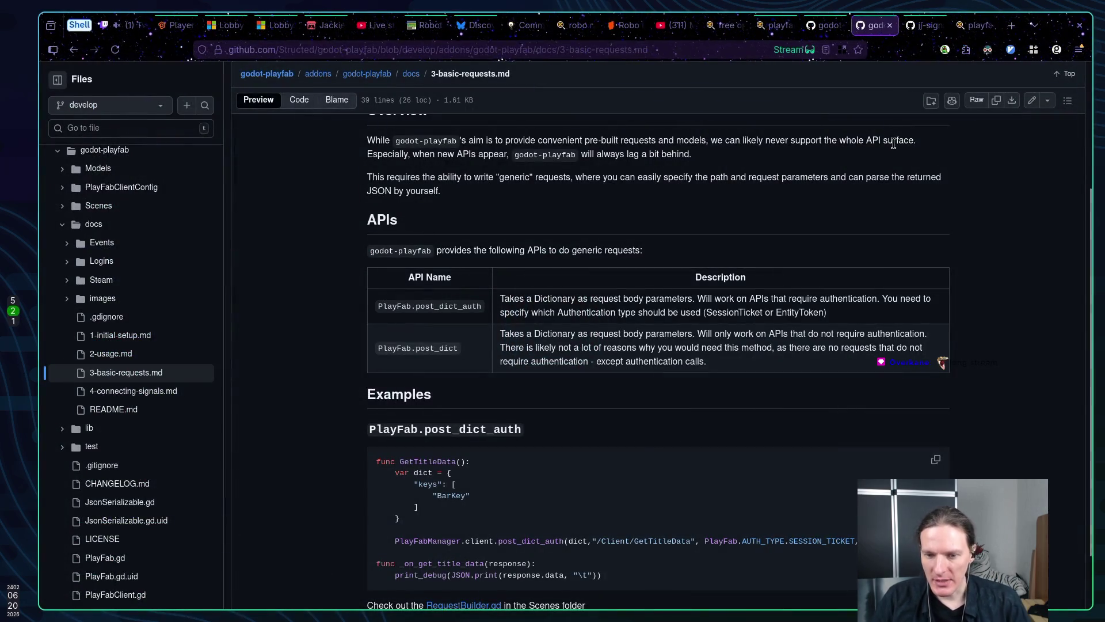
scroll(637, 236, down, 2)
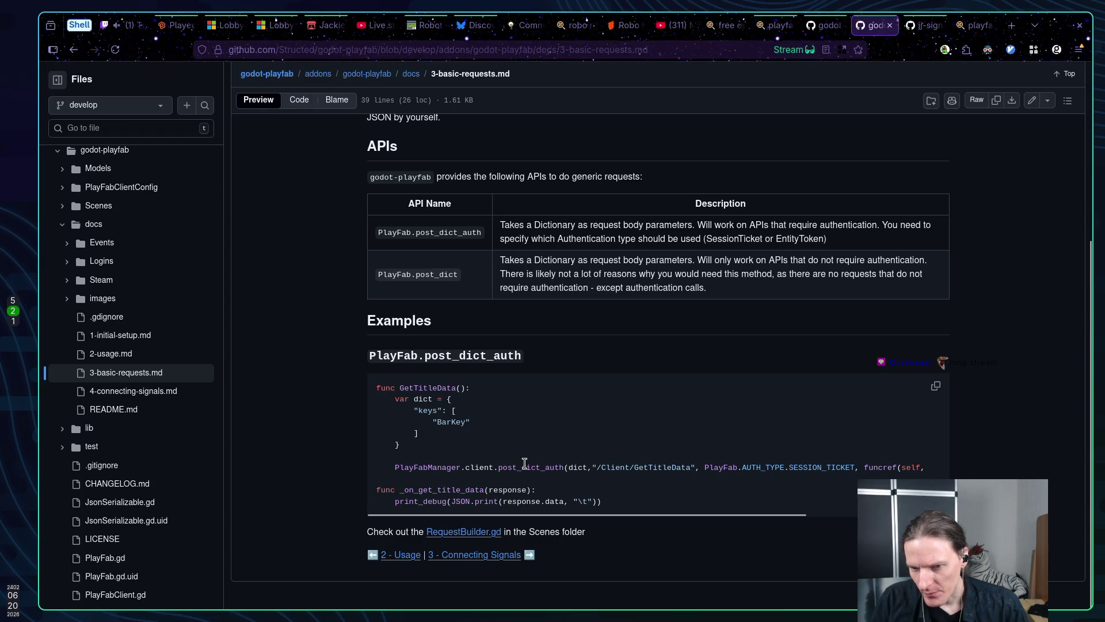
drag(591, 467, 695, 468)
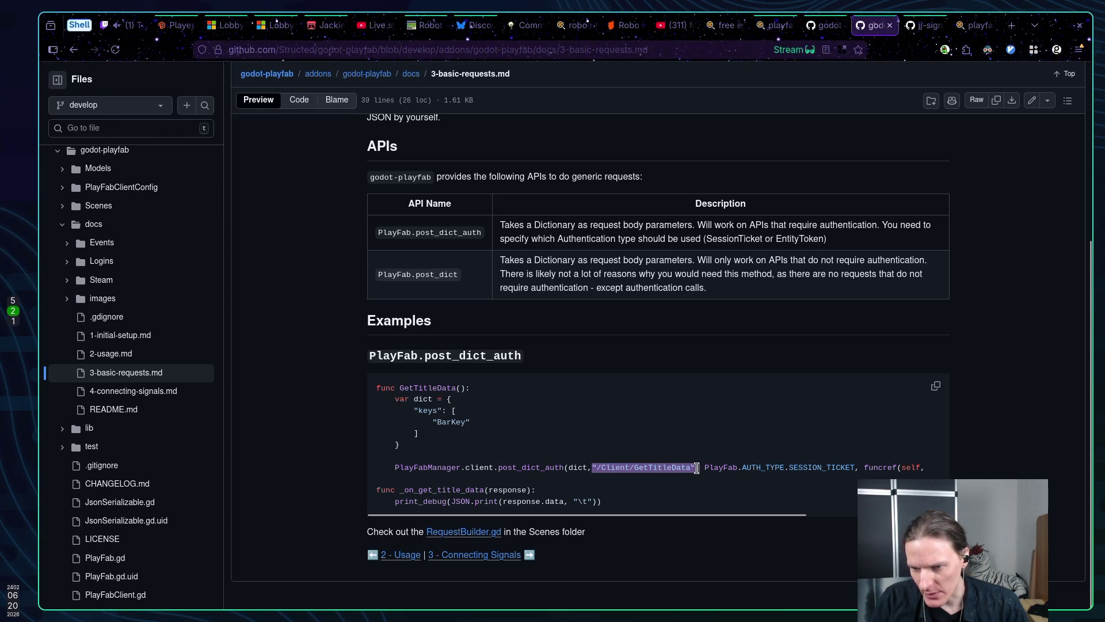
click(719, 466)
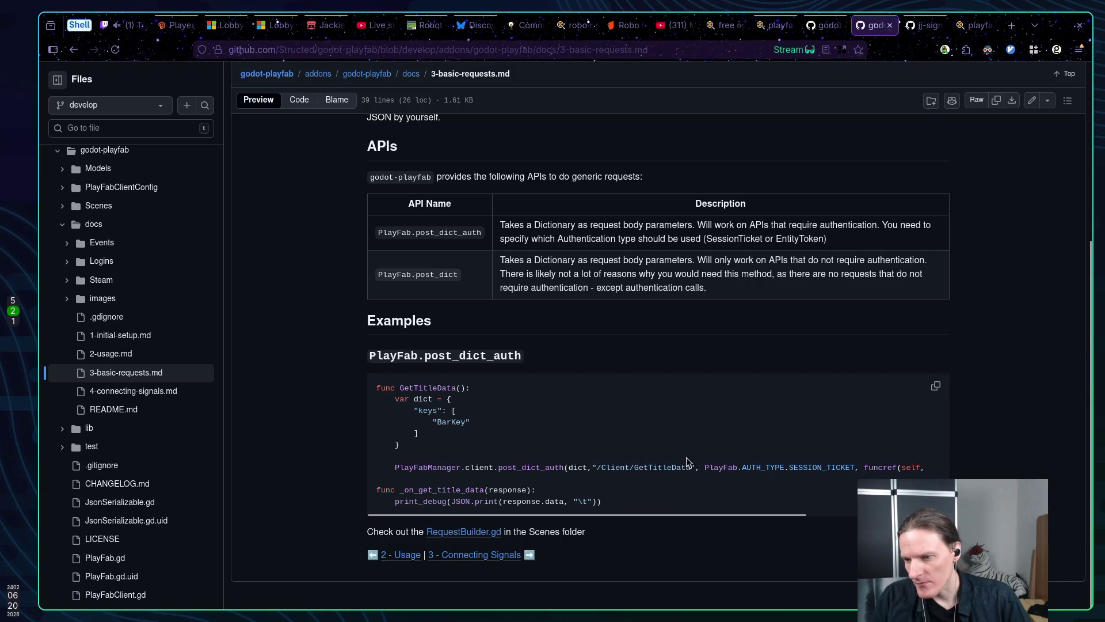
key(super+1)
key(j)
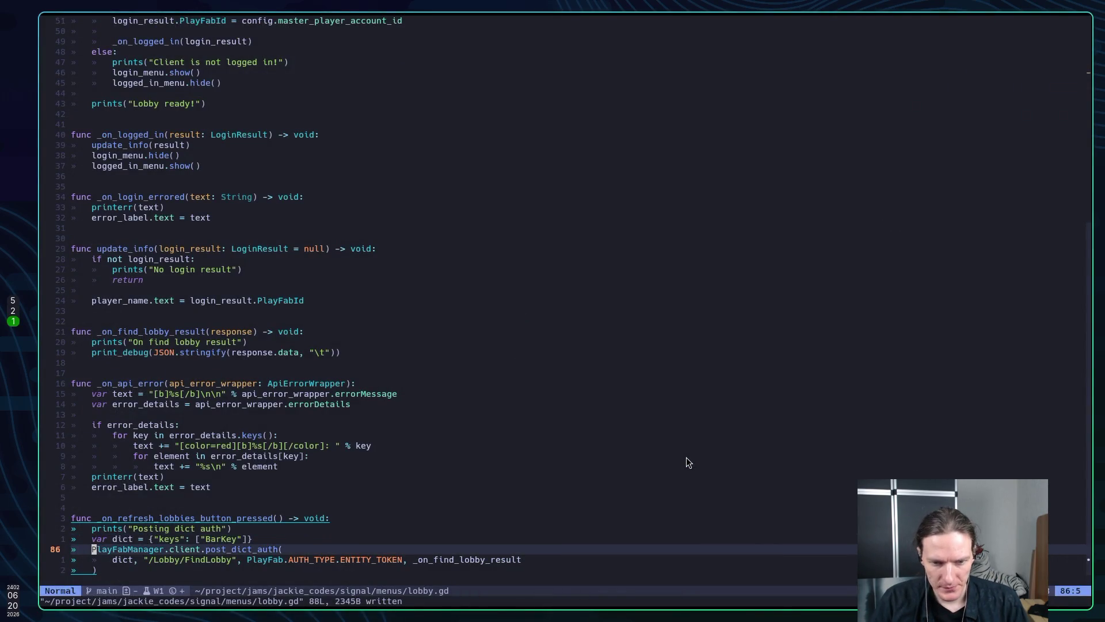
- Comment out the /Lobby/FindLobby arguments line and delete the blank line above it
key(j)
key(w)
key(f)
key(l)
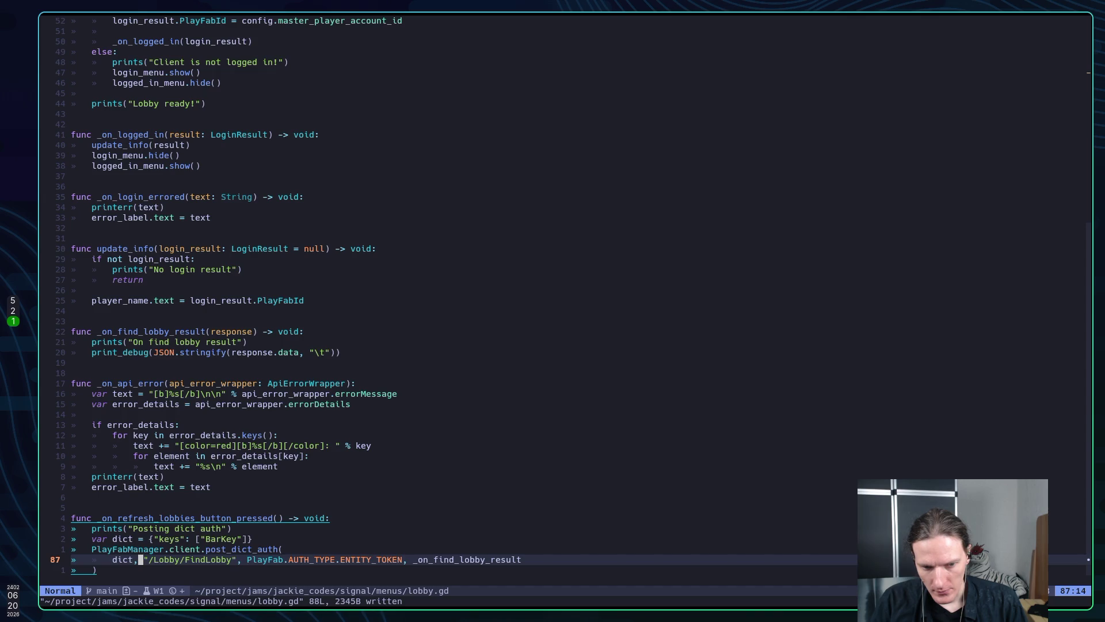
key(u)
key(u)
key(u)
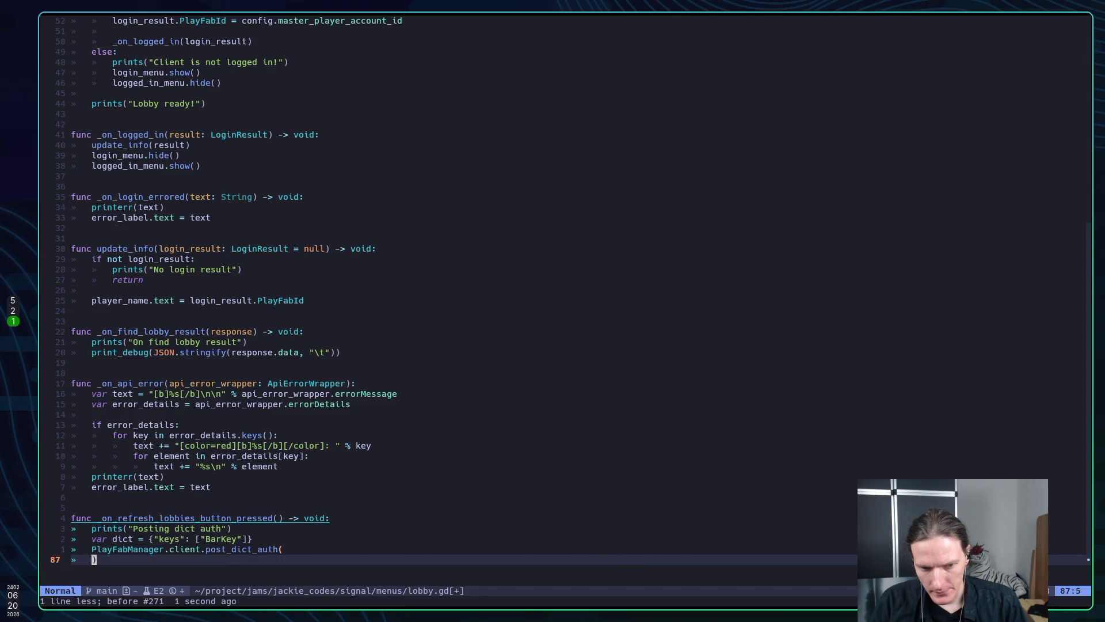
key(P)
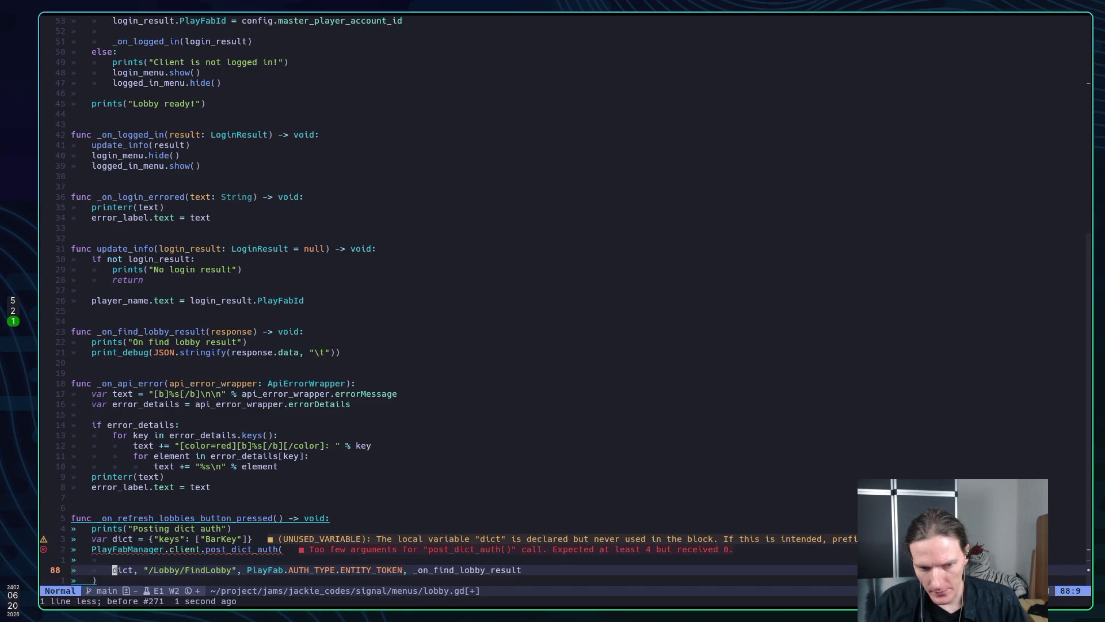
key(g)
key(c)
key(c)
key(k)
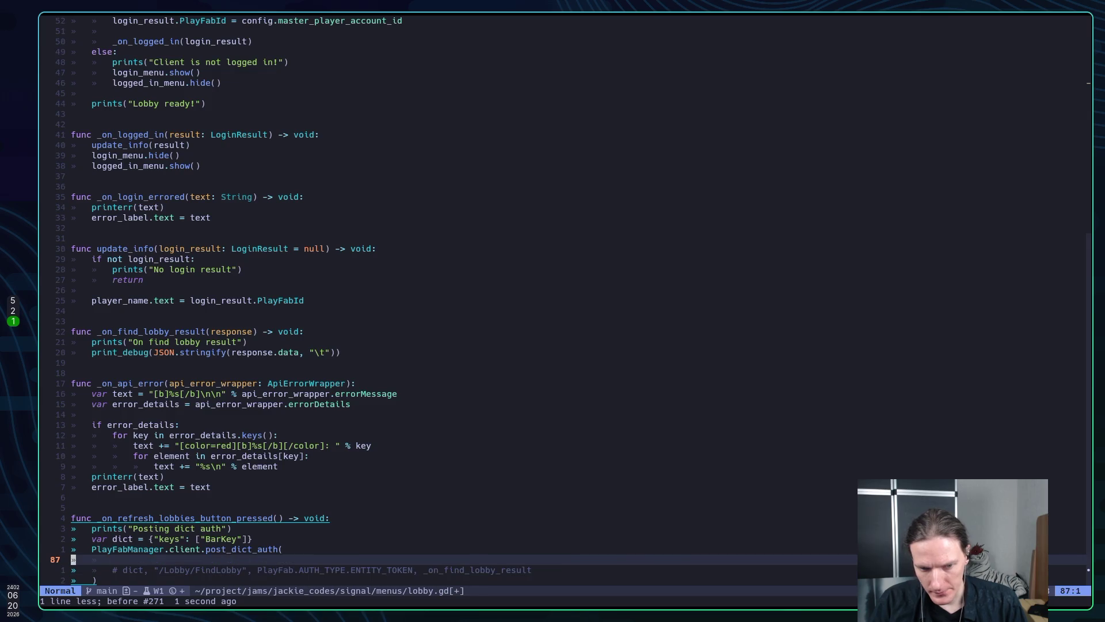
key(d)
key(d)
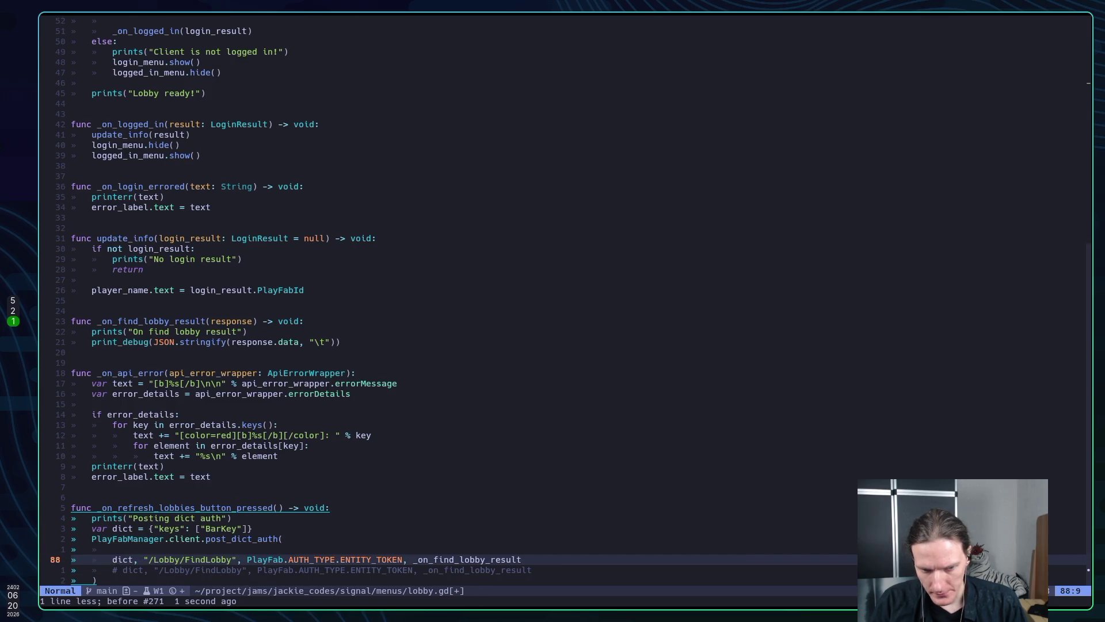
- Add an active, uncommented copy of the arguments line
key(y)
key(y)
key(p)
key(k)
key(g)
key(c)
key(c)
key(j)
key(k)
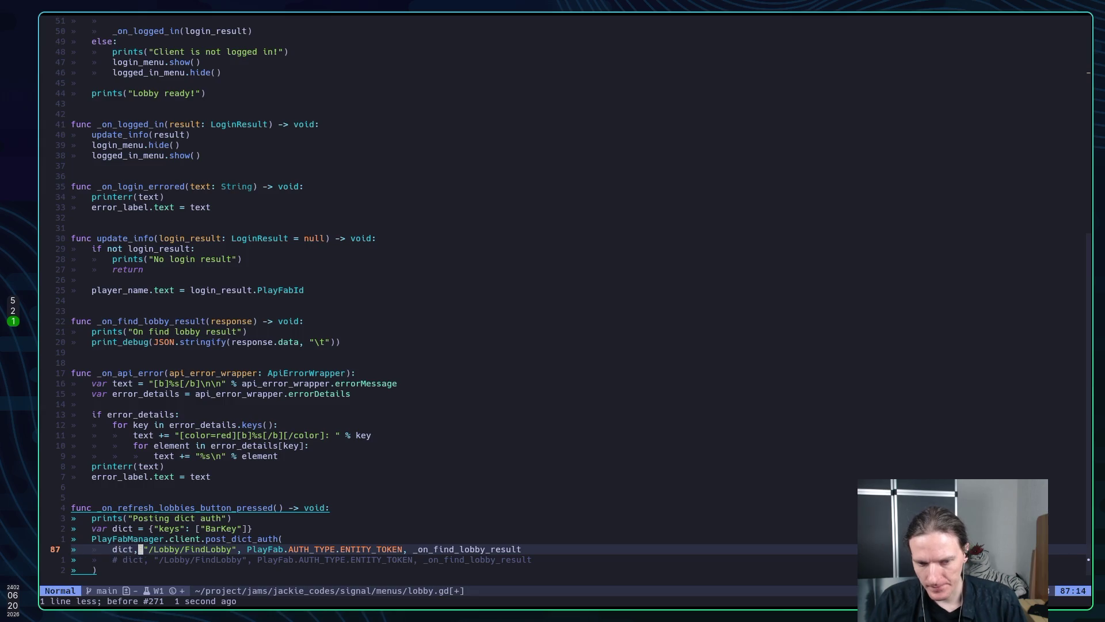
- Copy the /Client/GetTitleData path from the docs example
key(super+2)
drag(596, 467, 695, 466)
key(ctrl+c)
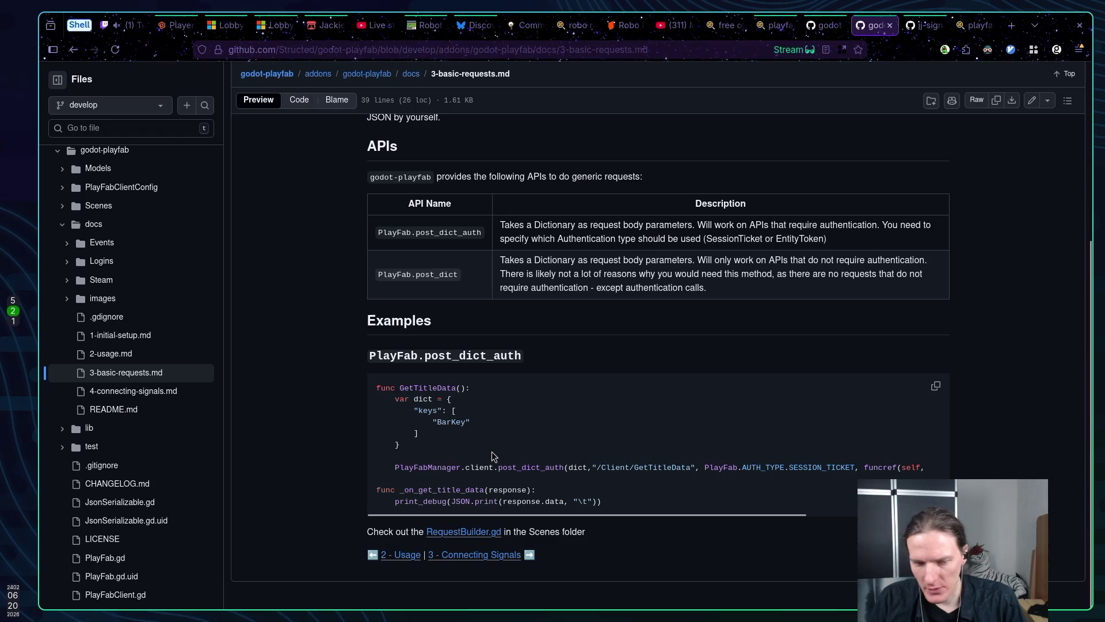
key(super+1)
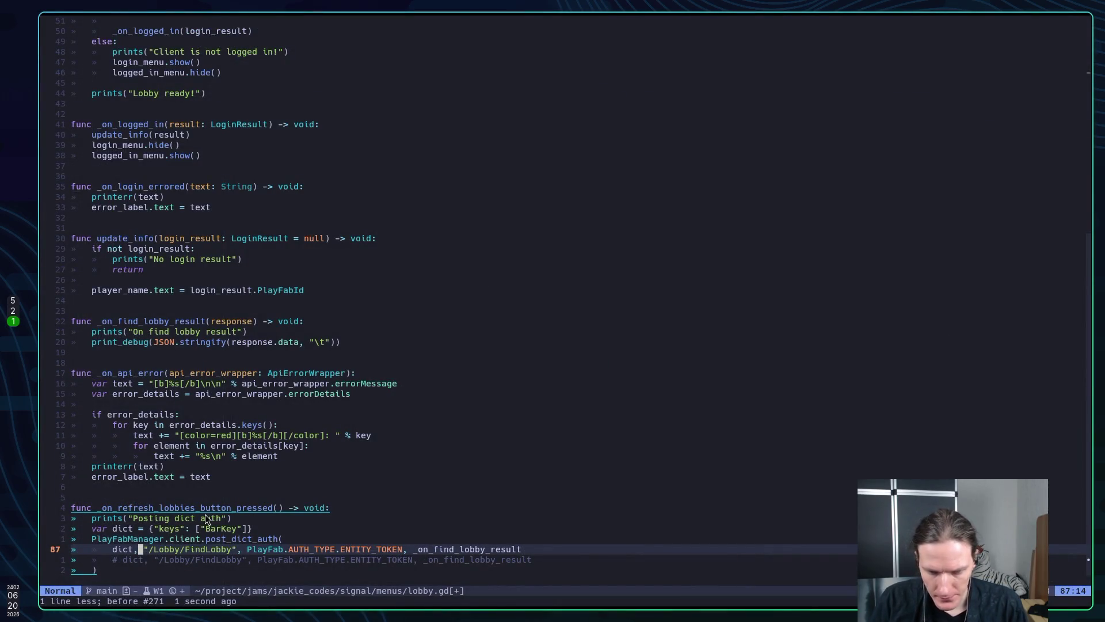
- Replace /Lobby/FindLobby with /Client/GetTitleData in the active line and save lobby.gd
key(l)
key(l)
key(P)
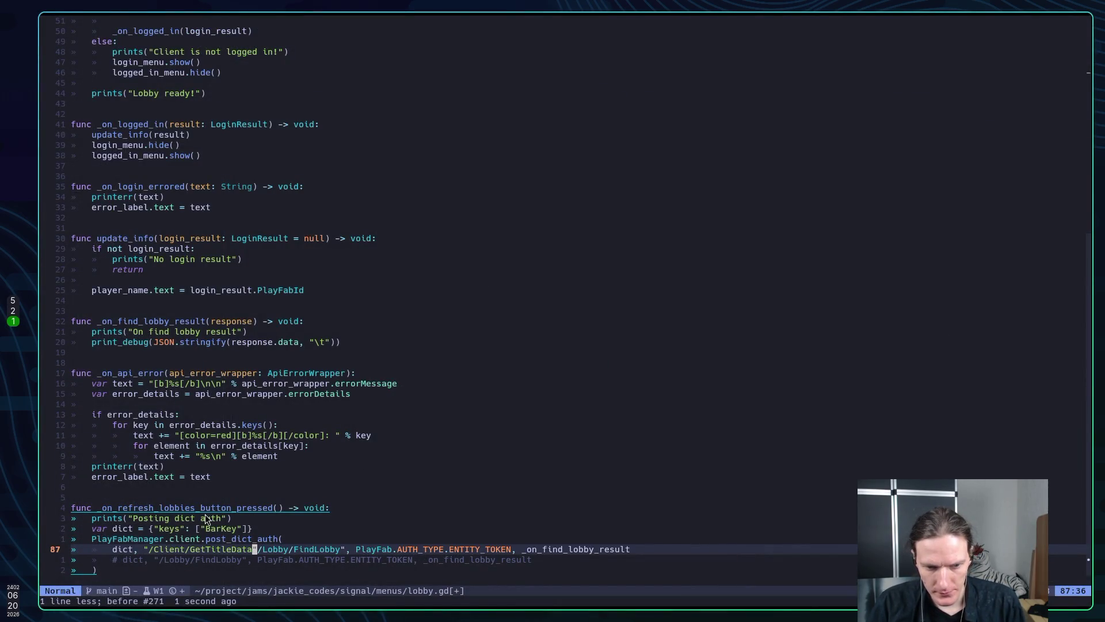
key(d)
key(t)
key(quotedbl)
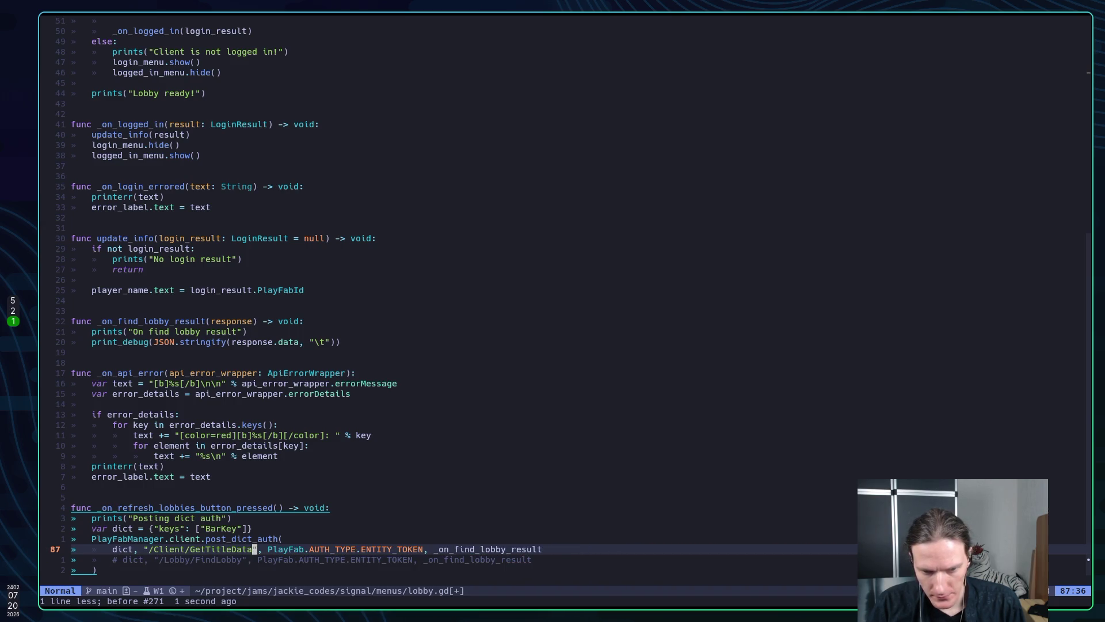
text(:w)
key(Return)
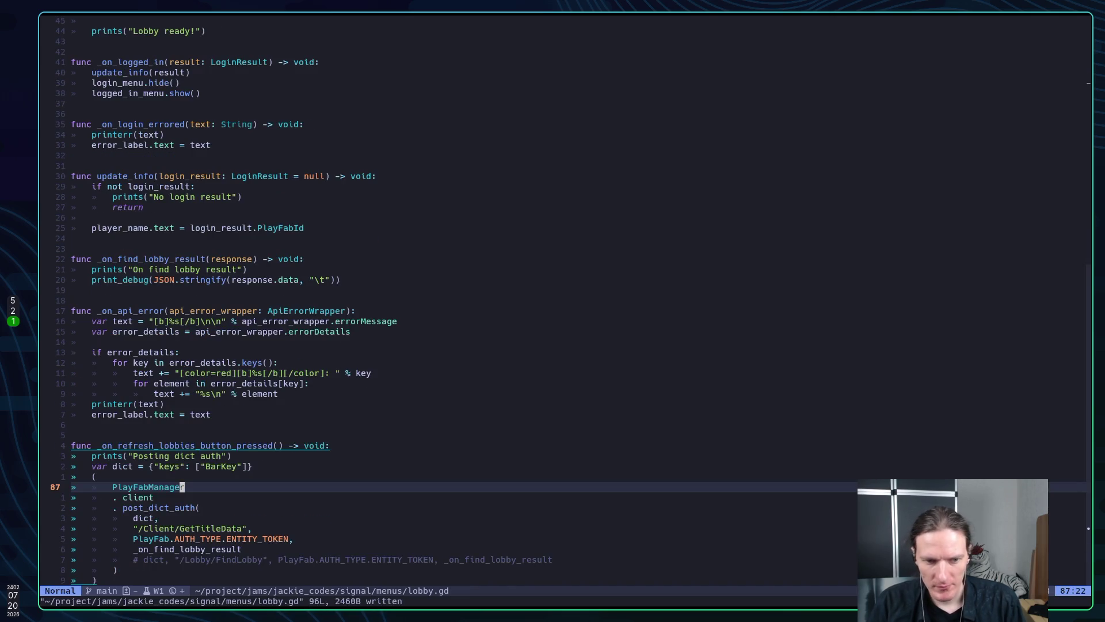
key(k)
key(k)
key(k)
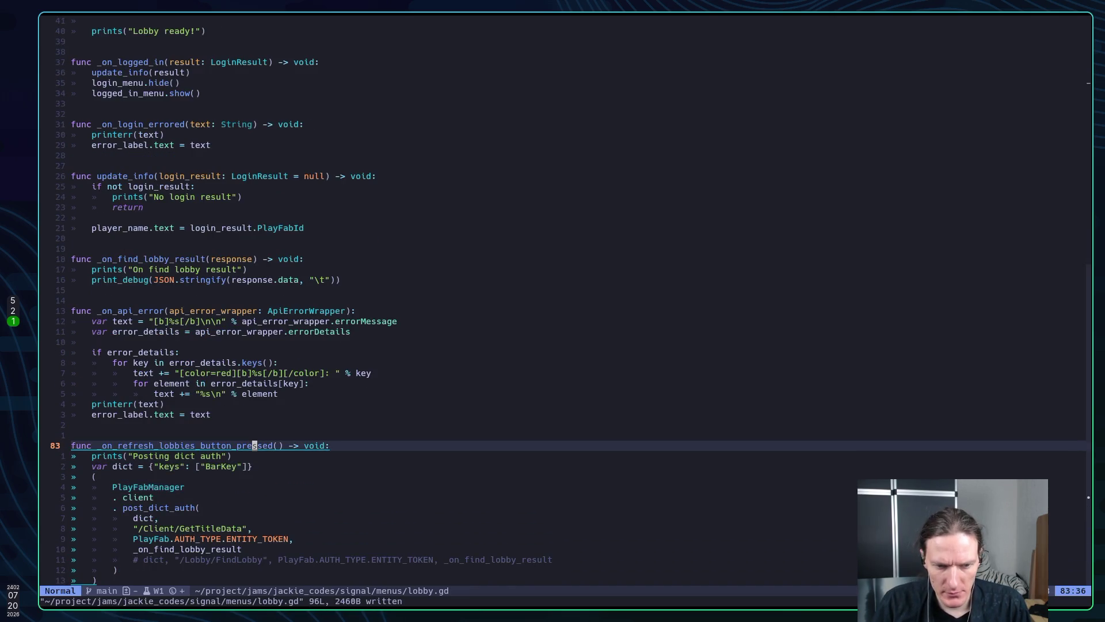
key(k)
key(k)
key(k)
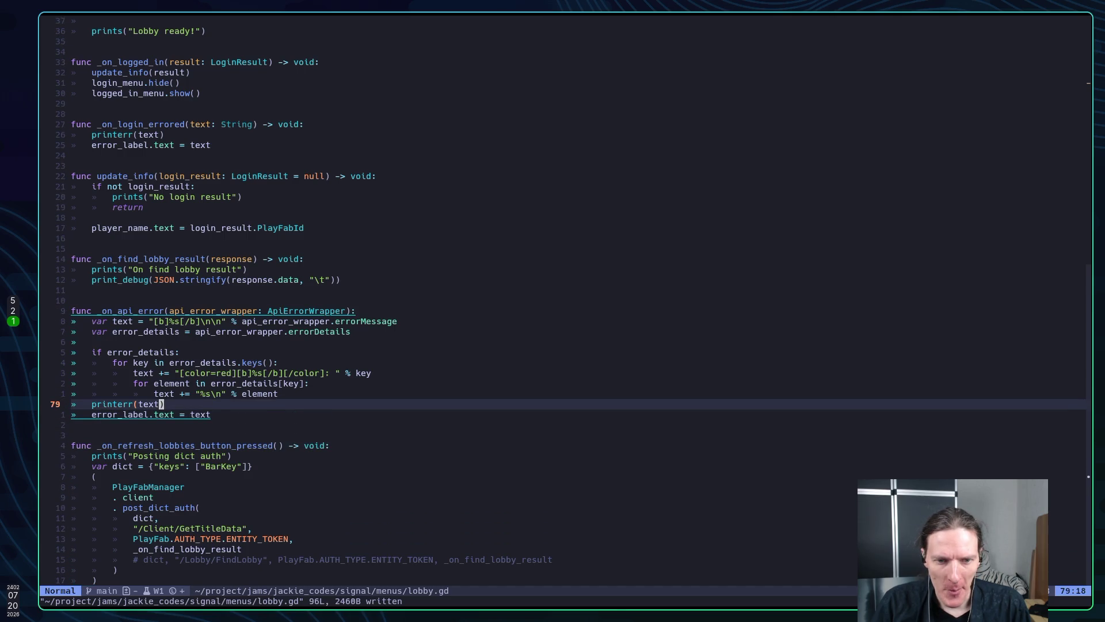
key(k)
key(k)
key(k)
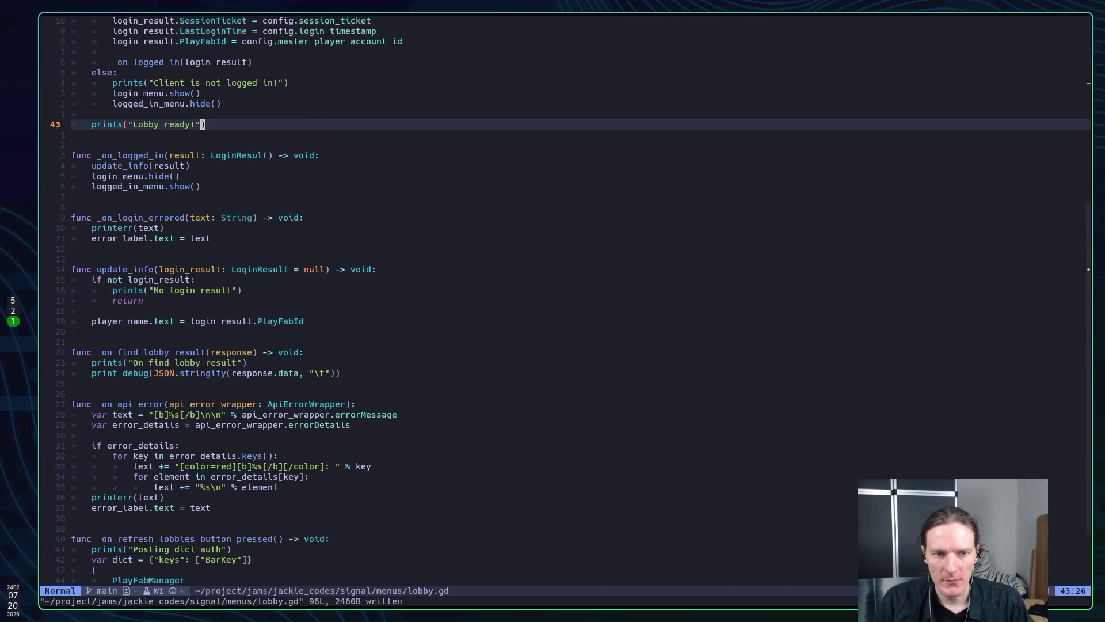
- Add a _on_refresh_lobbies_button_pressed() call after the PlayFabId assignment in update_info
click(254, 321)
key(o)
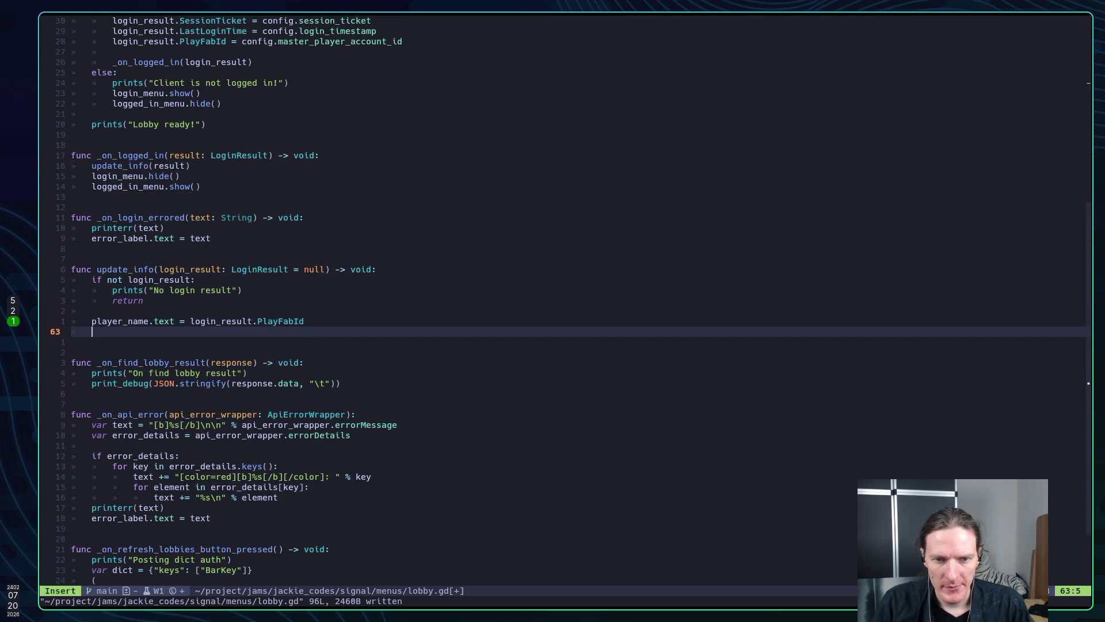
key(Return)
text(_on)
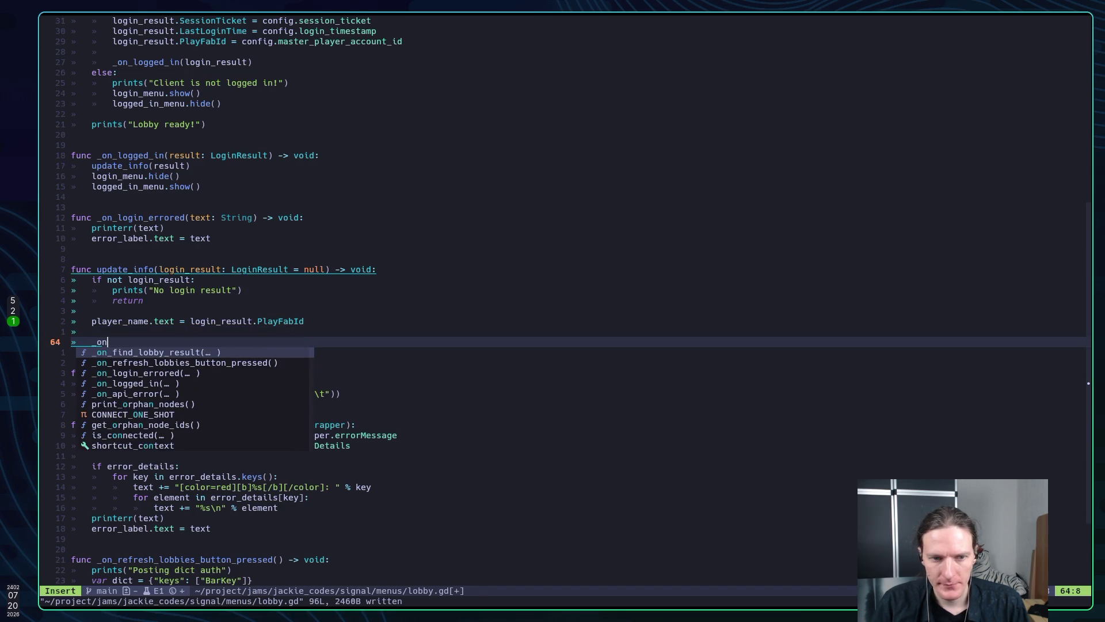
key(Tab)
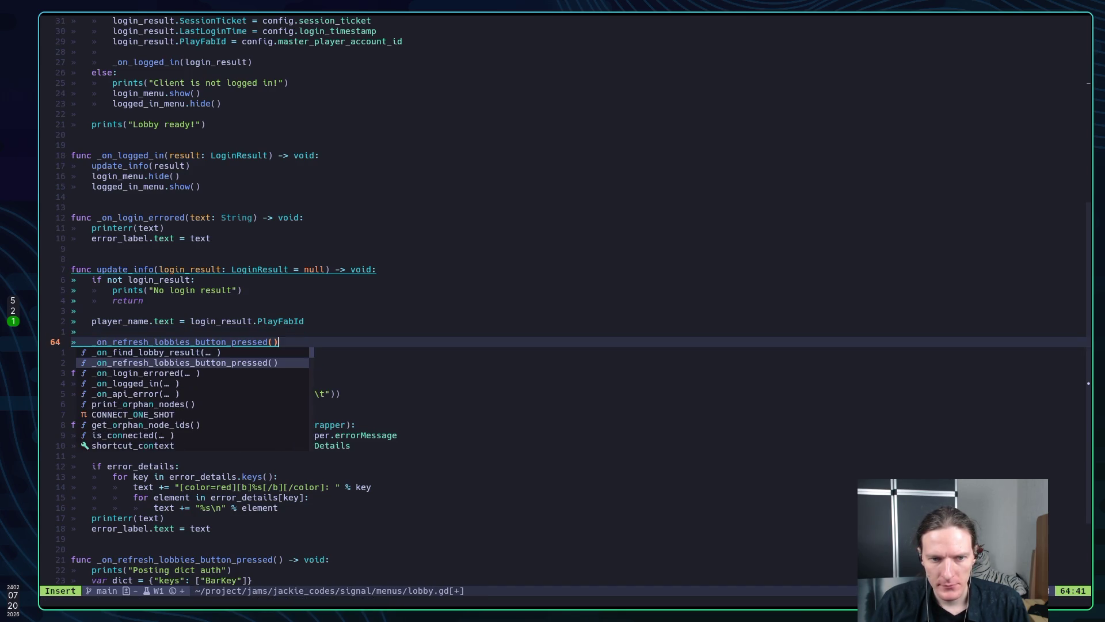
key(Escape)
- Save lobby.gd and run the project in Godot with F5
text(:w)
key(Return)
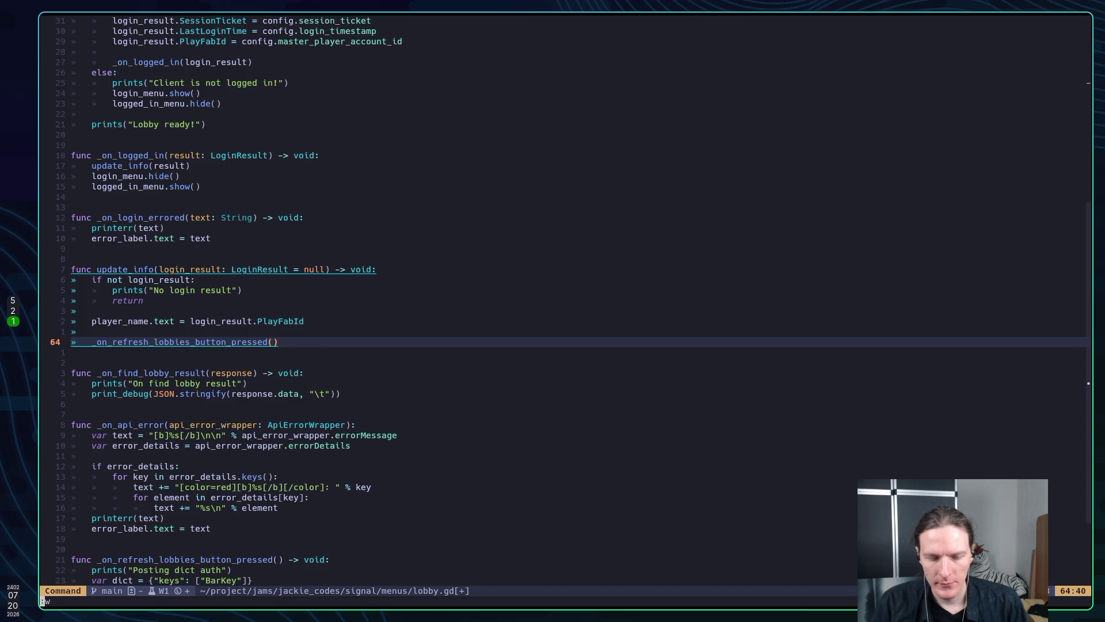
key(alt+Tab)
key(F5)
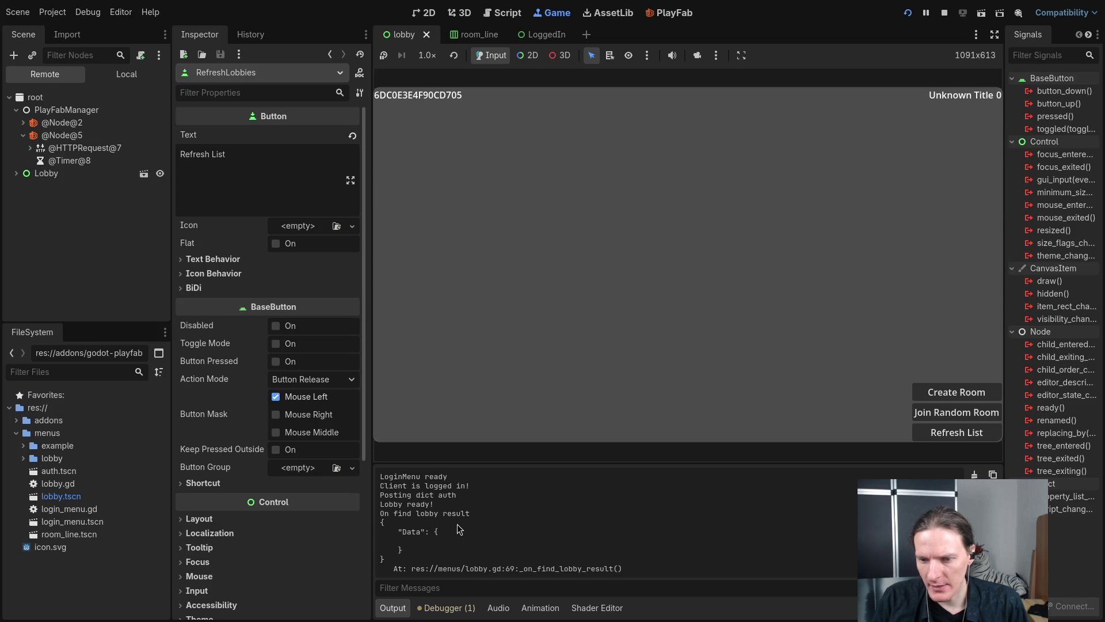
- Return to lobby.gd in Neovim and move to the /Client/GetTitleData request path line
key(alt+Tab)
key(braceright)
key(braceright)
key(braceright)
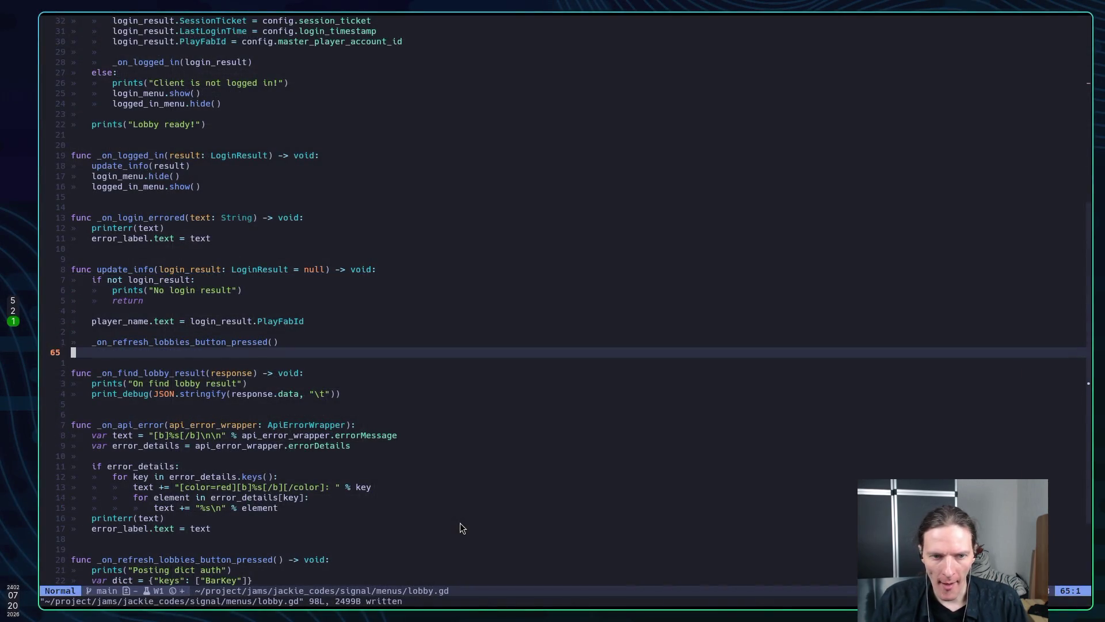
key(k)
key(k)
key(k)
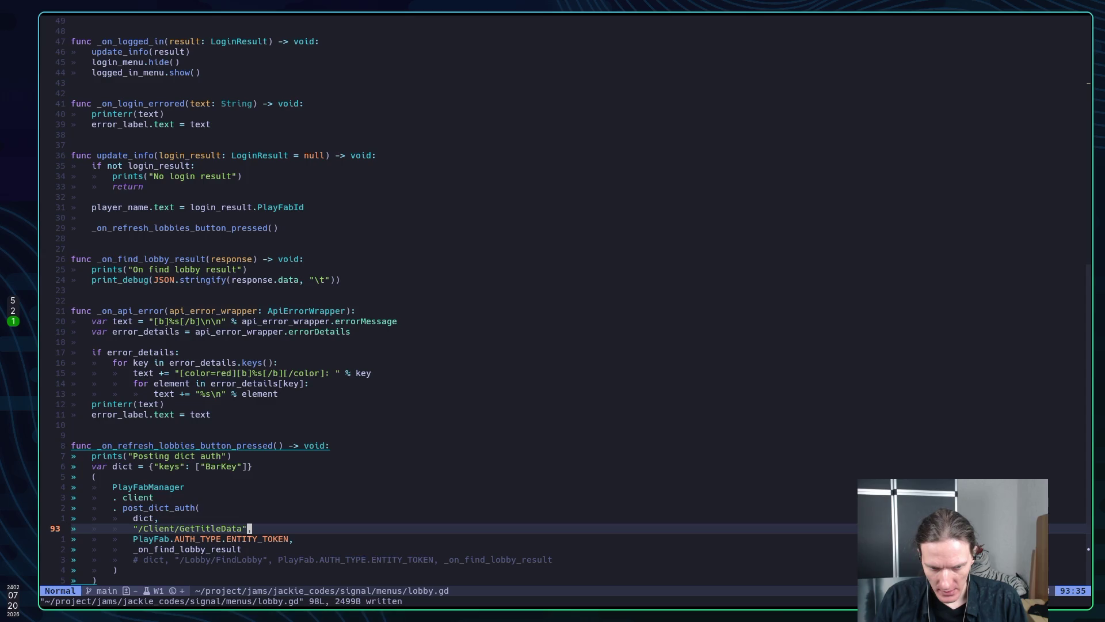
- Insert "/Lobby/FindLobby", # before the GetTitleData path on line 93 and save lobby.gd
key(b)
text(bbI";)
key(BackSpace)
text(/Lobby )
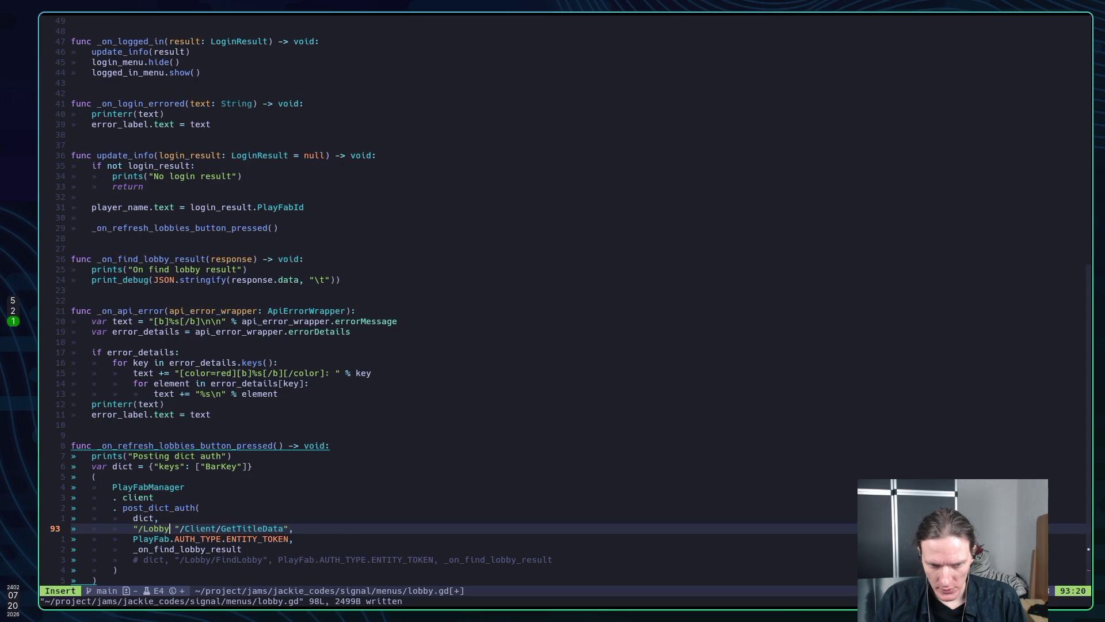
text(/FindL)
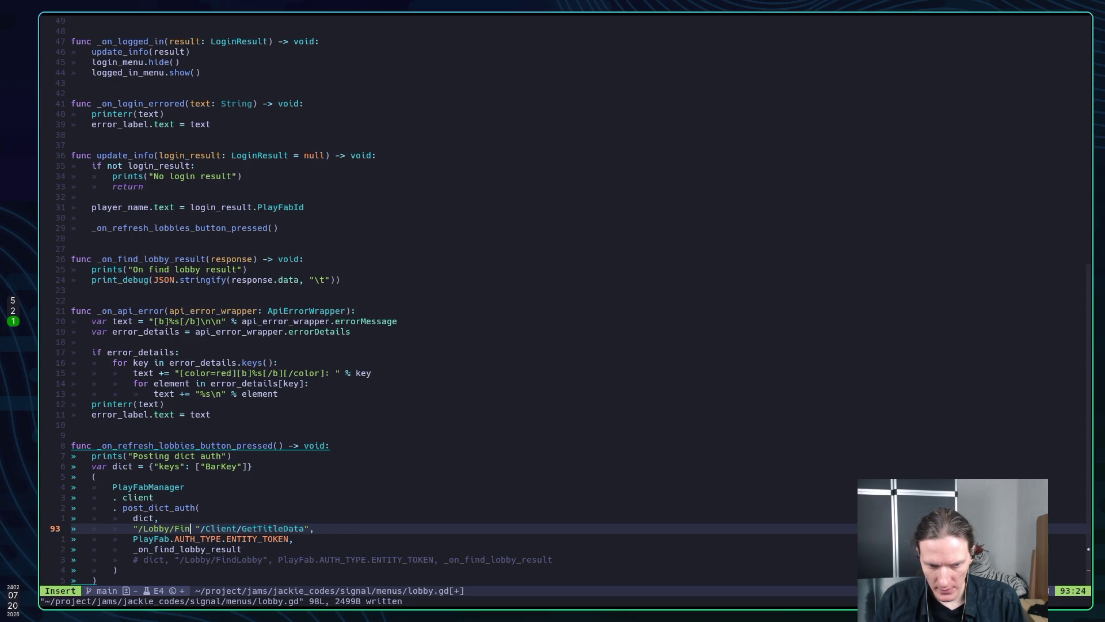
text(obby",)
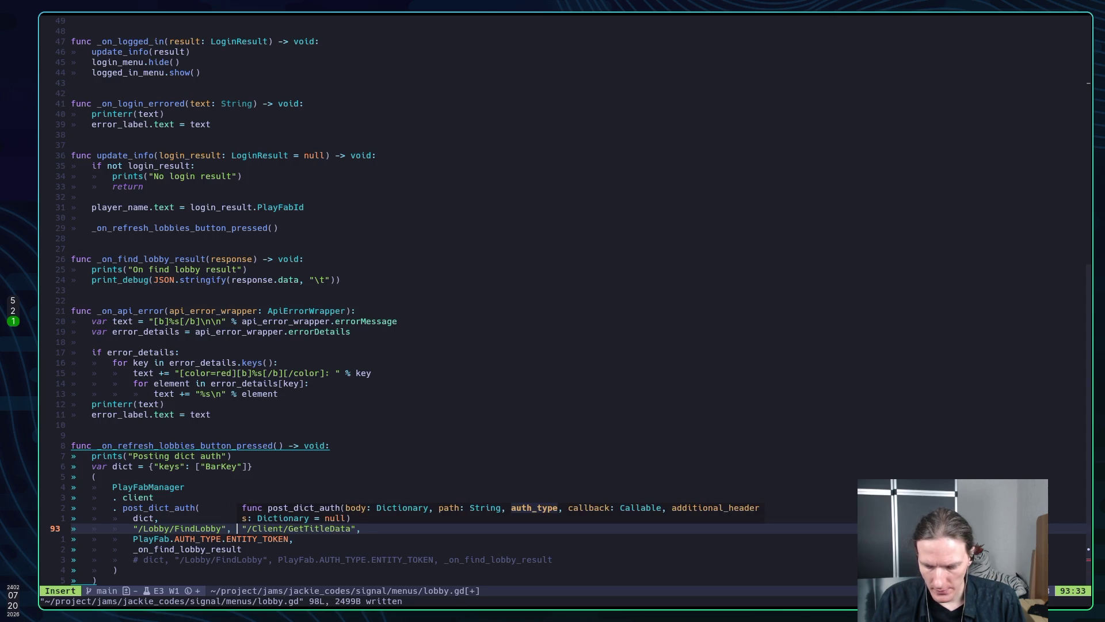
text( #)
key(Escape)
text(:w)
key(Return)
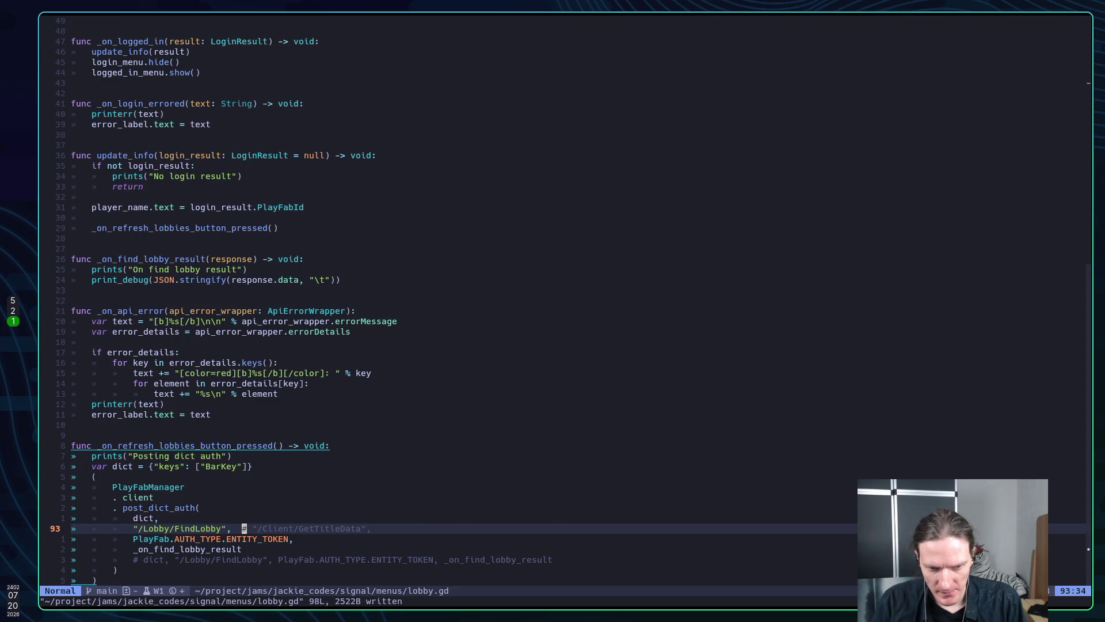
key(alt+Tab)
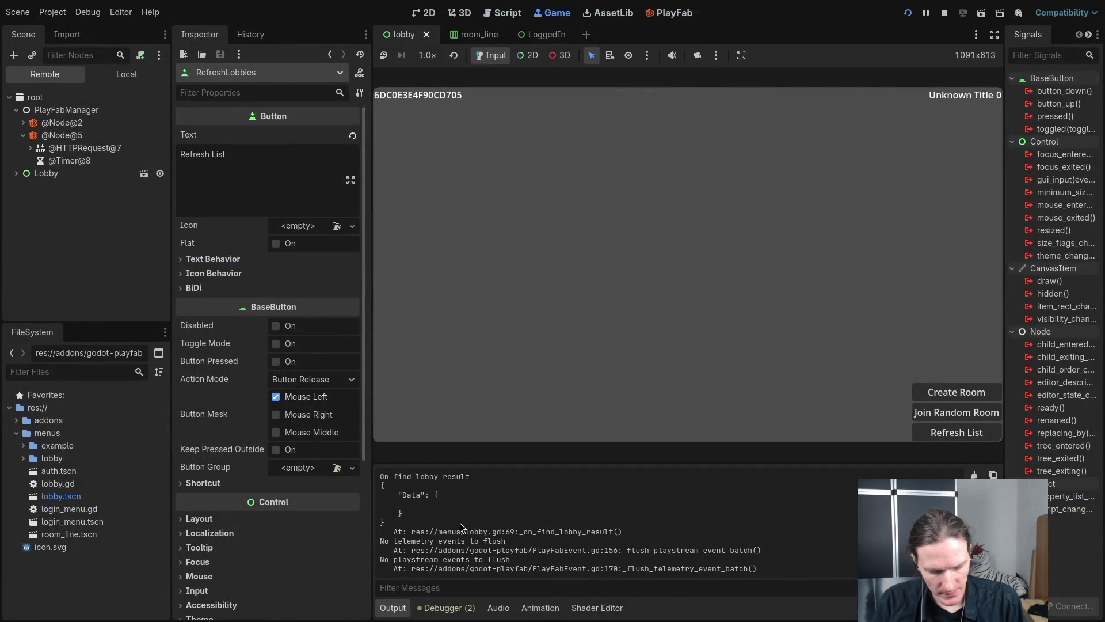
- Restart the game with F8 and F5, then refresh the lobby list again
key(F8)
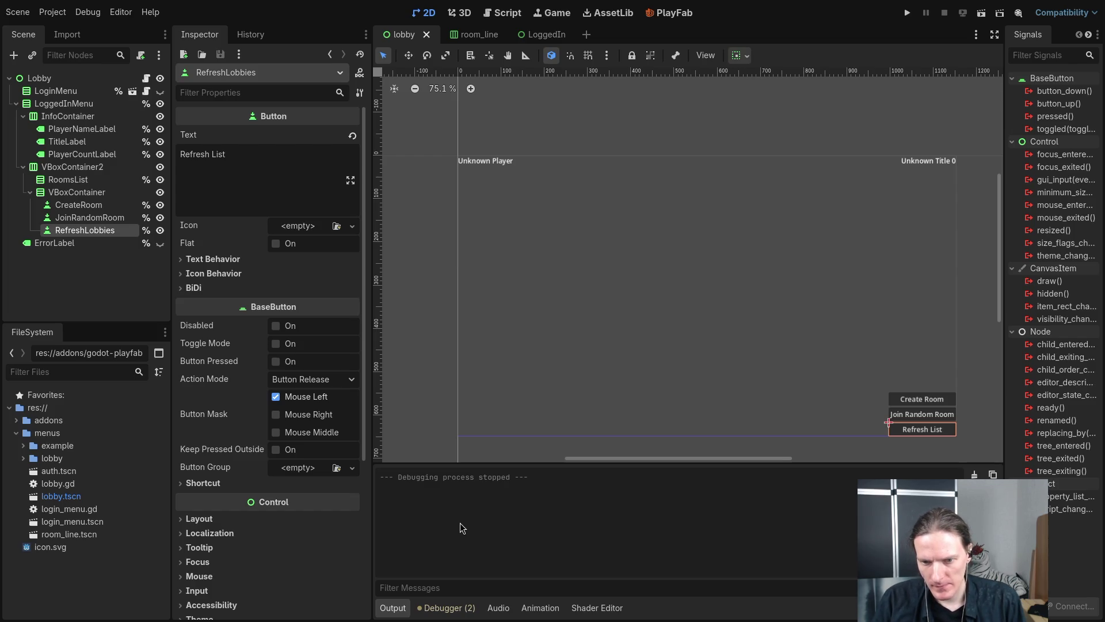
key(F5)
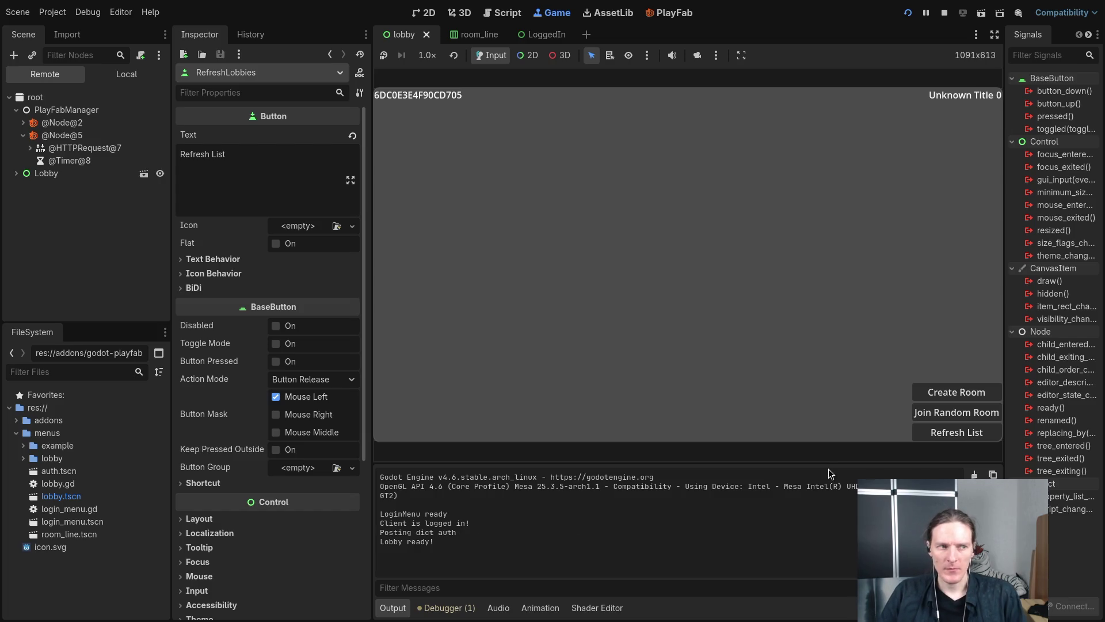
click(903, 439)
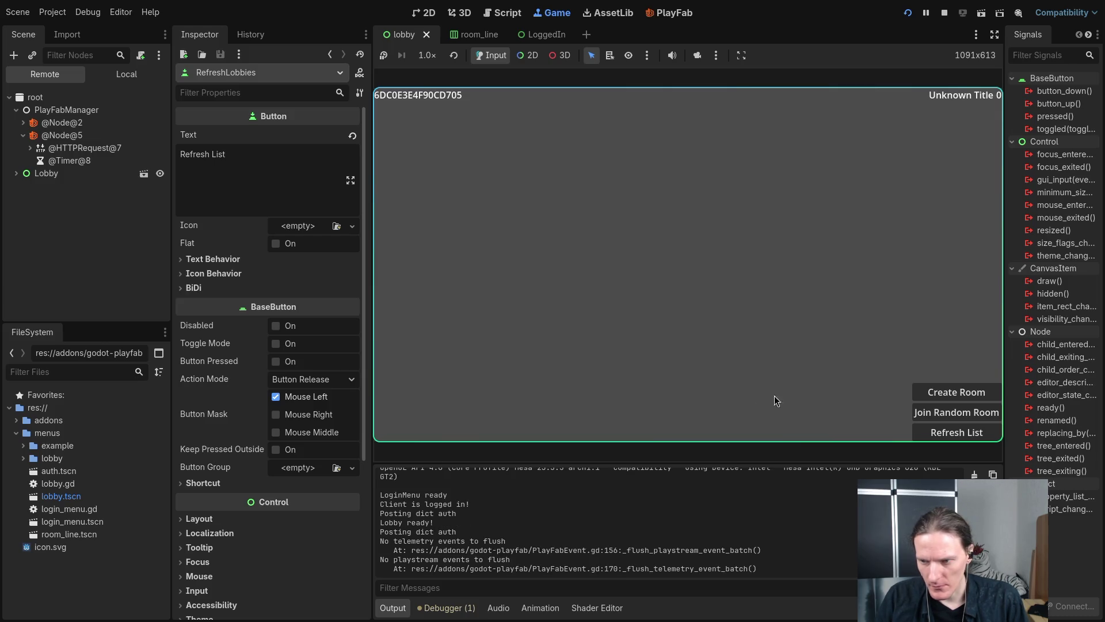
key(alt+Tab)
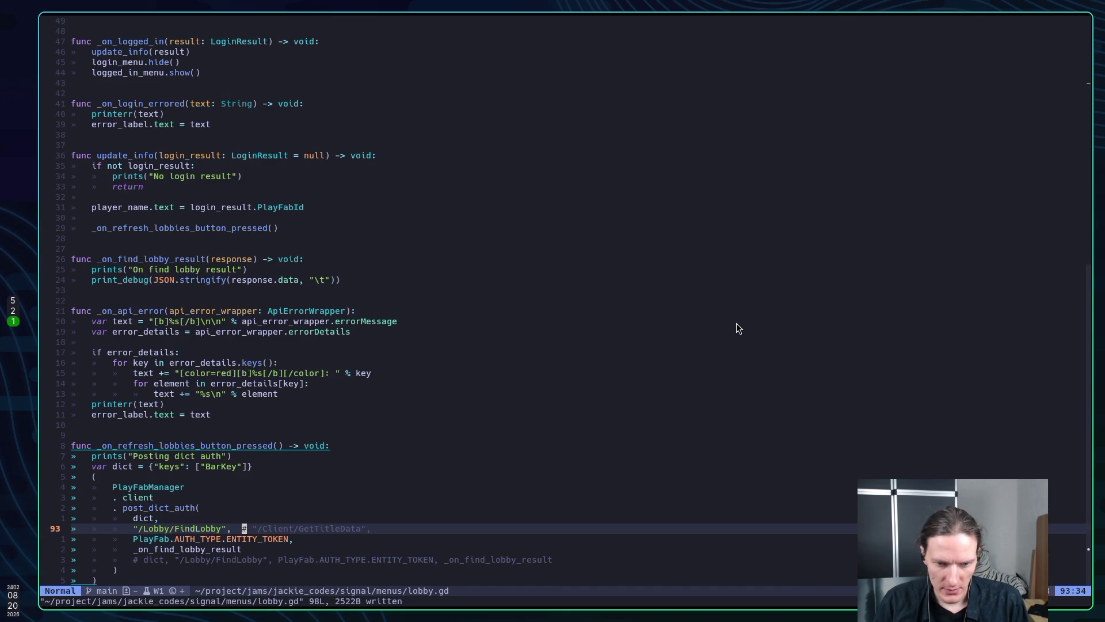
- Check the GitHub basic-requests docs, then save lobby.gd
key(j)
key(j)
key(k)
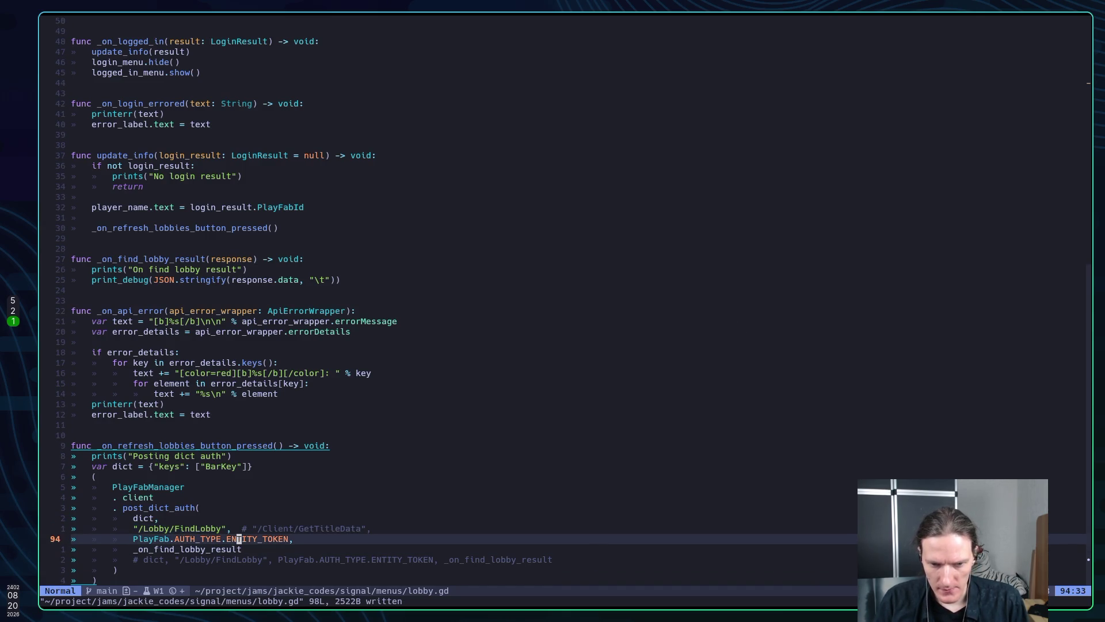
key(super+2)
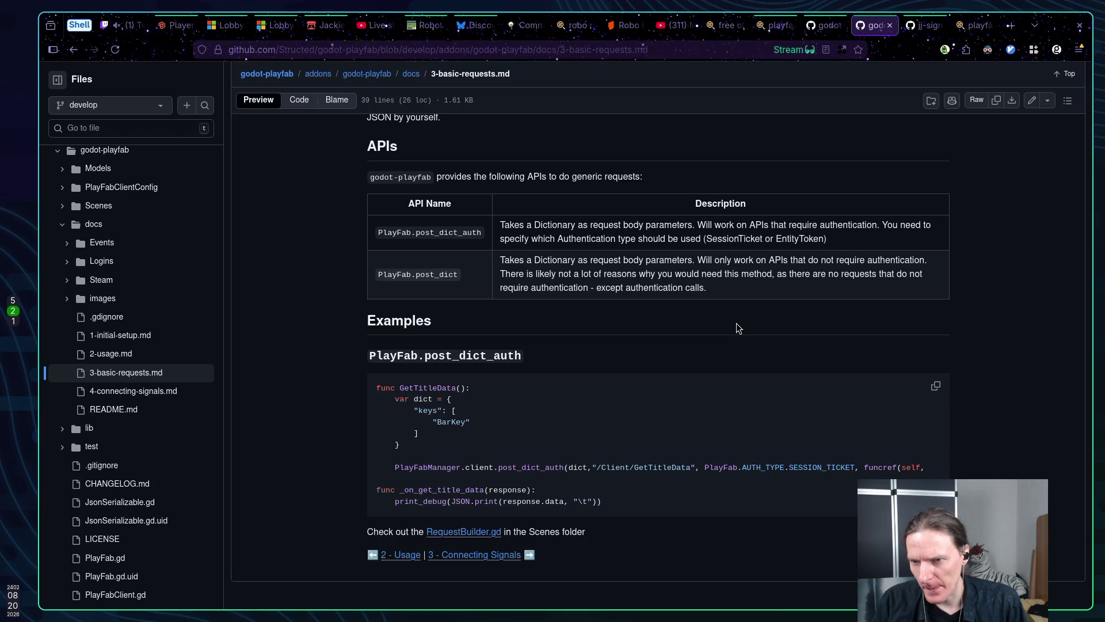
scroll(737, 323, up, 3)
scroll(720, 332, down, 3)
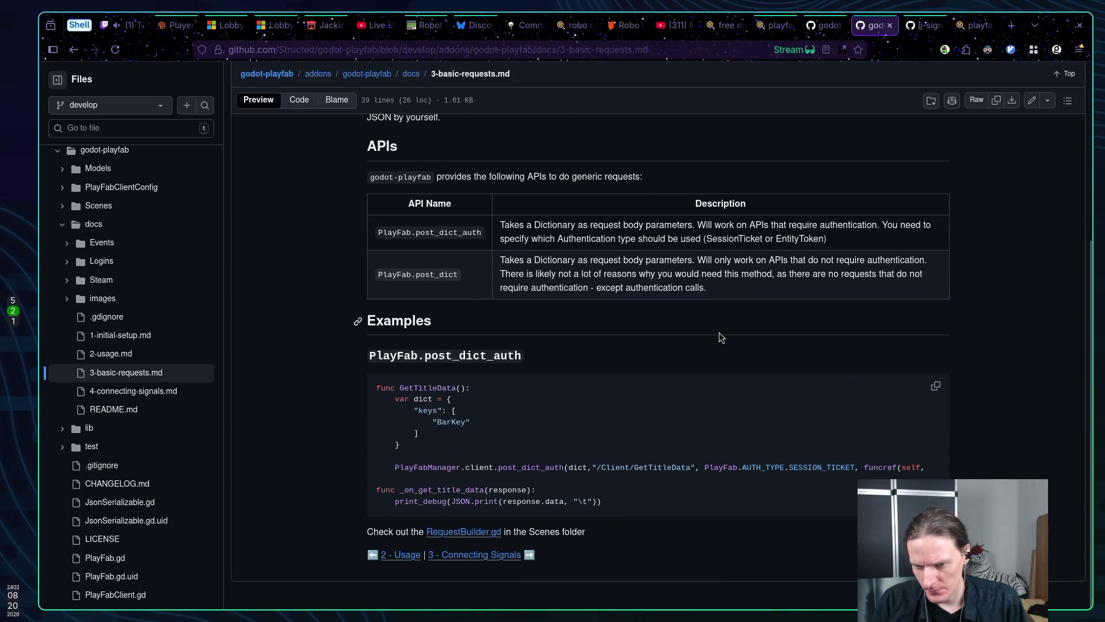
key(super+1)
key(j)
key(j)
key(j)
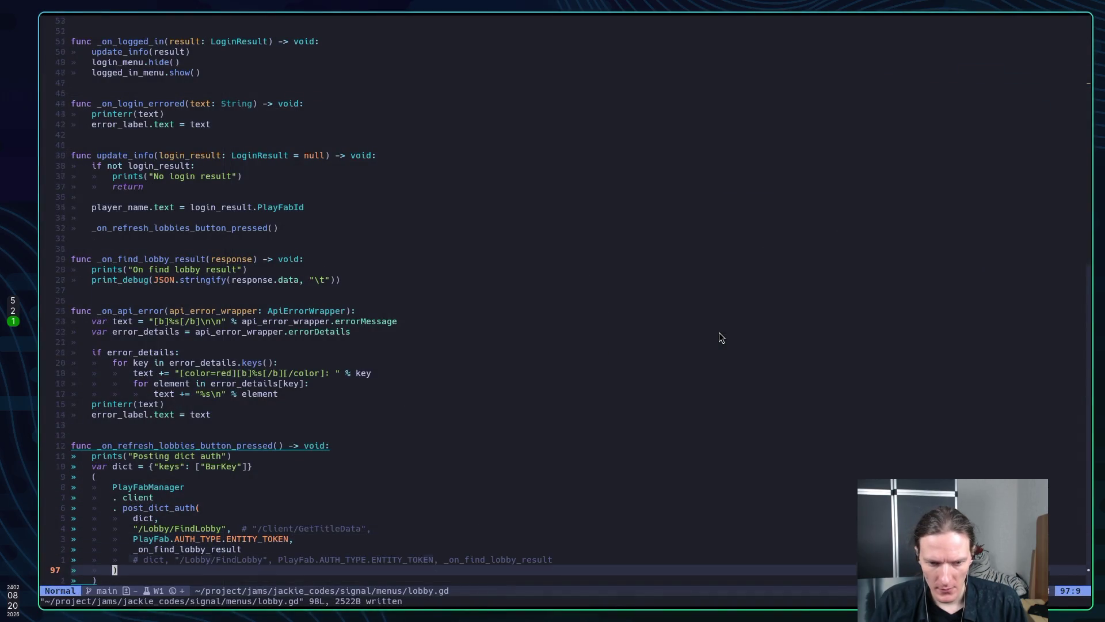
key(colon)
text(w)
key(Return)
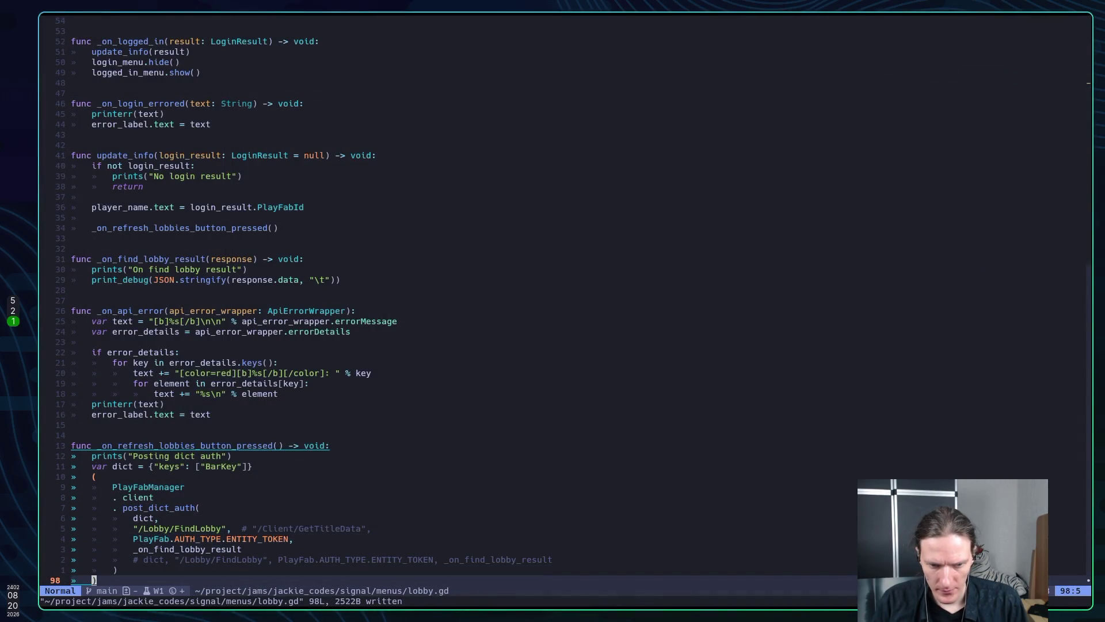
- Change the request endpoint from /Lobby/FindLobby to /Lobby/CreateLobby and save
key(k)
key(k)
key(k)
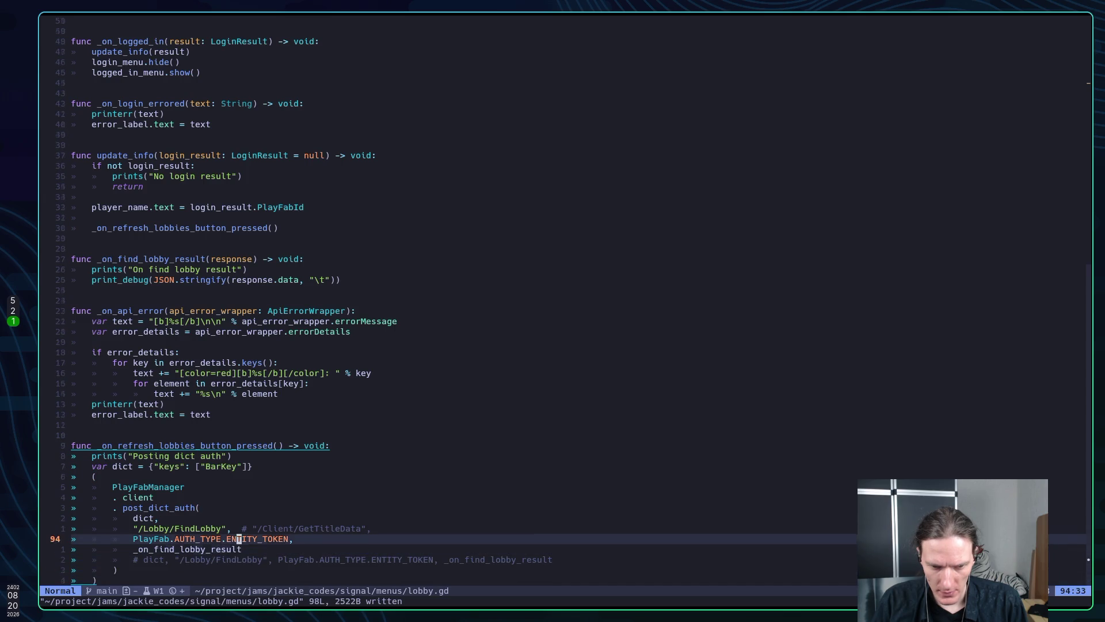
key(t)
key(comma)
text(bcwCreate)
text(Lobby)
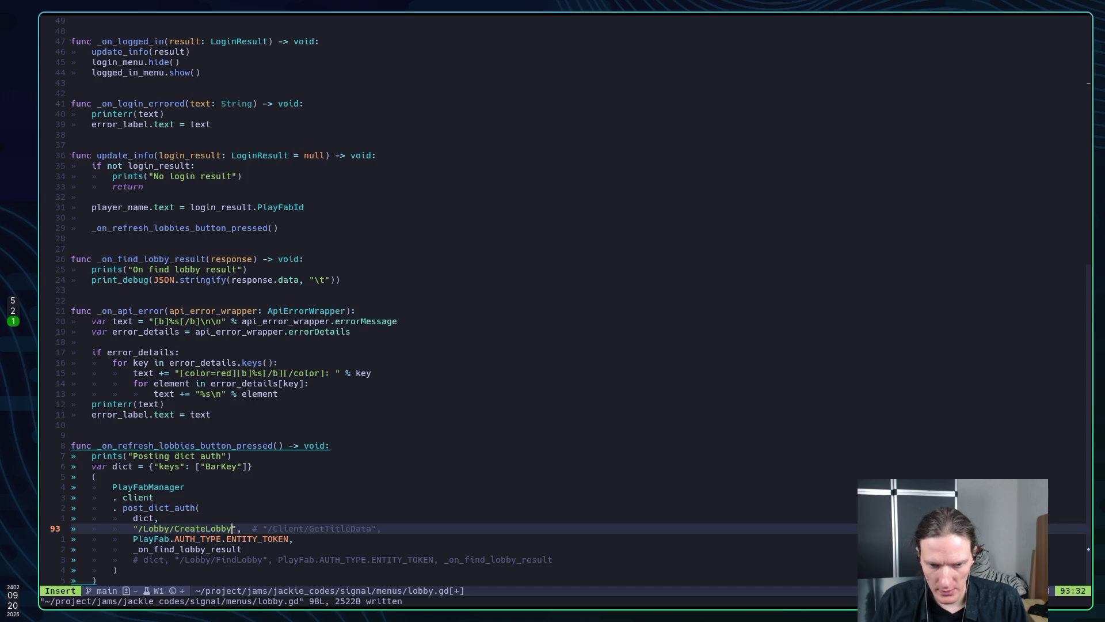
key(Escape)
text(:w)
key(Return)
key(alt+Tab)
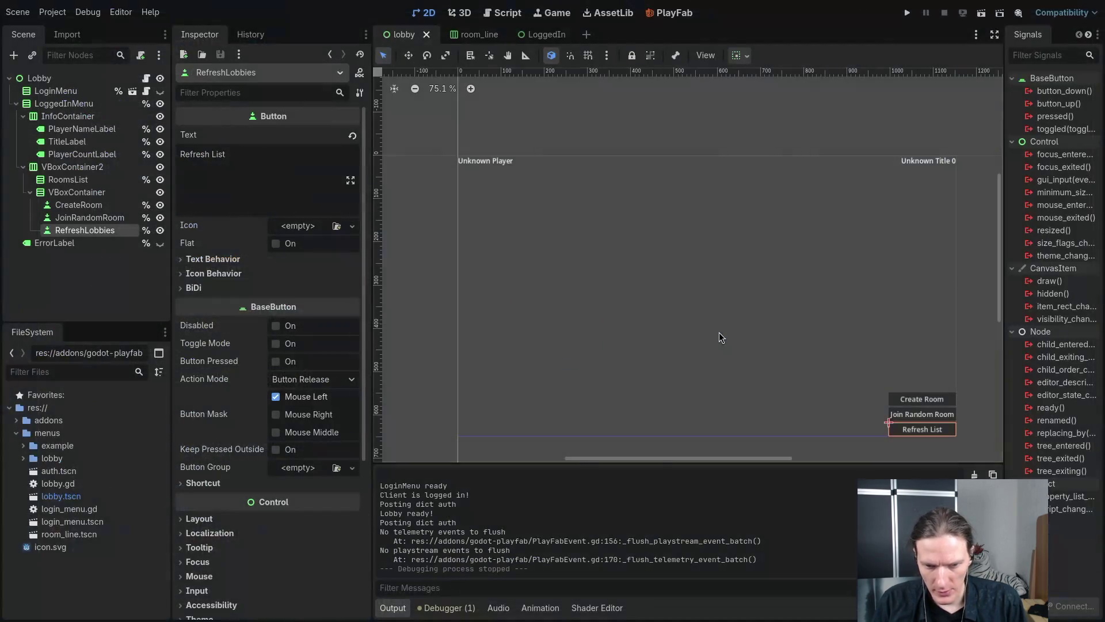
- Test CreateLobby, hit the Owner-field error, then undo back to /Lobby/FindLobby and save
key(F5)
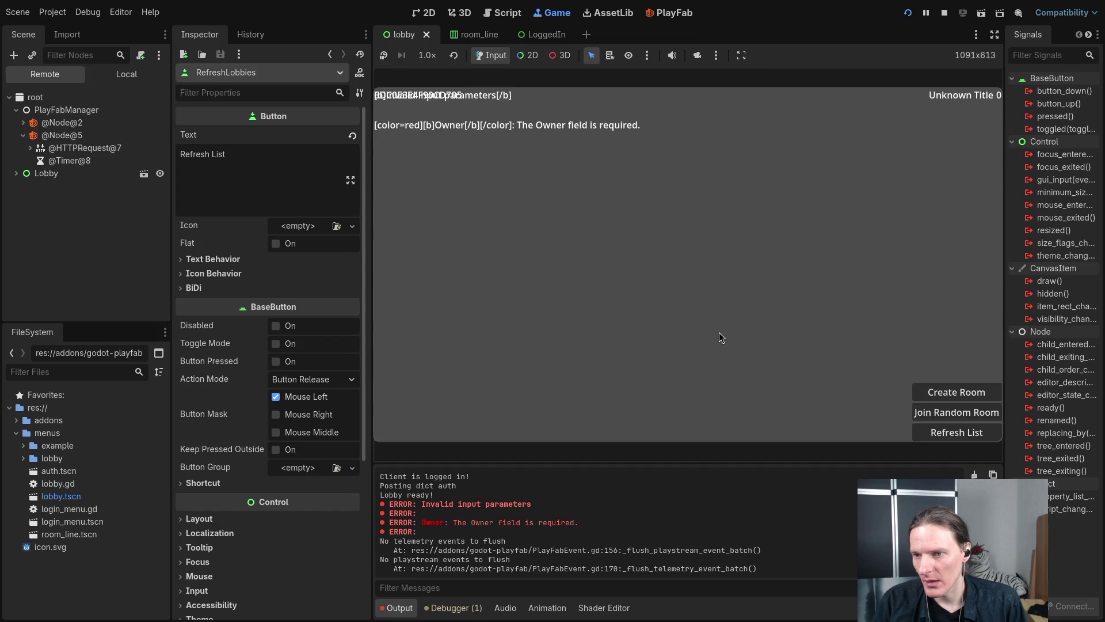
key(alt+Tab)
text(u:w)
key(Return)
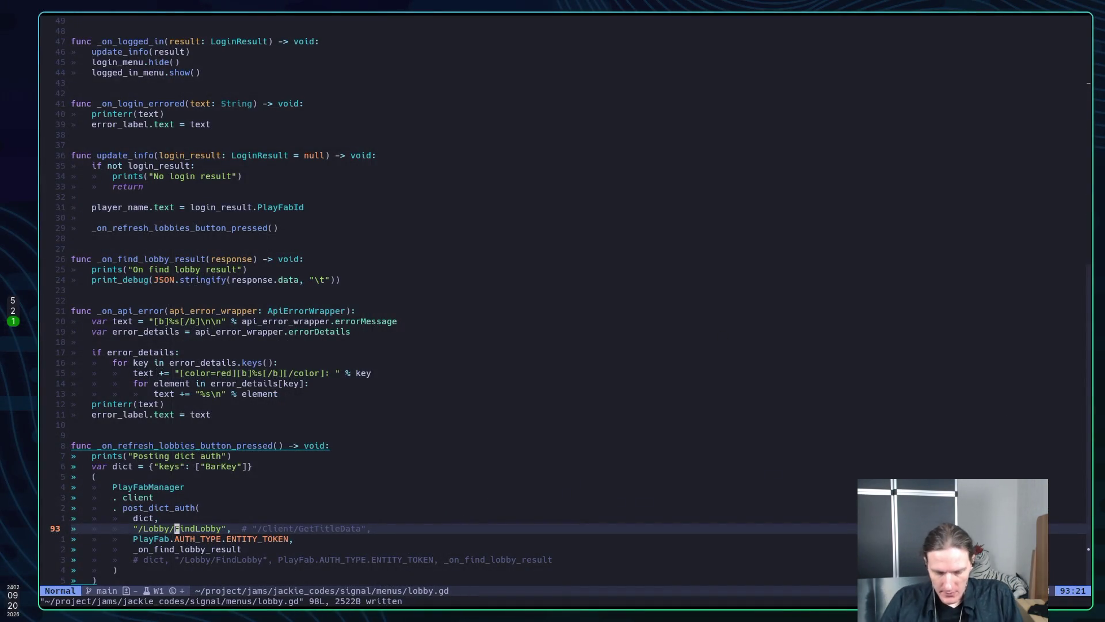
- View the Find Lobbies API reference, then go to PlayFab Game Manager
key(super+2)
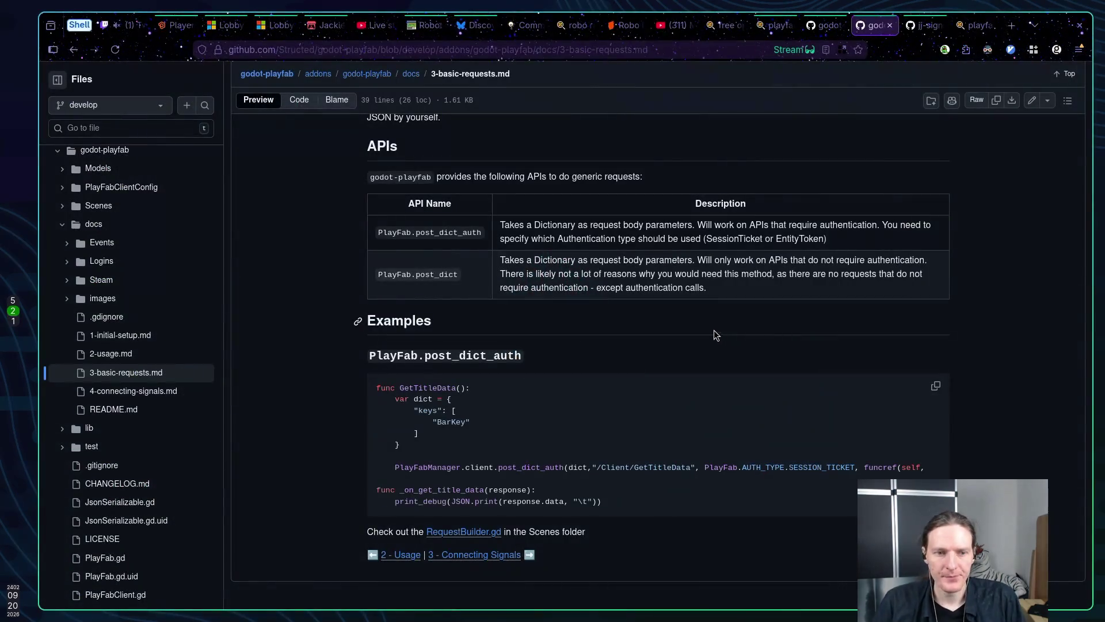
click(226, 25)
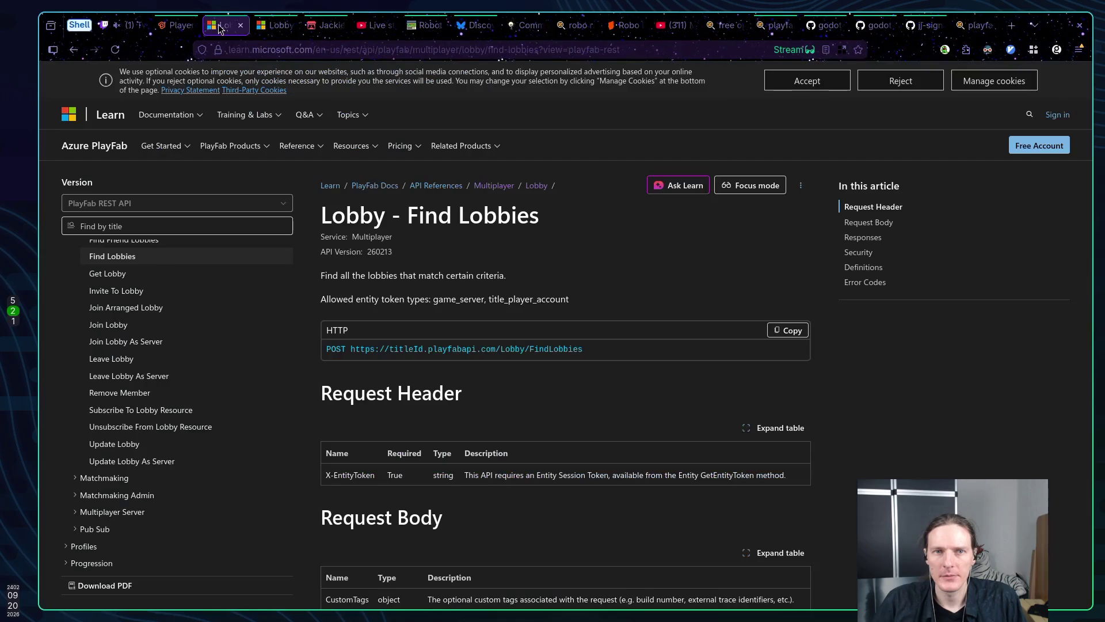
click(178, 26)
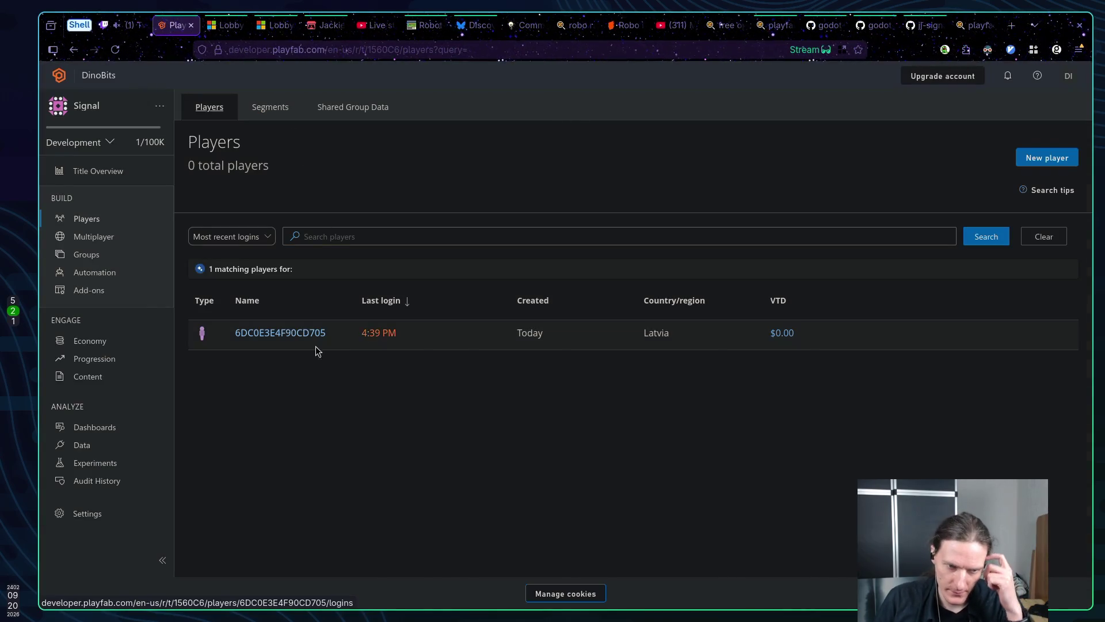
- Browse the Multiplayer, Groups and Add-ons pages, ending on the Players list showing 1 player
click(96, 239)
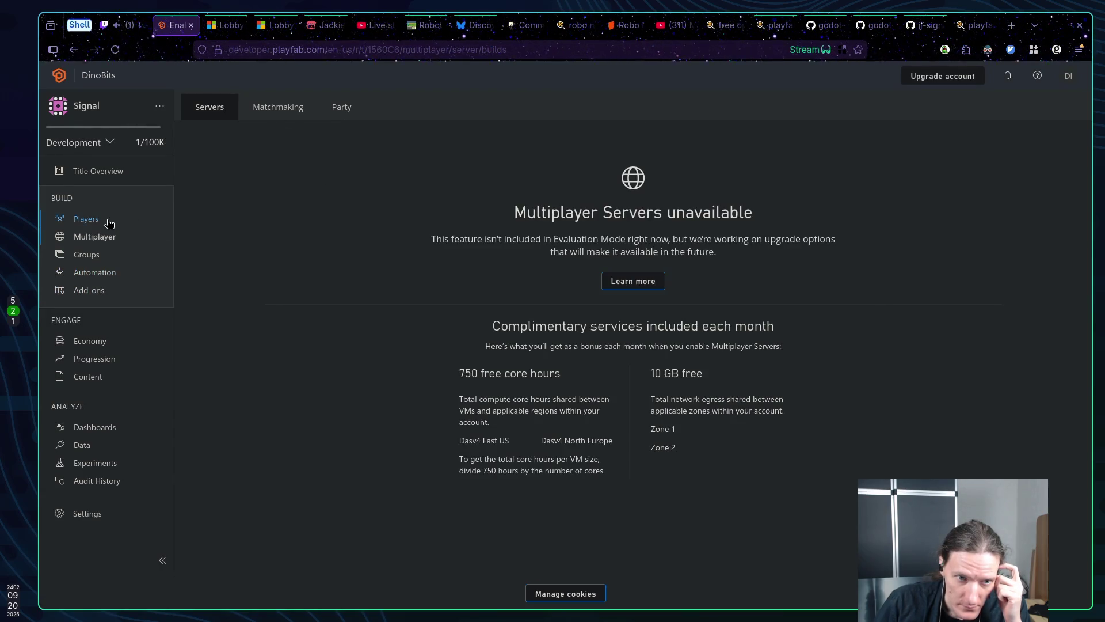
click(86, 253)
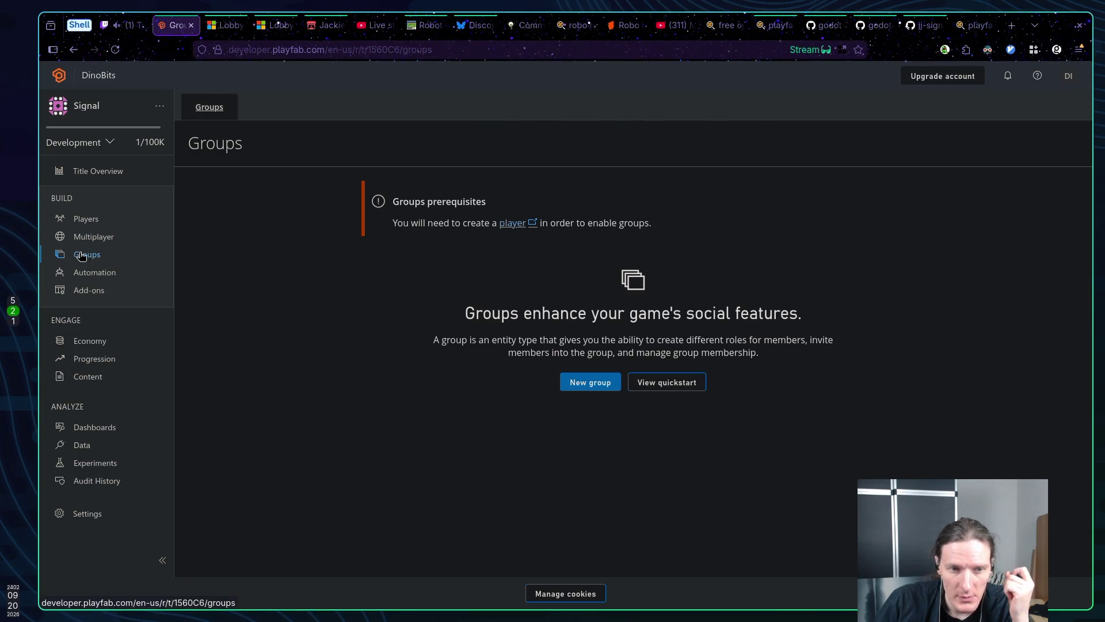
click(89, 221)
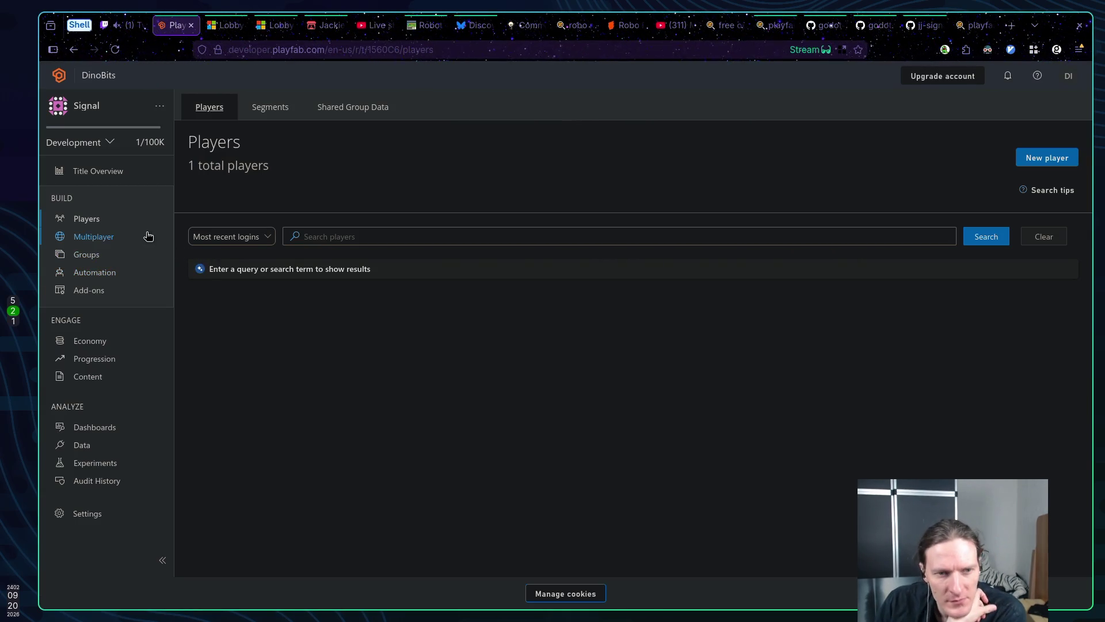
click(105, 240)
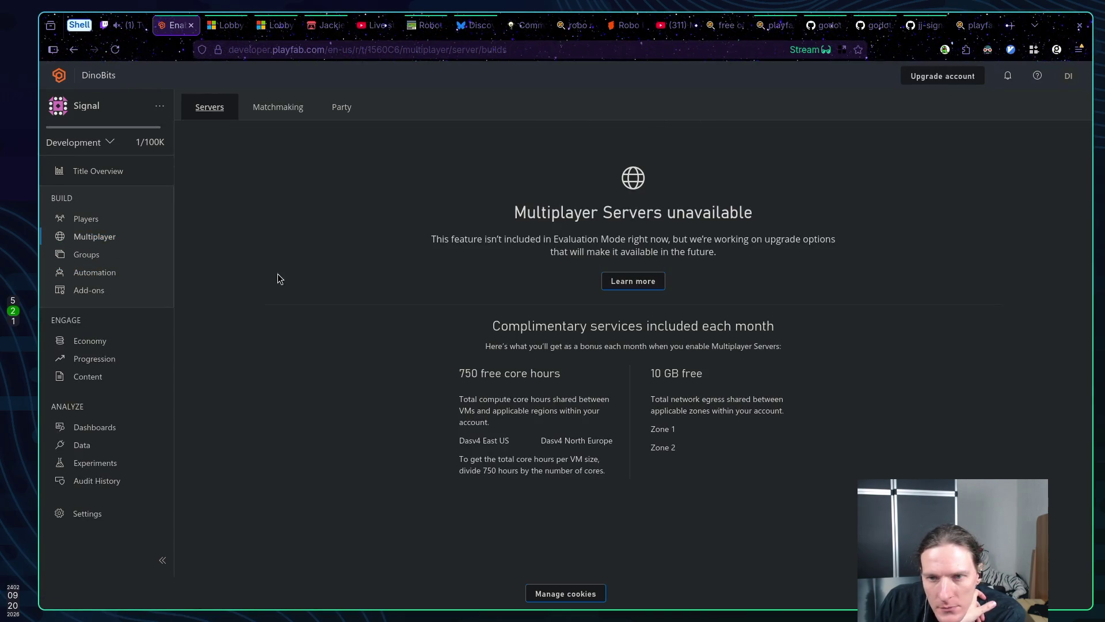
click(95, 289)
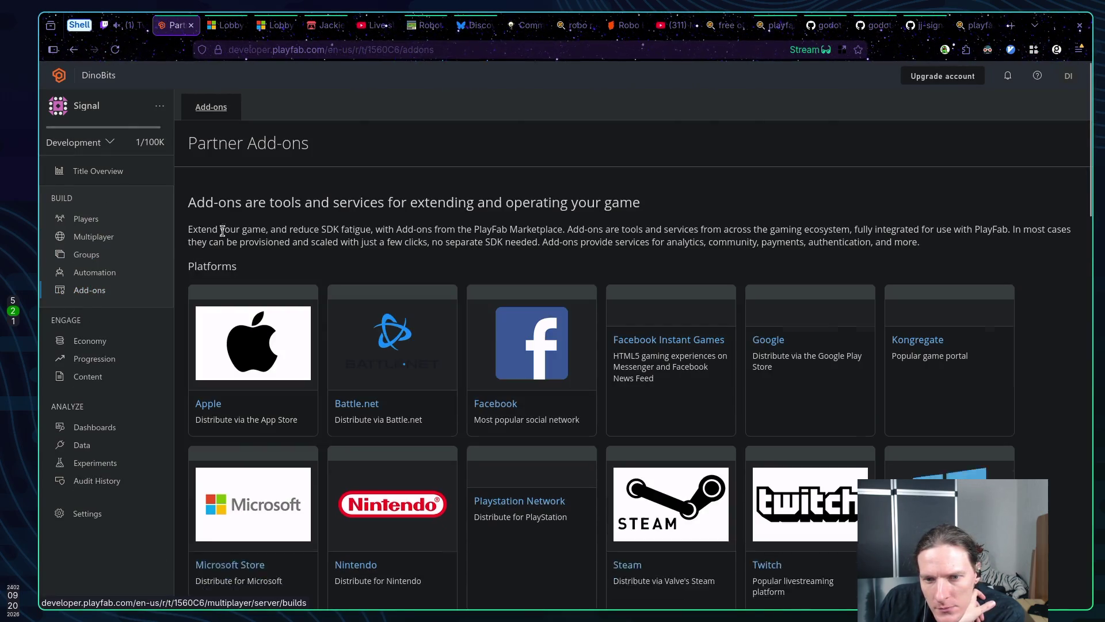
click(96, 221)
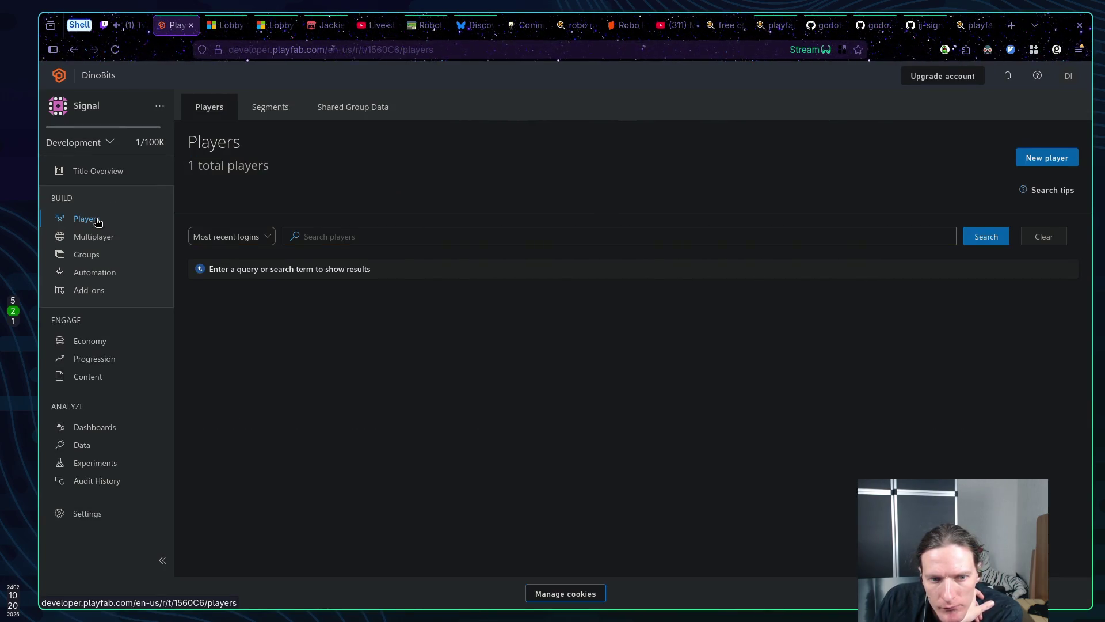
- Look over the Segments and Shared Group Data pages, then return to Players
click(271, 113)
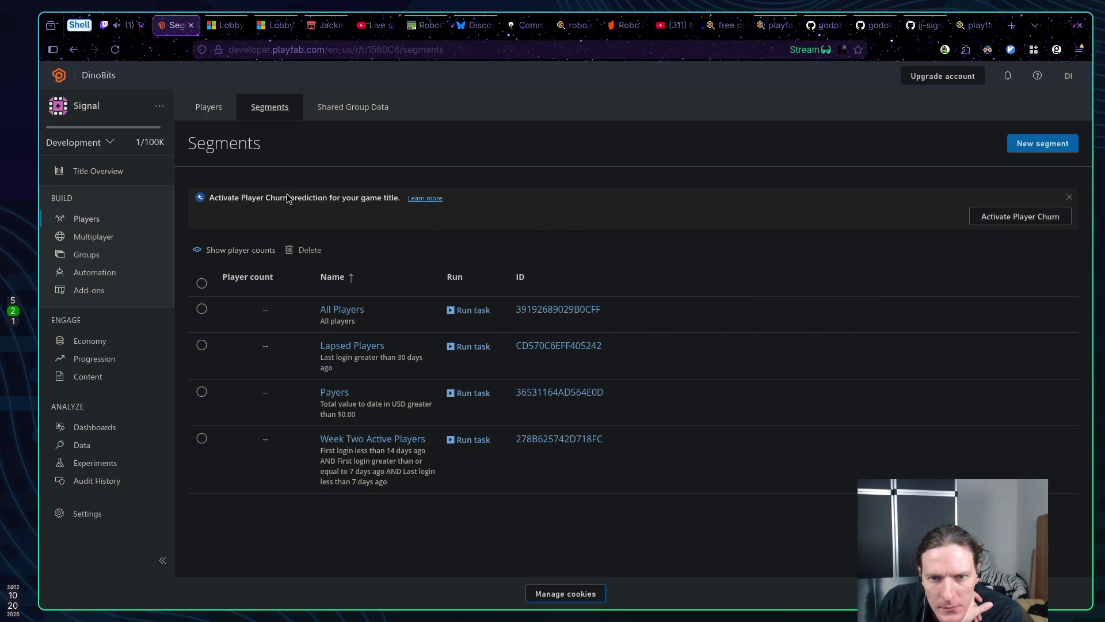
click(334, 110)
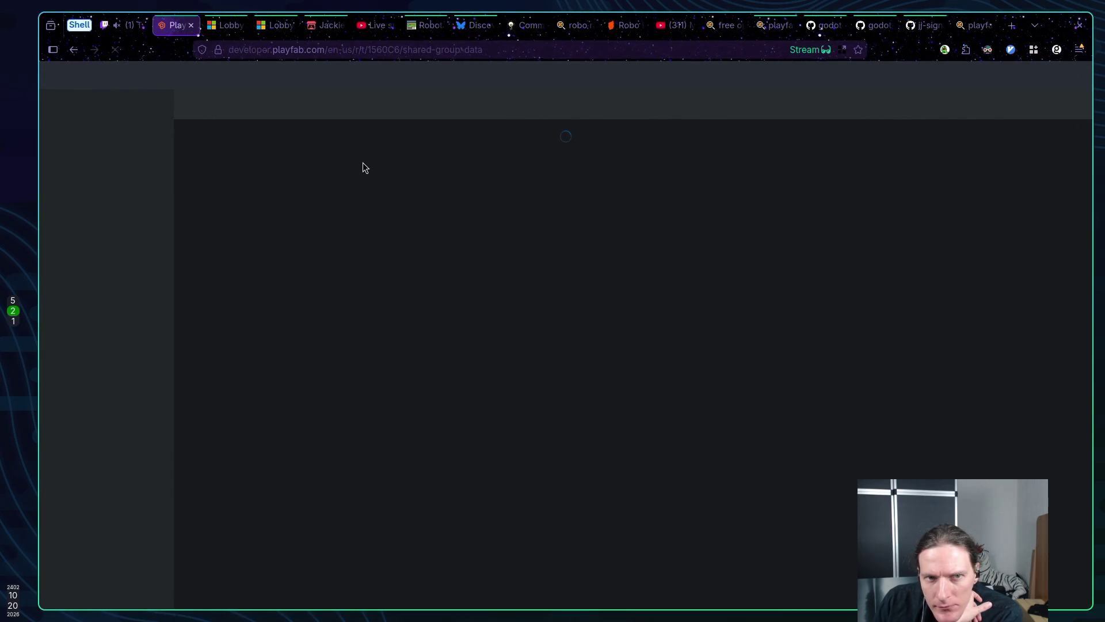
click(276, 228)
click(211, 109)
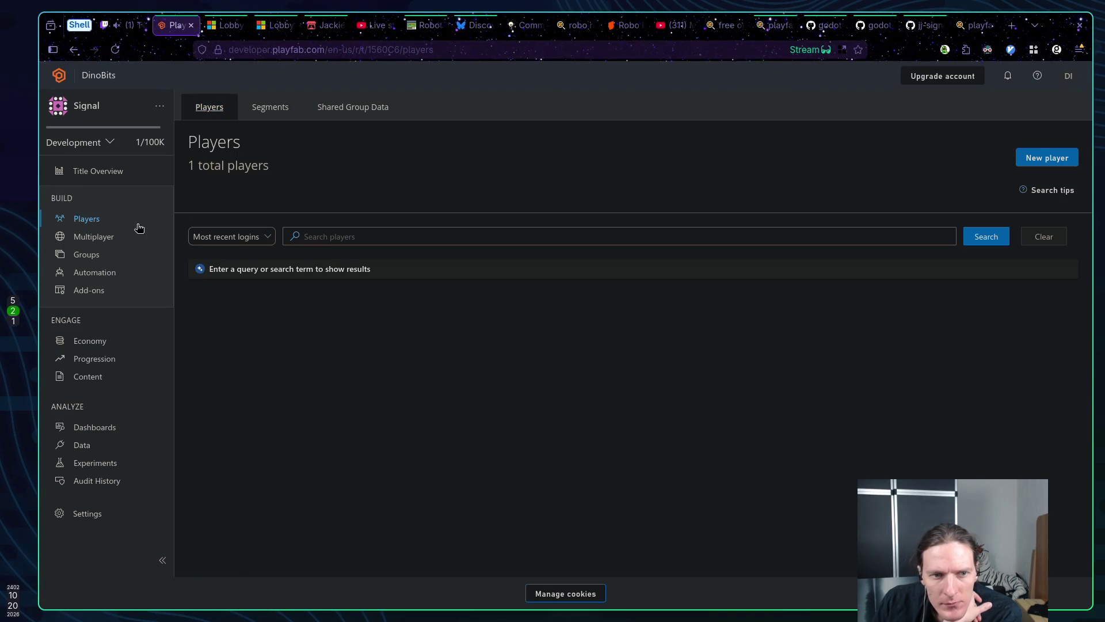
- Review the Multiplayer servers, matchmaking and Party pages and the Trends dashboard, then return to lobby.gd
click(108, 236)
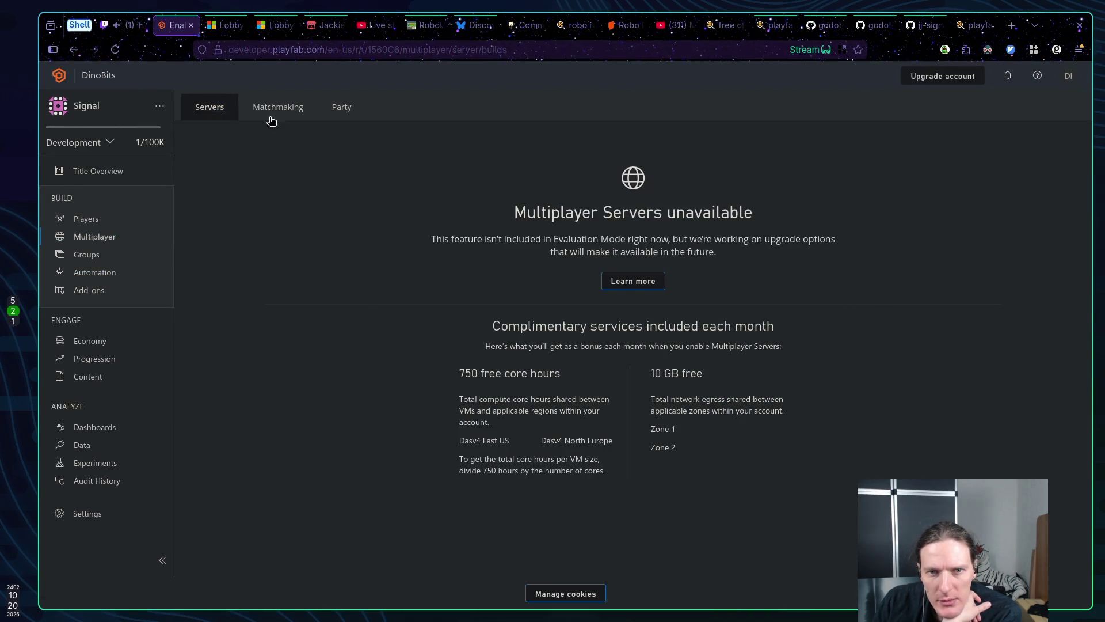
click(272, 107)
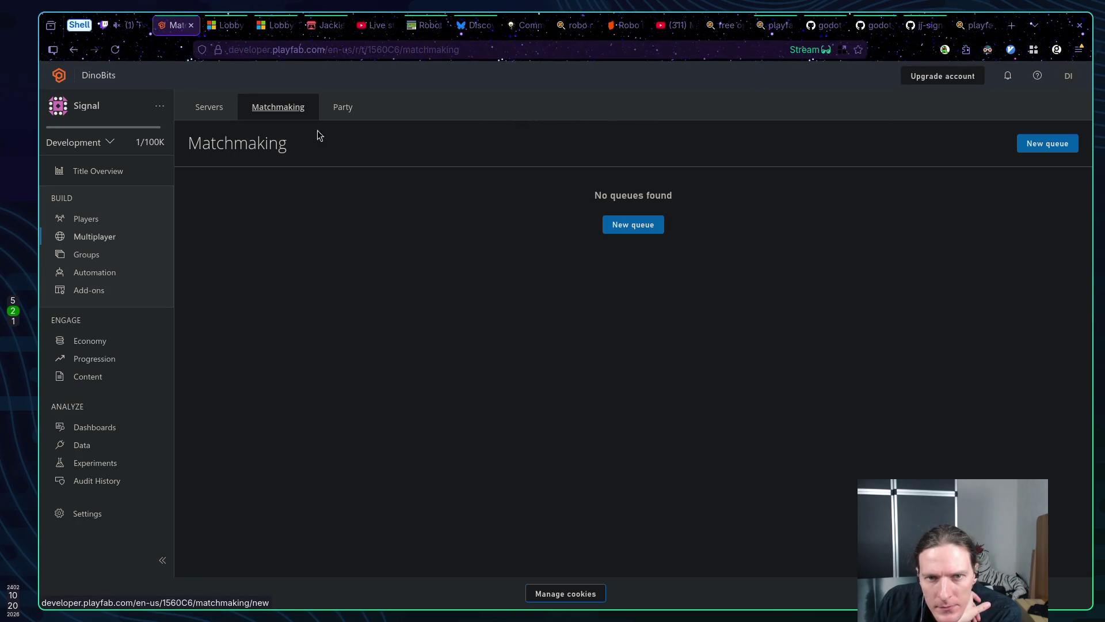
click(343, 108)
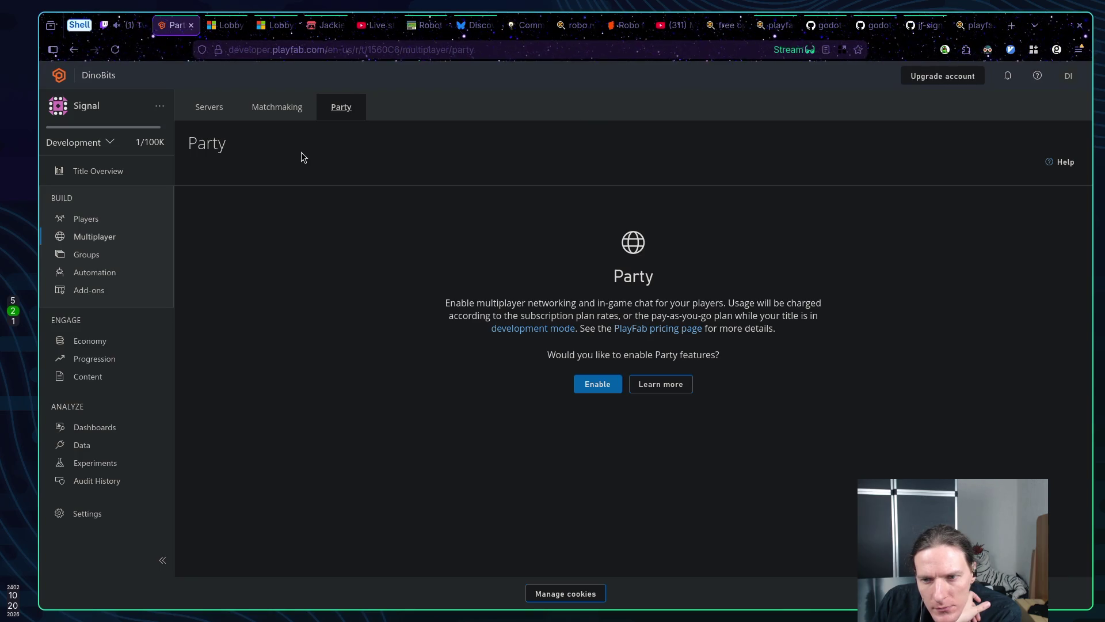
click(215, 108)
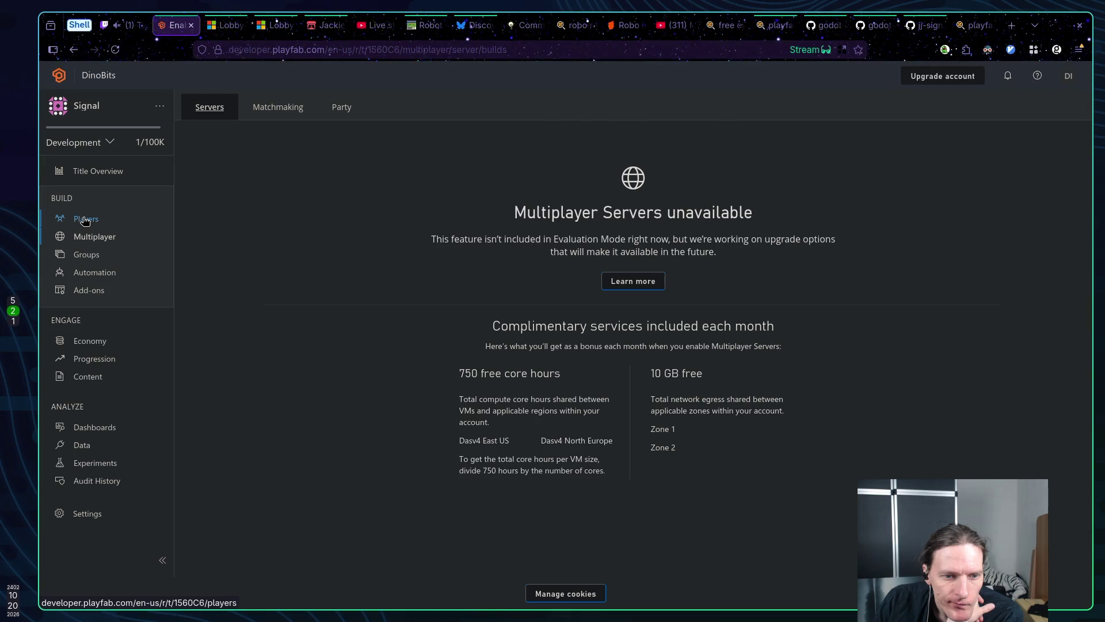
click(87, 430)
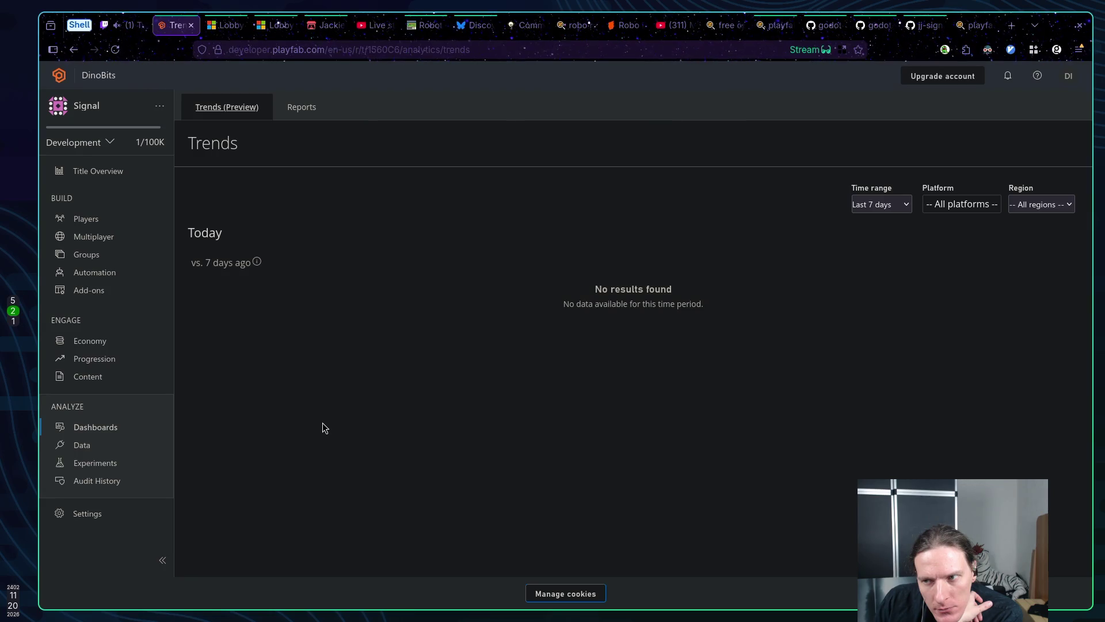
click(82, 222)
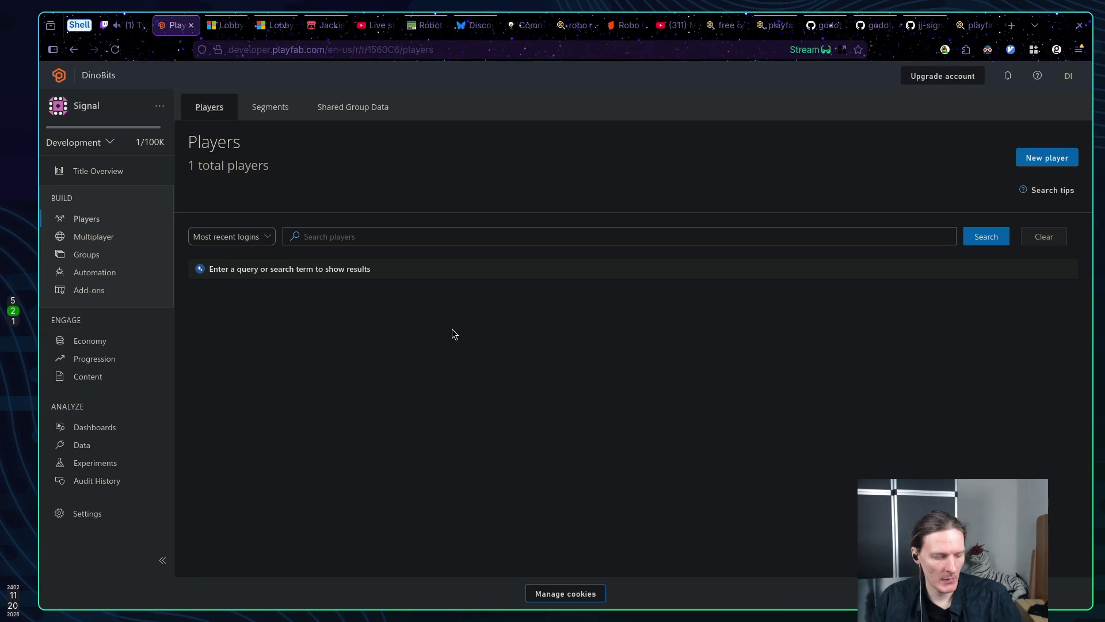
key(super+1)
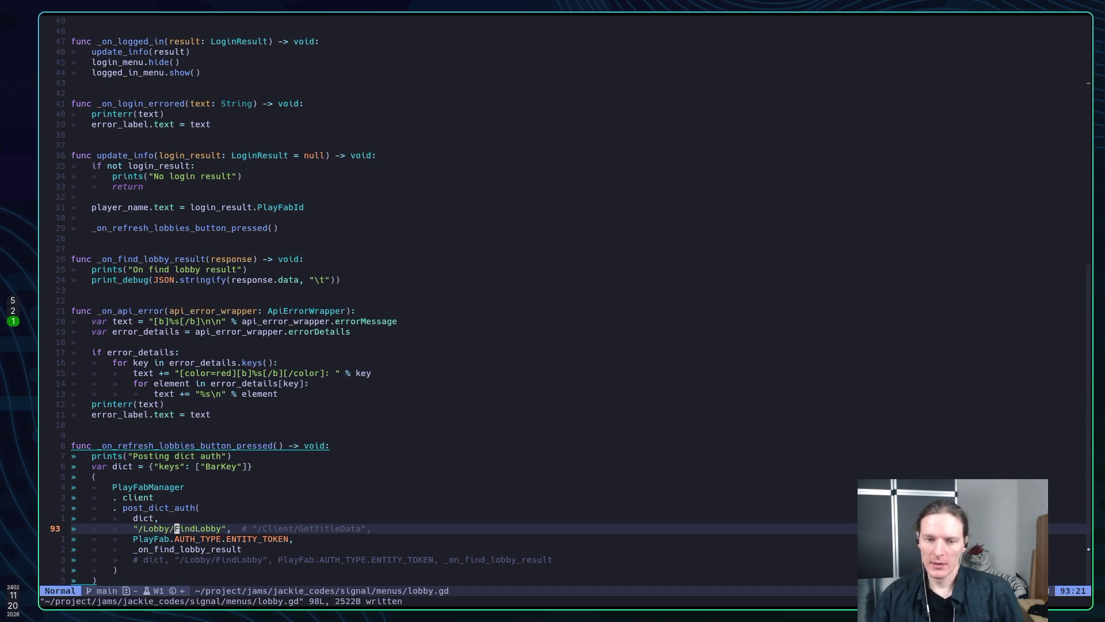
key(braceleft)
key(braceleft)
key(braceleft)
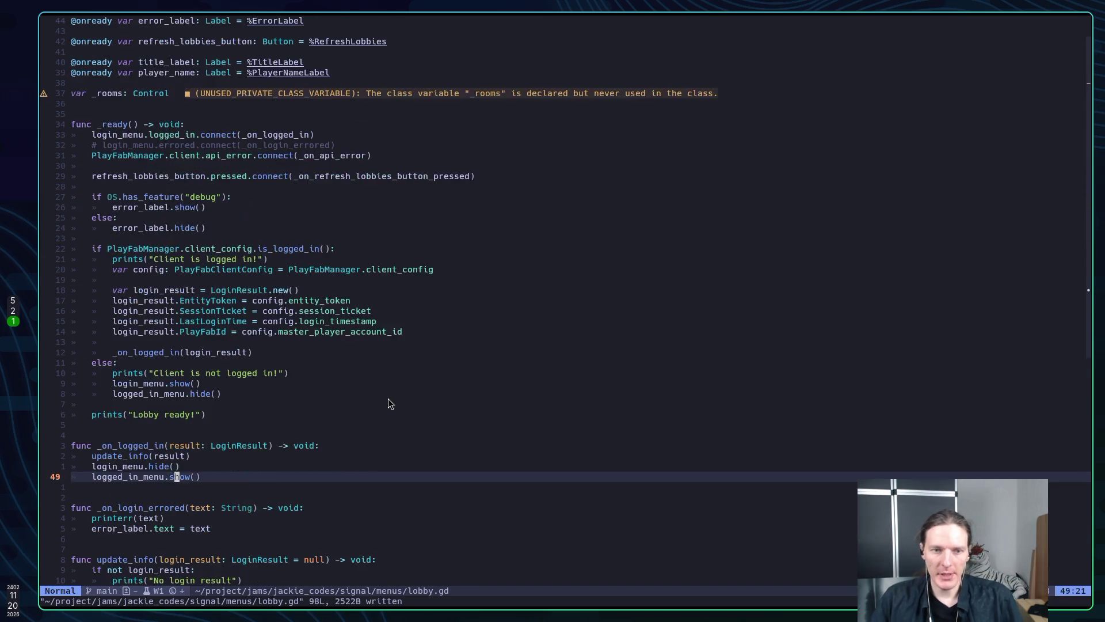
click(390, 217)
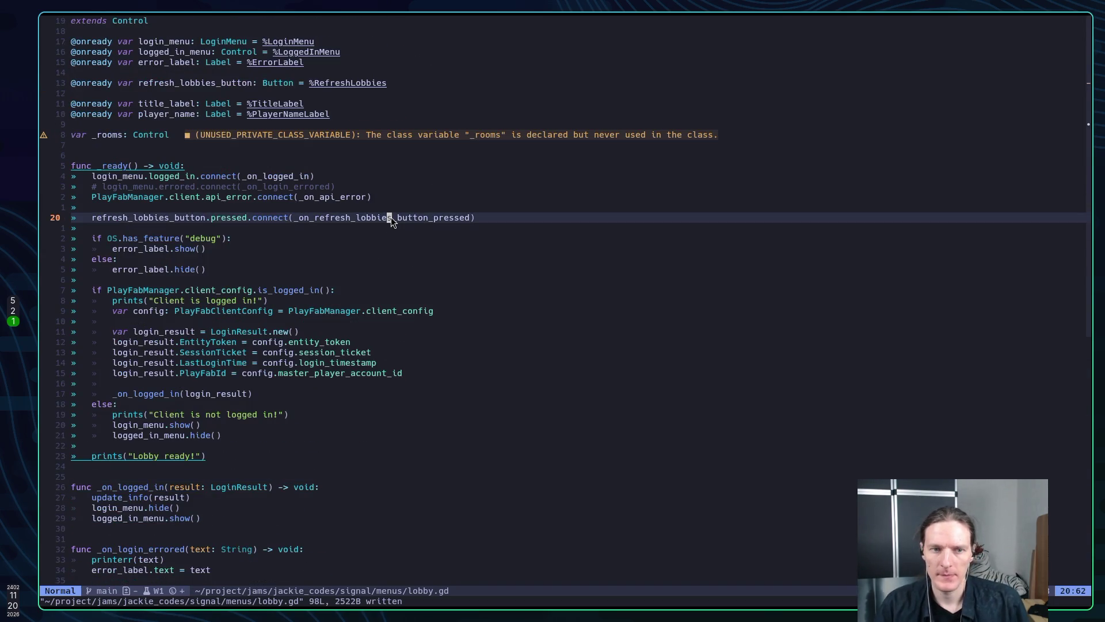
key(braceleft)
key(braceleft)
key(braceleft)
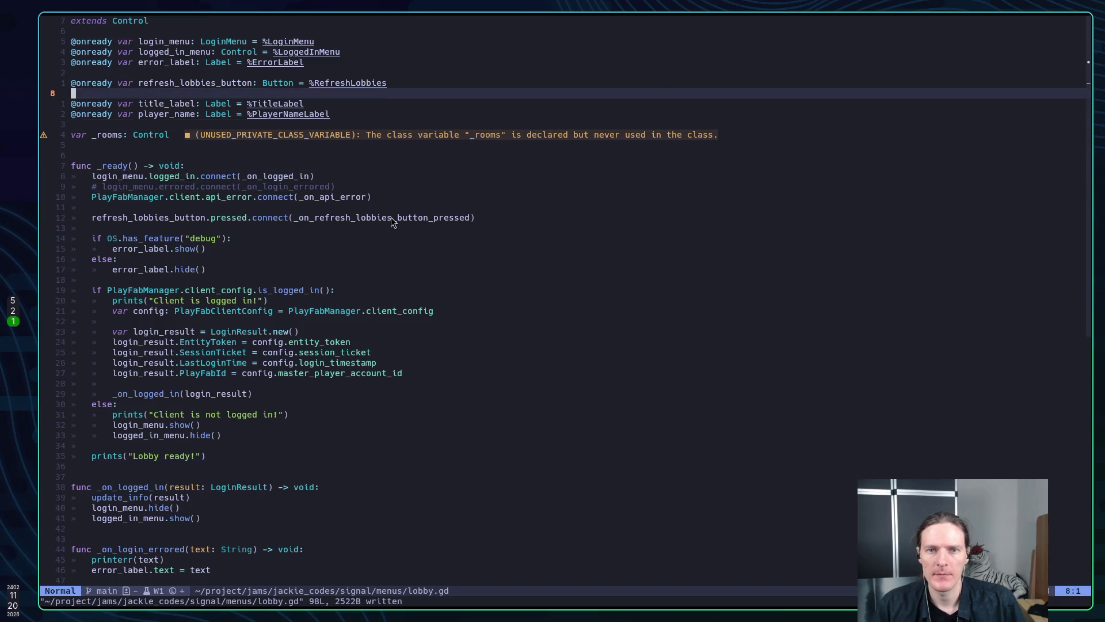
key(shift+o)
text(@on)
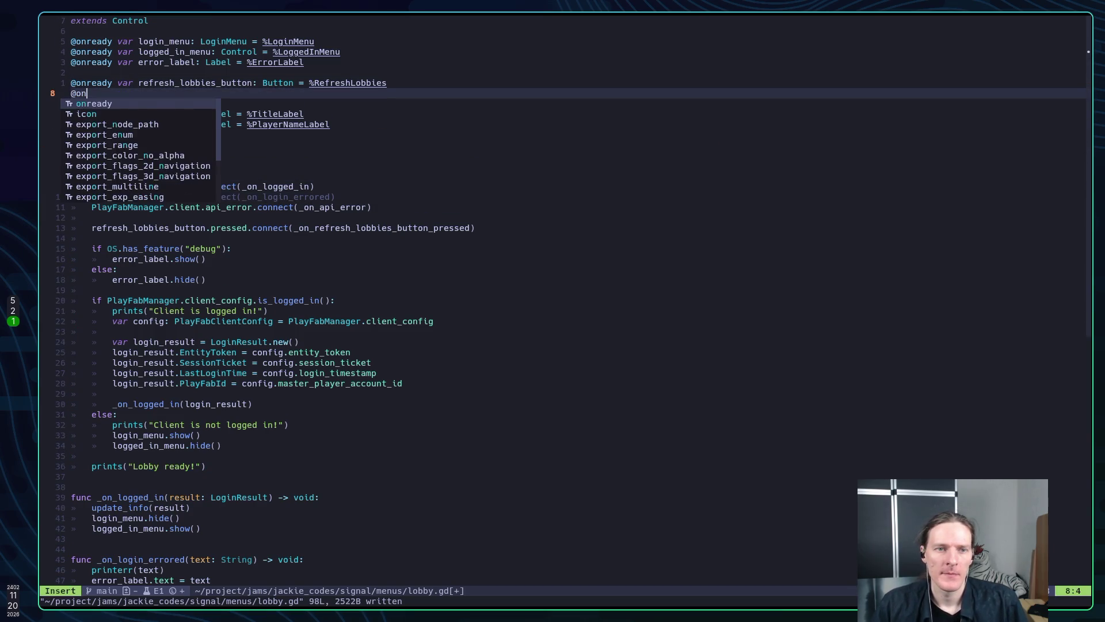
key(Return)
text(var create_lo)
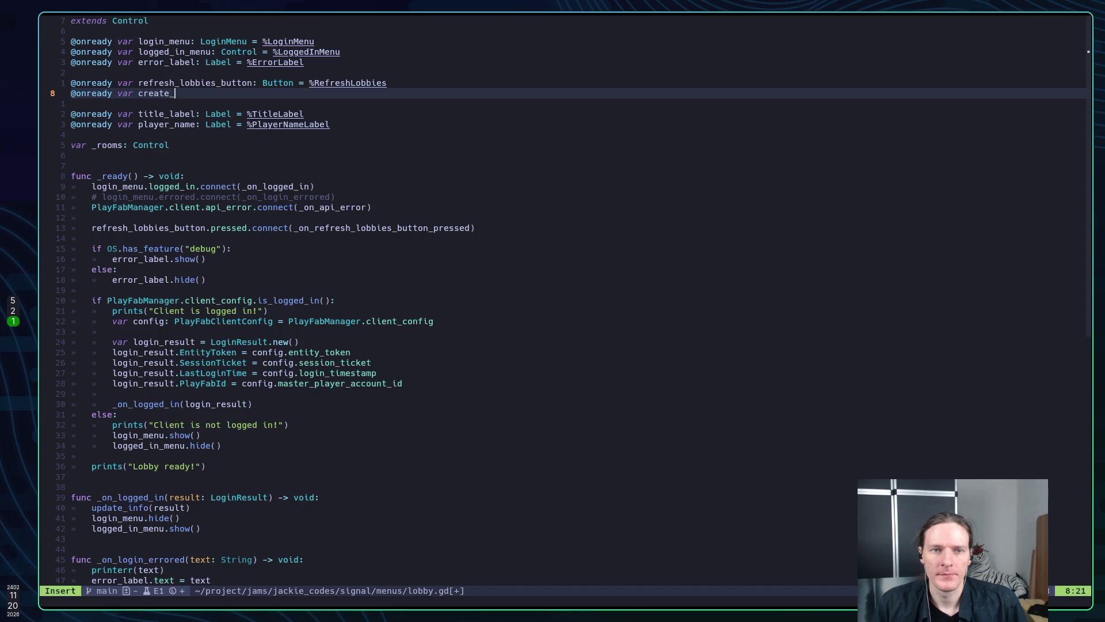
text(bby_)
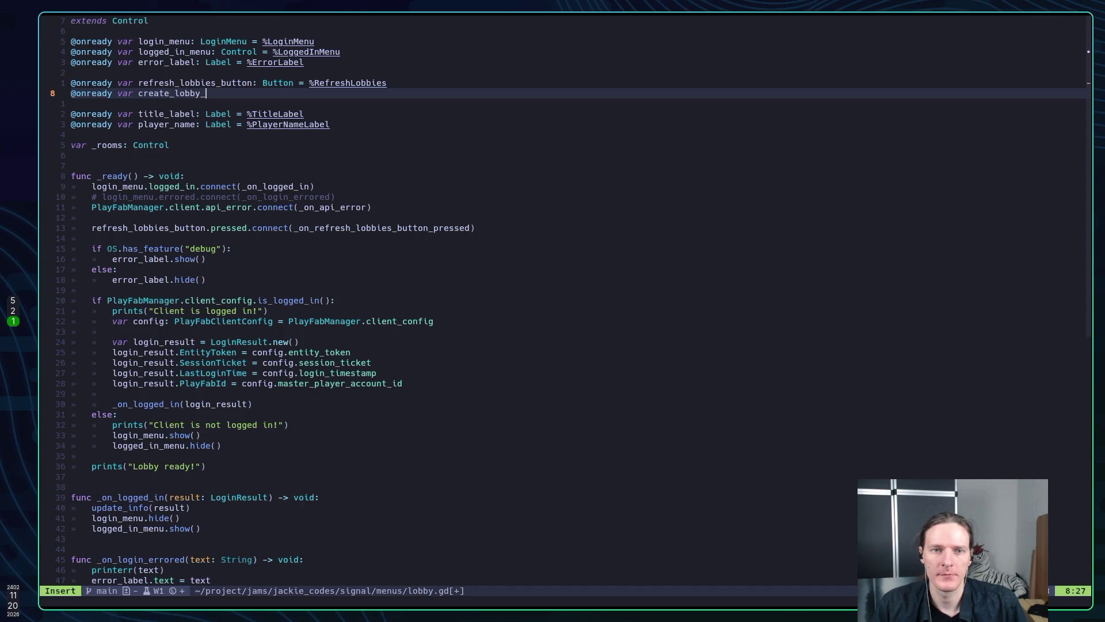
text(button: Button)
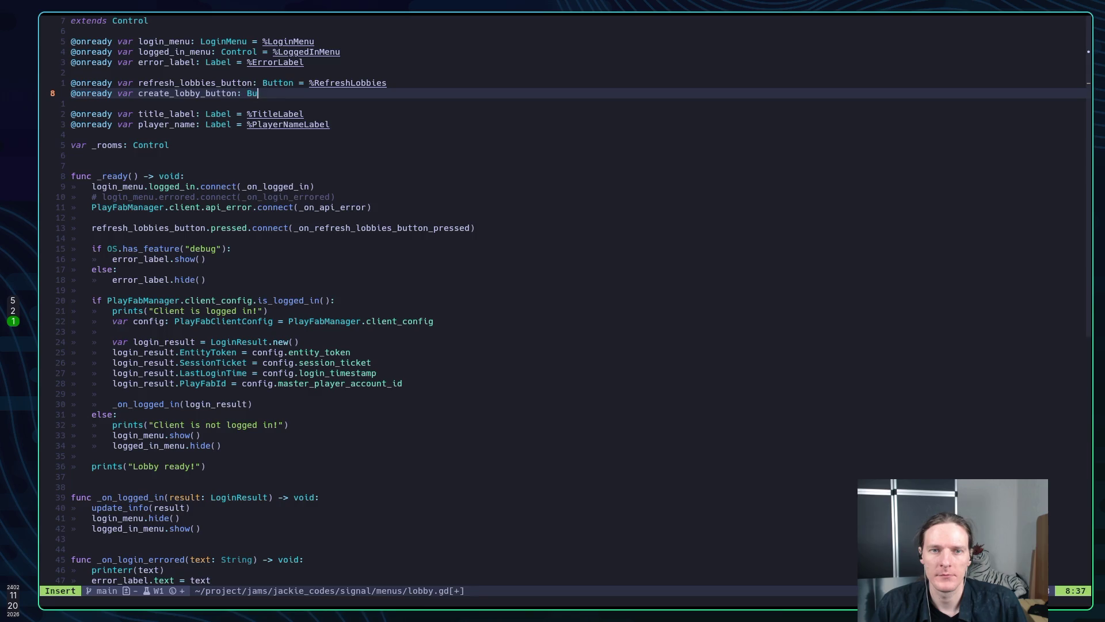
text( = %)
text(Create)
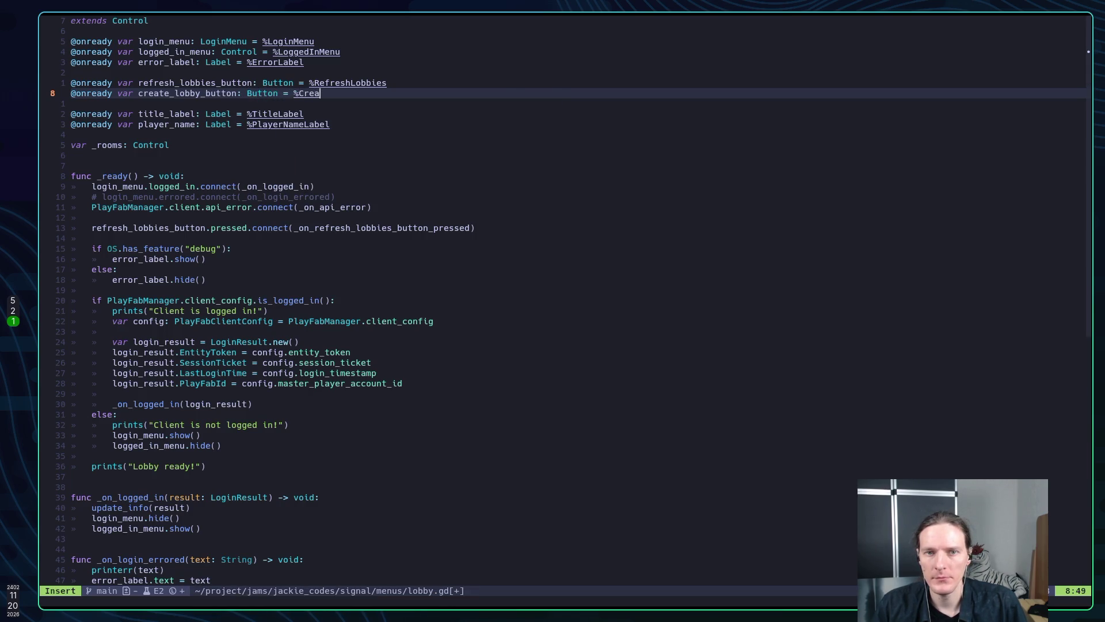
key(Return)
key(Escape)
text(:w)
key(Return)
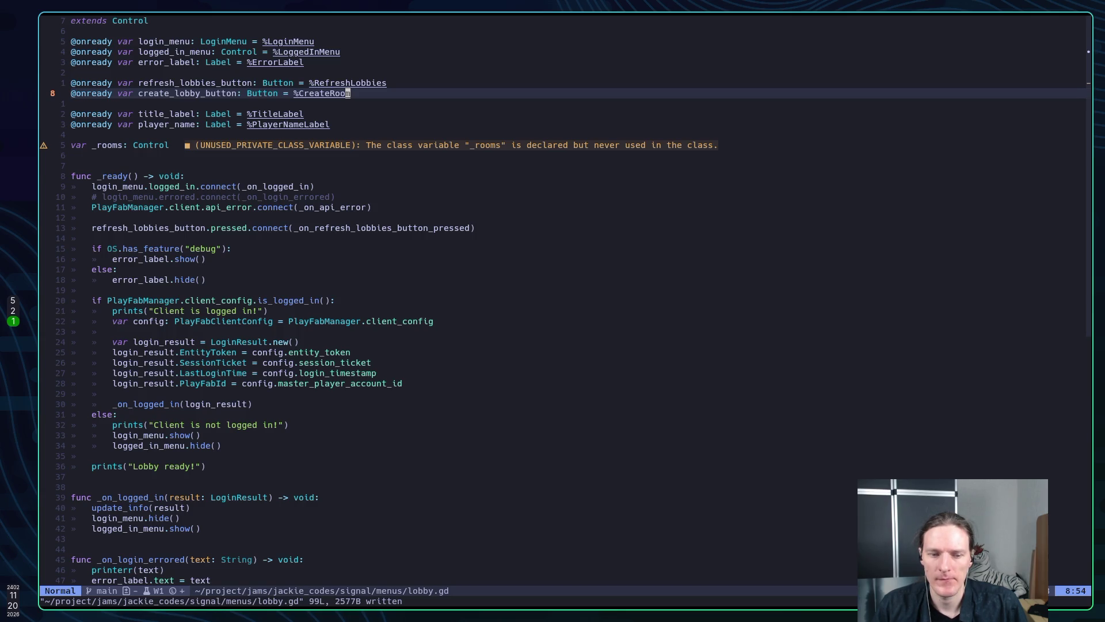
- In _ready, connect create_lobby_button.pressed to _on_create_lobby_button_pressed and save lobby.gd
key(braceright)
key(braceright)
key(braceright)
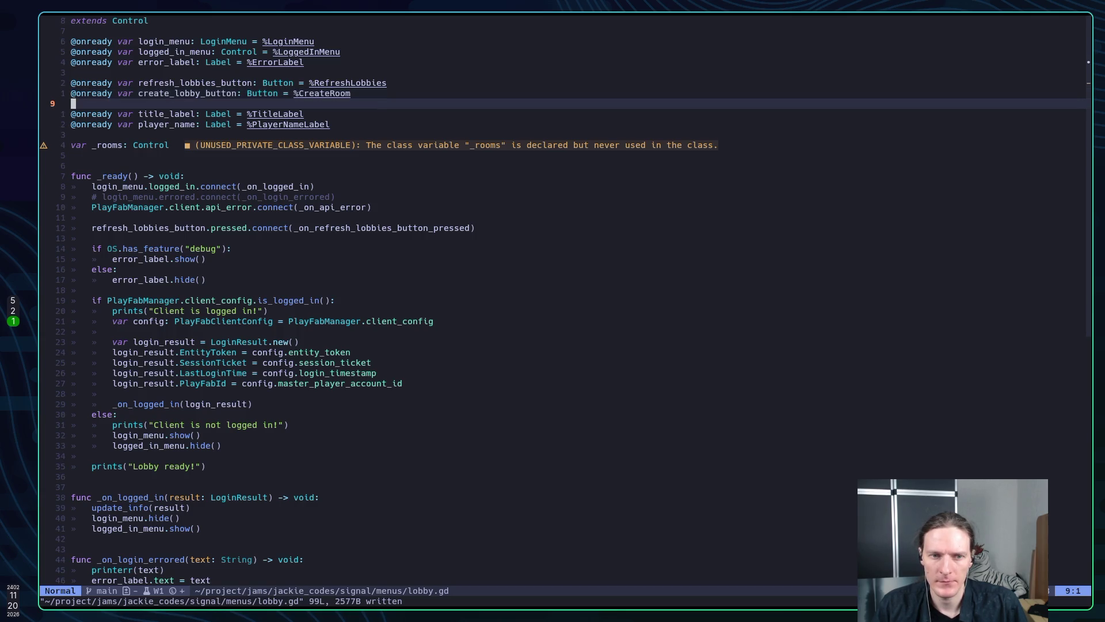
key(O)
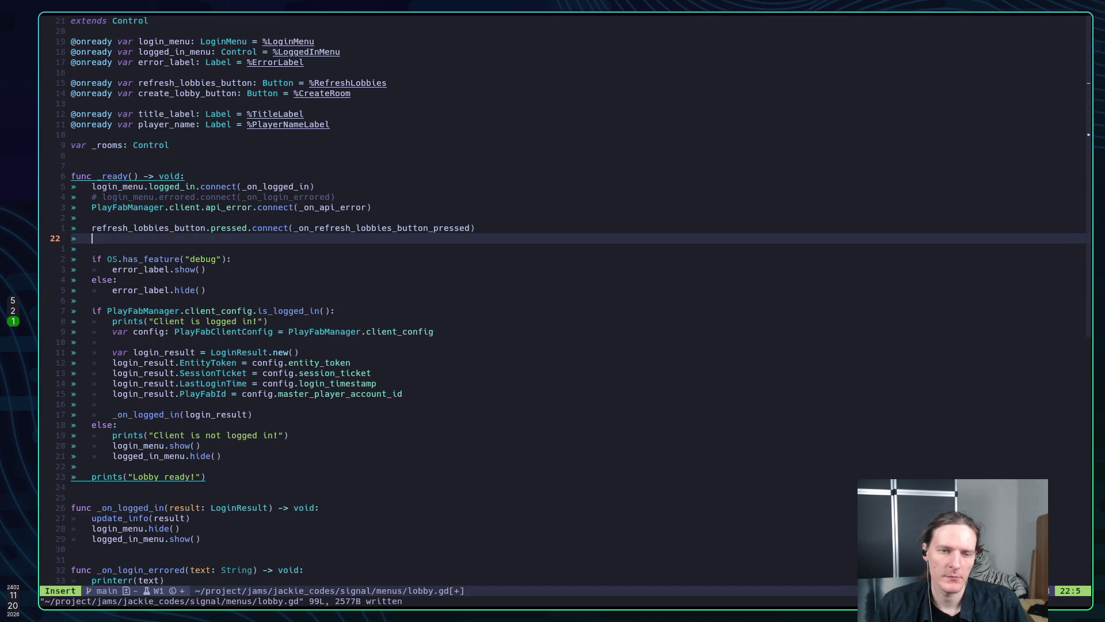
text(create_lobby_button.)
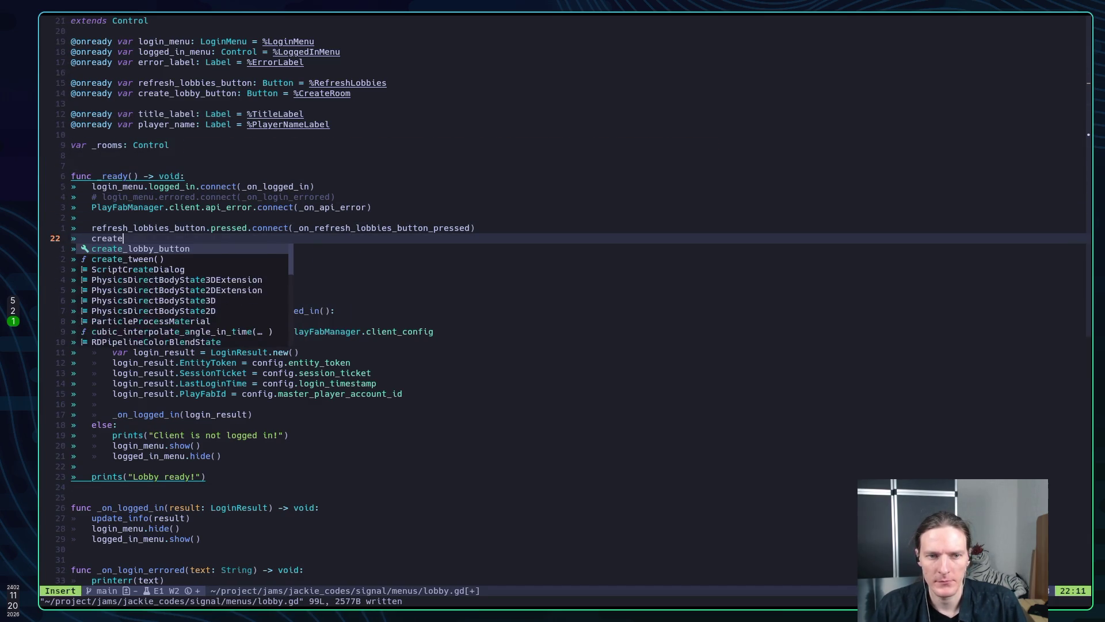
text(pressed.co)
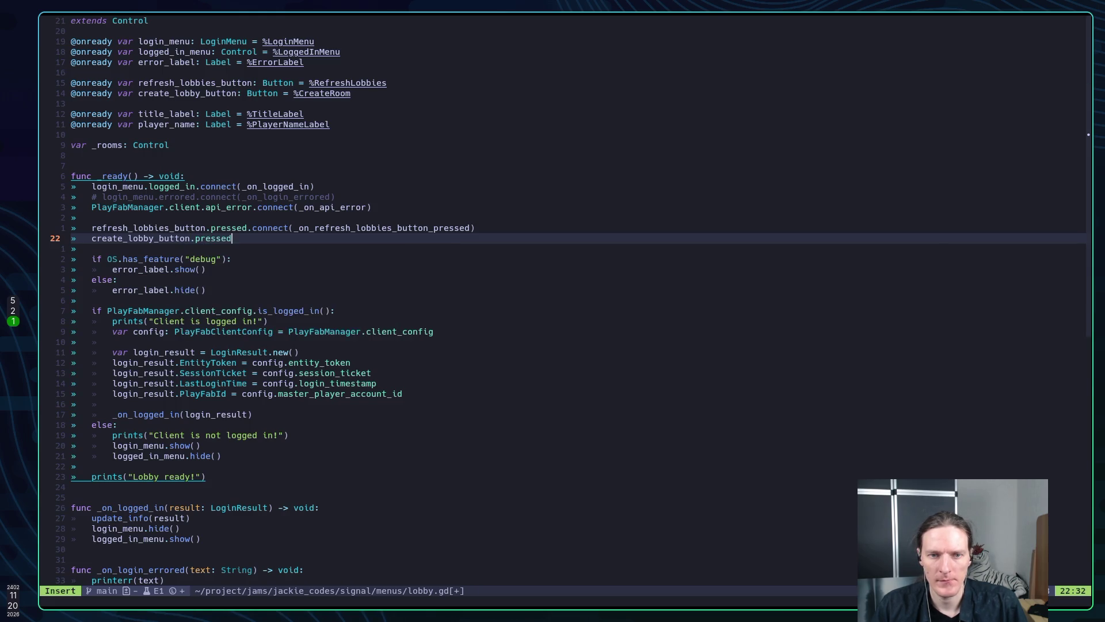
text(nnect()
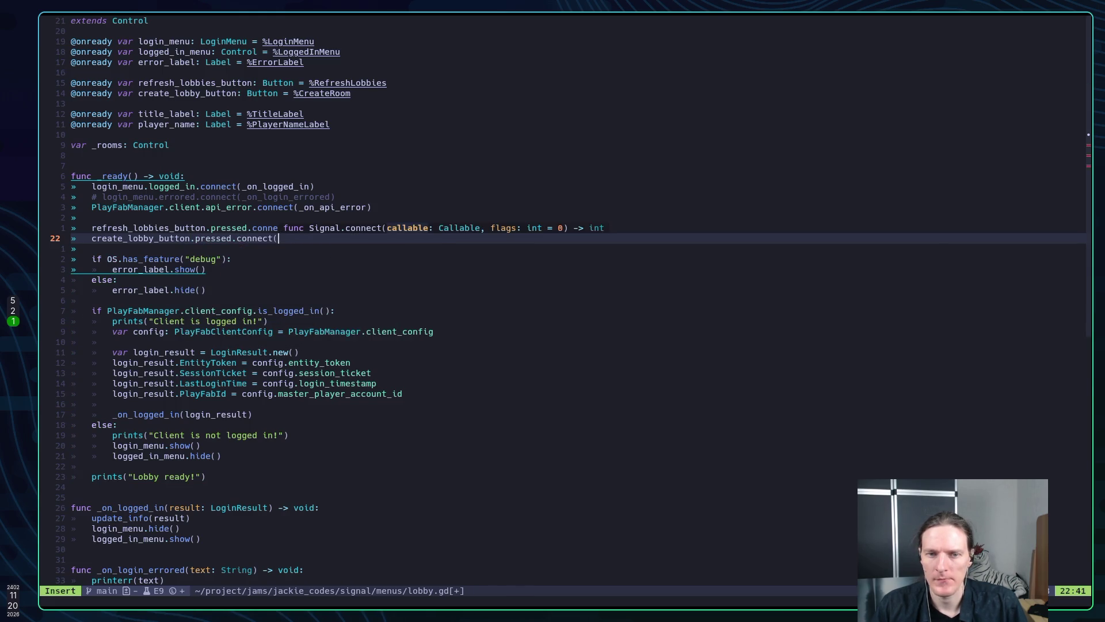
text(_on_create)
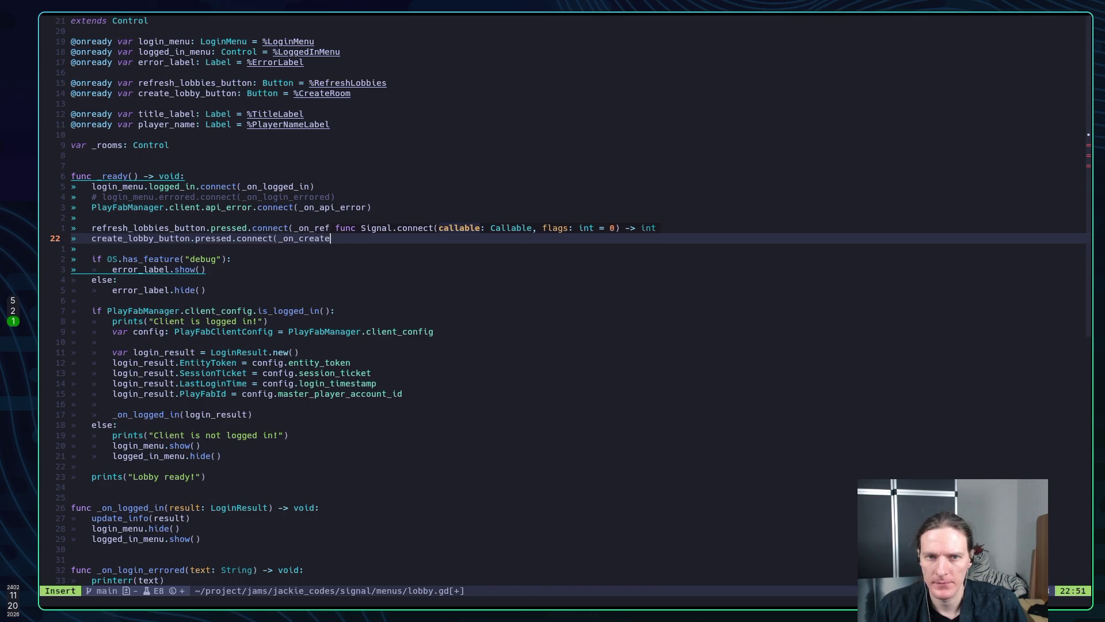
text(_)
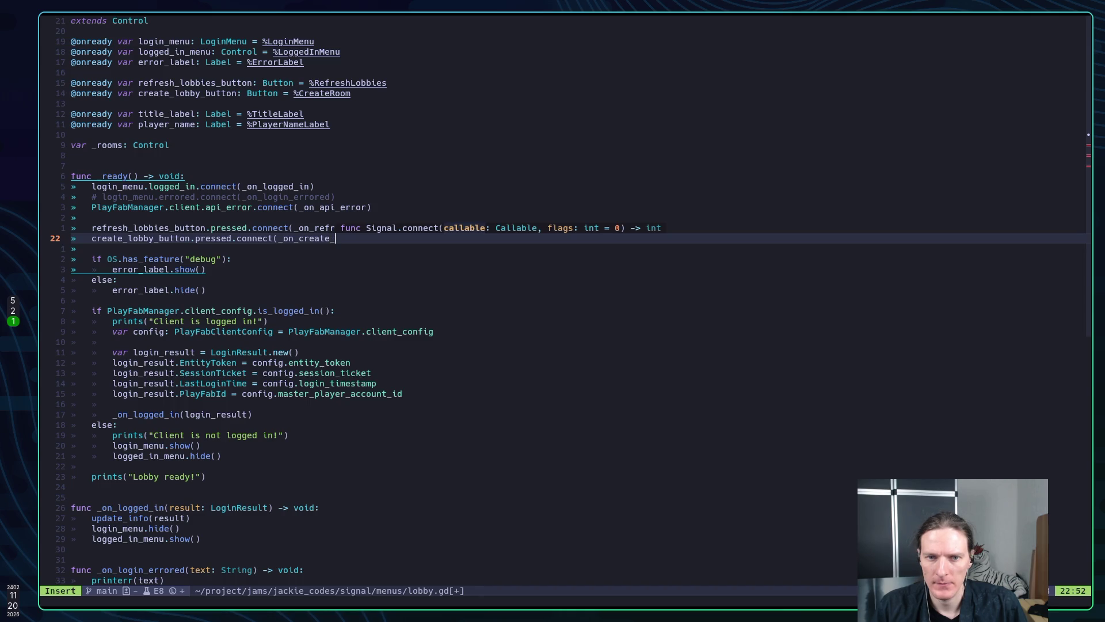
text(lobby_)
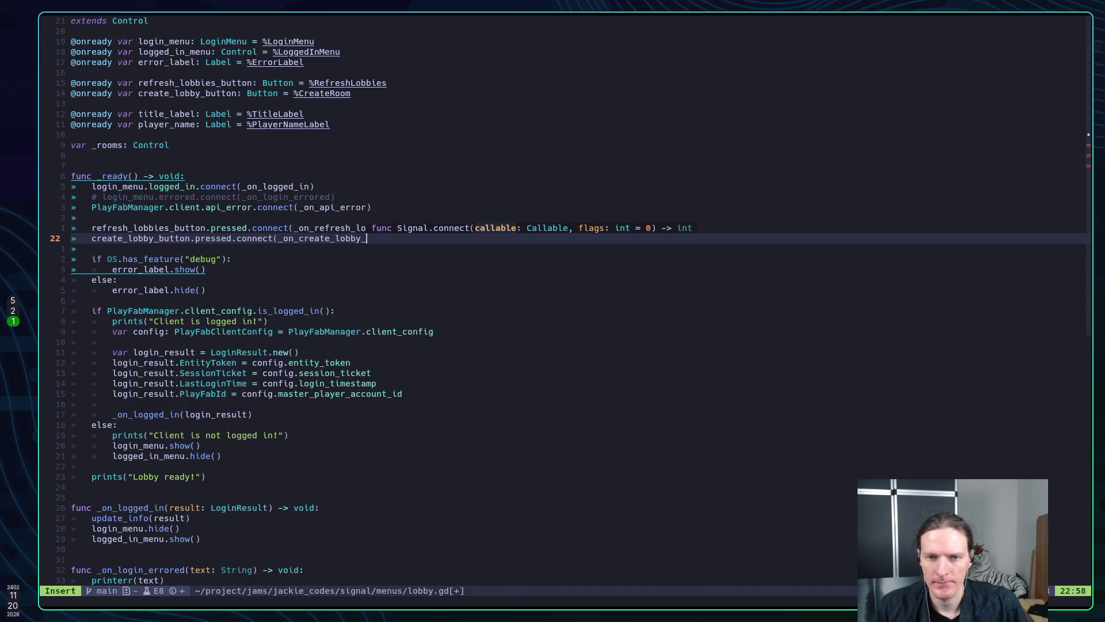
text(pressed)
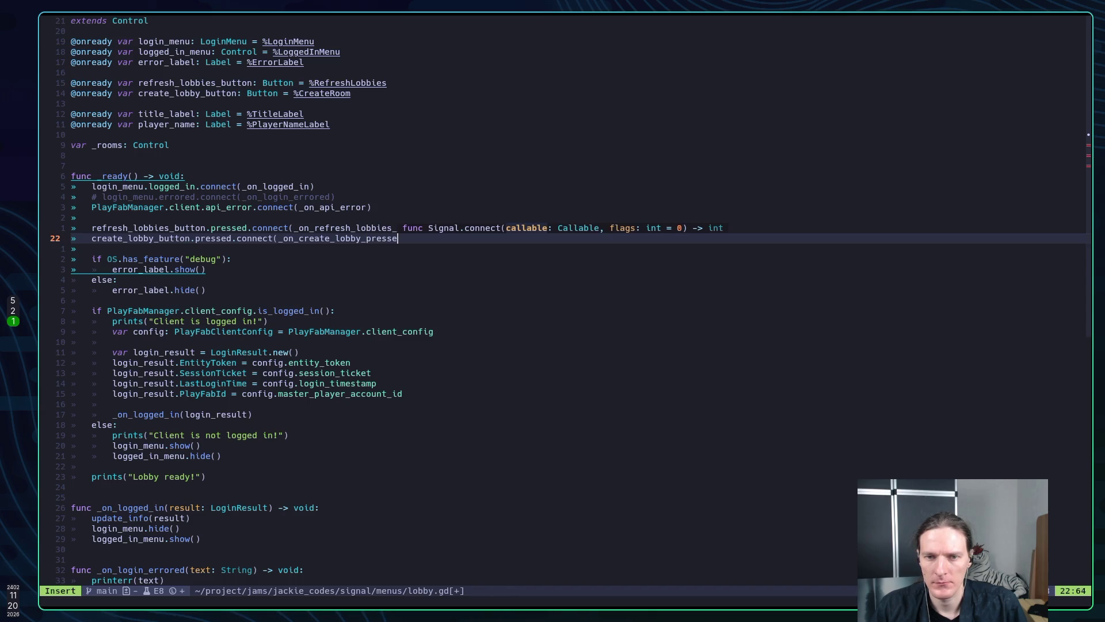
key(BackSpace)
key(BackSpace)
key(BackSpace)
text(button_pressed)
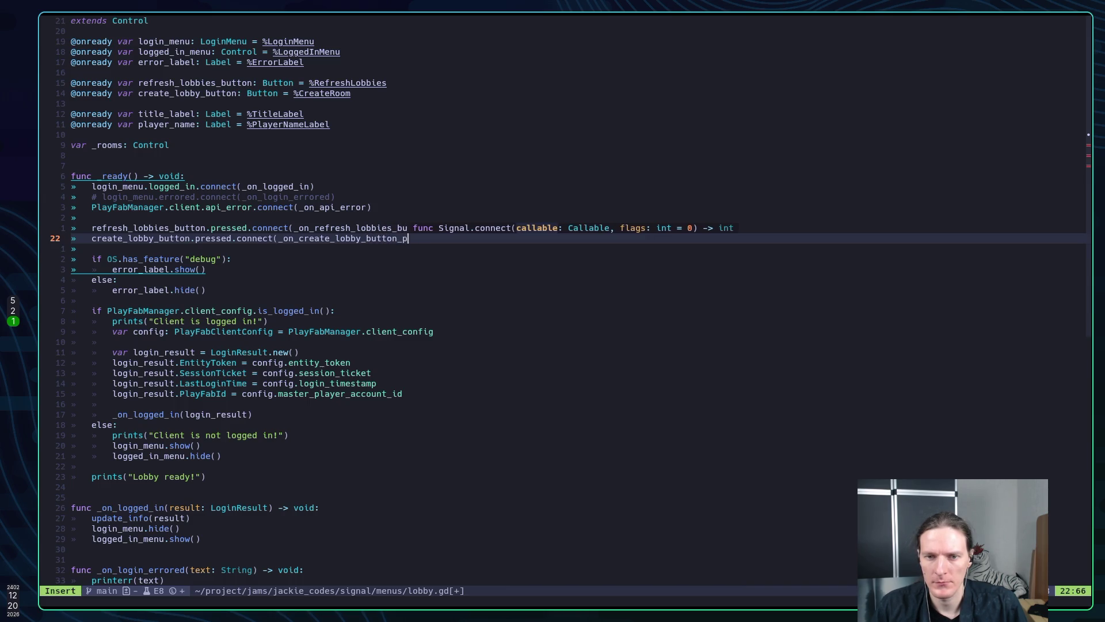
key(Escape)
text(:w)
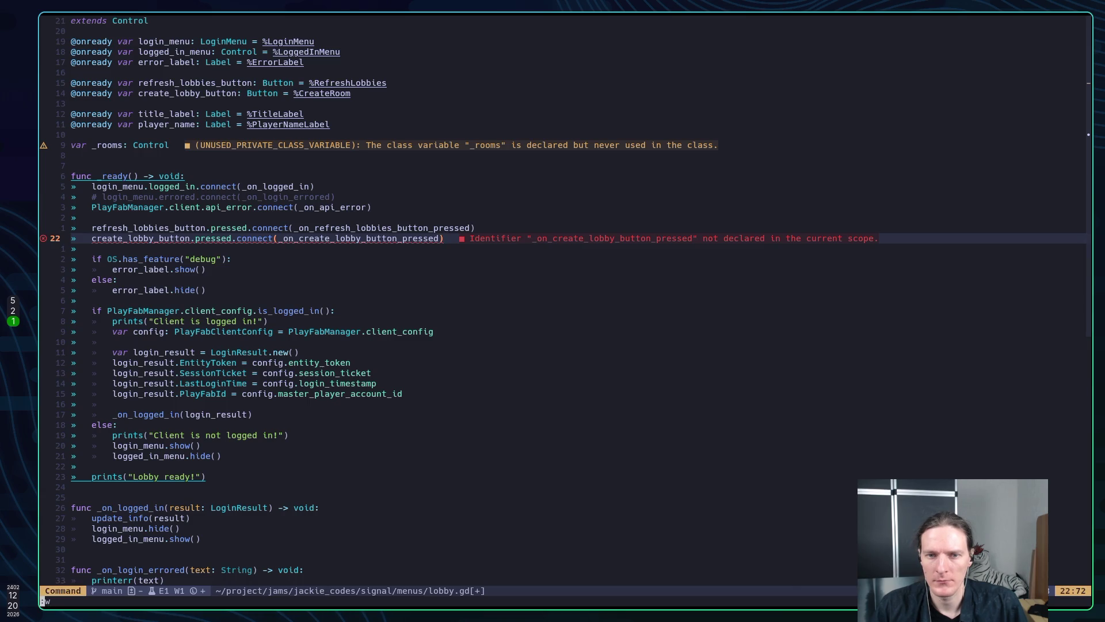
key(Return)
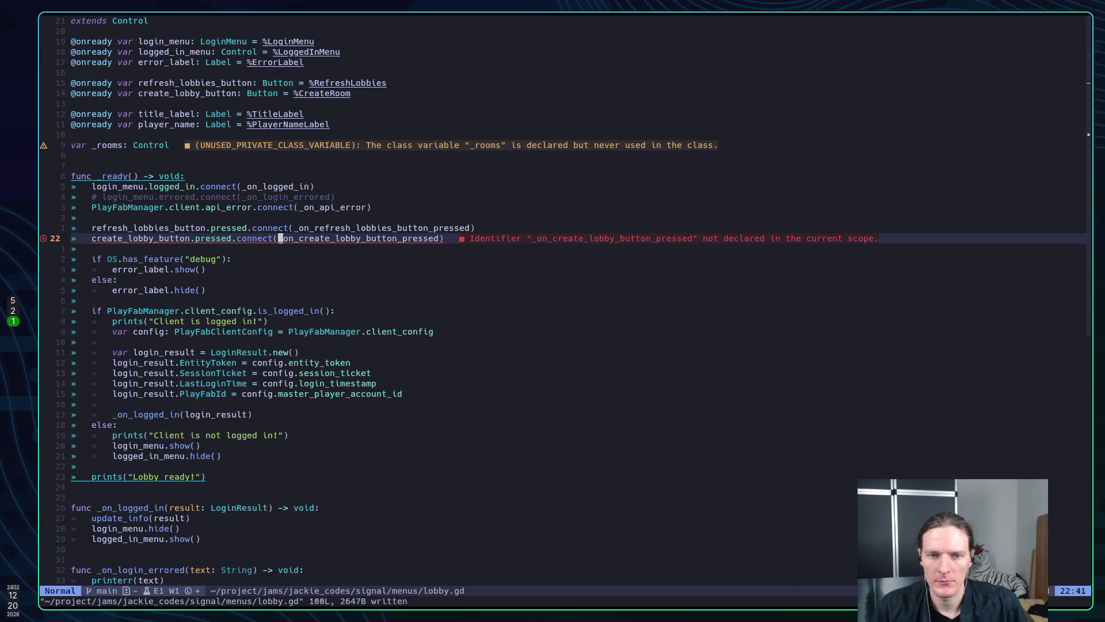
- Add a 'func _on_create_lobby_button_pressed() -> void:' stub with a pass body at the file's end
key(G)
key(o)
key(Return)
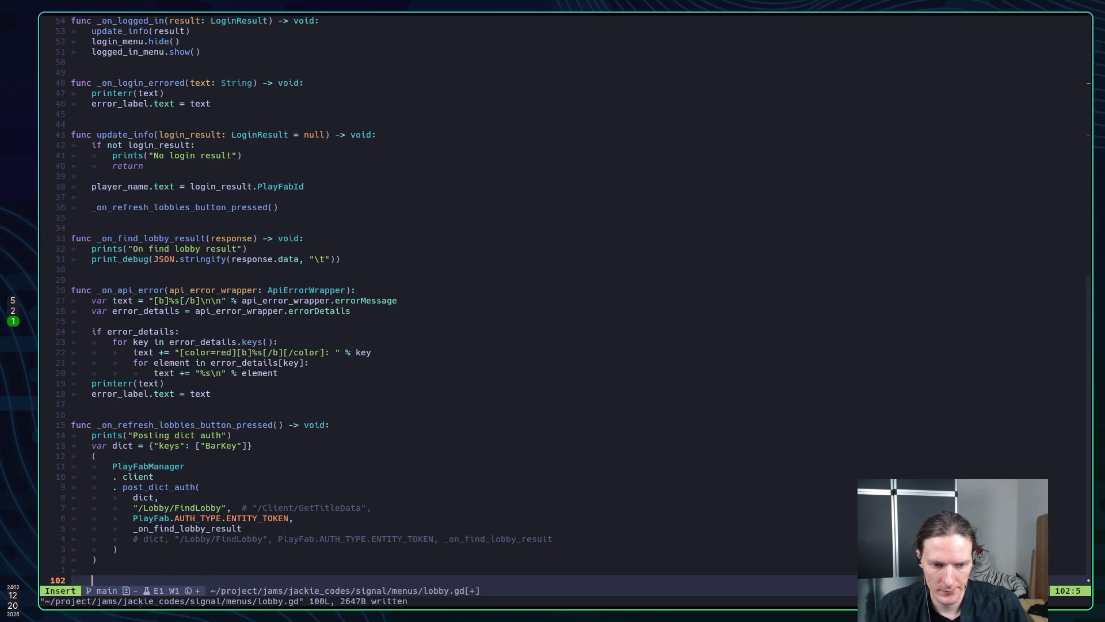
text(func)
key(Escape)
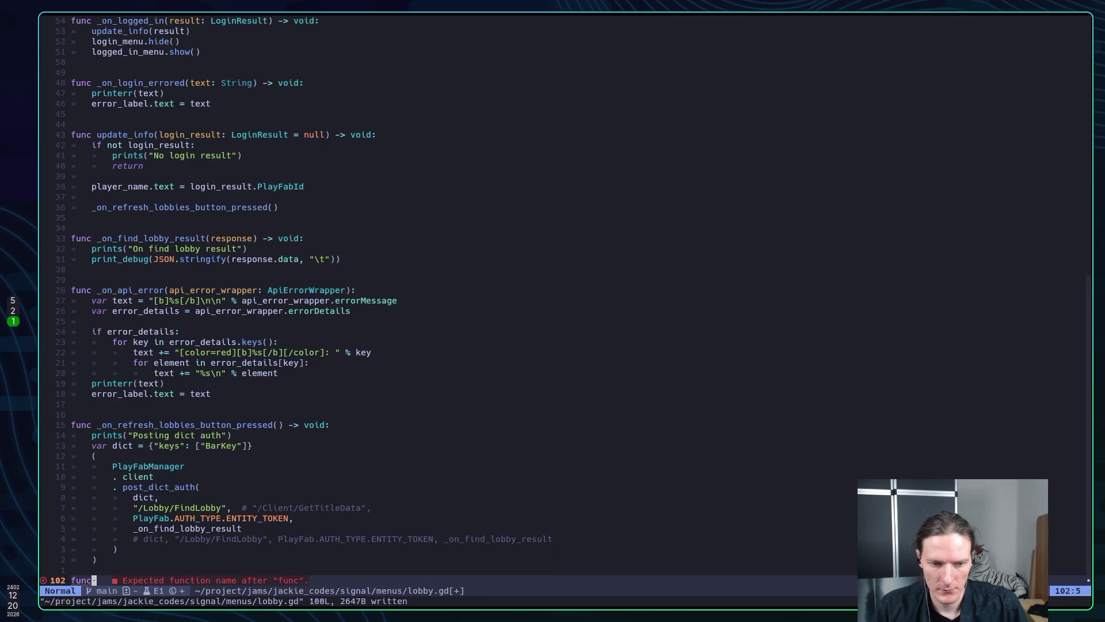
key(p)
key(0)
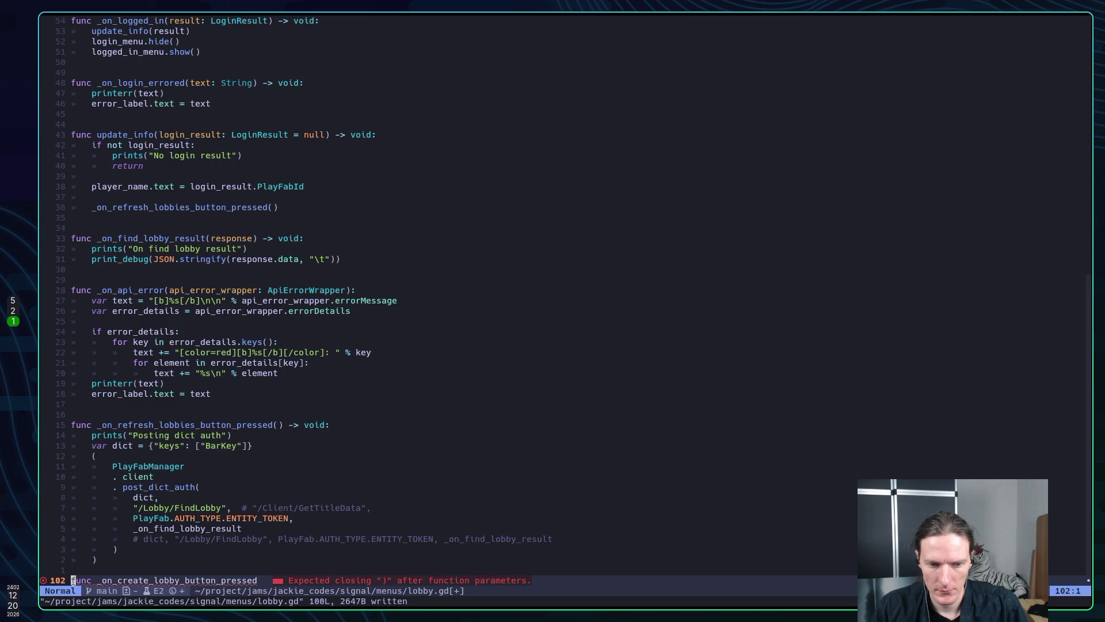
text(A() > void:)
key(Return)
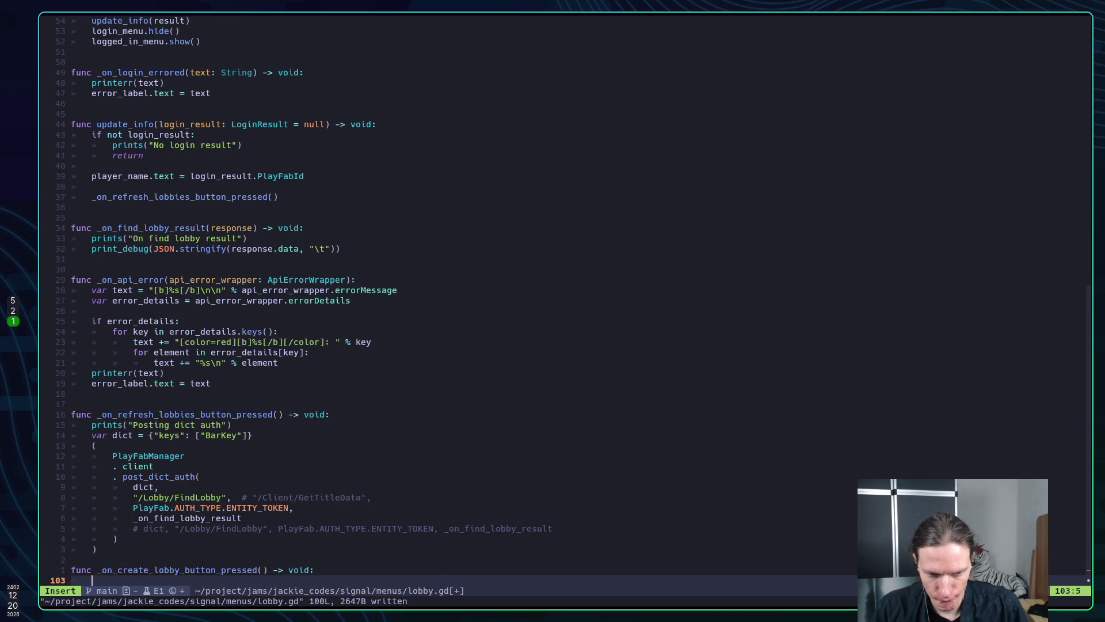
text(pass)
key(Escape)
- Copy the refresh handler's body lines into the new function in place of pass
key(k)
key(k)
key(k)
key(k)
key(j)
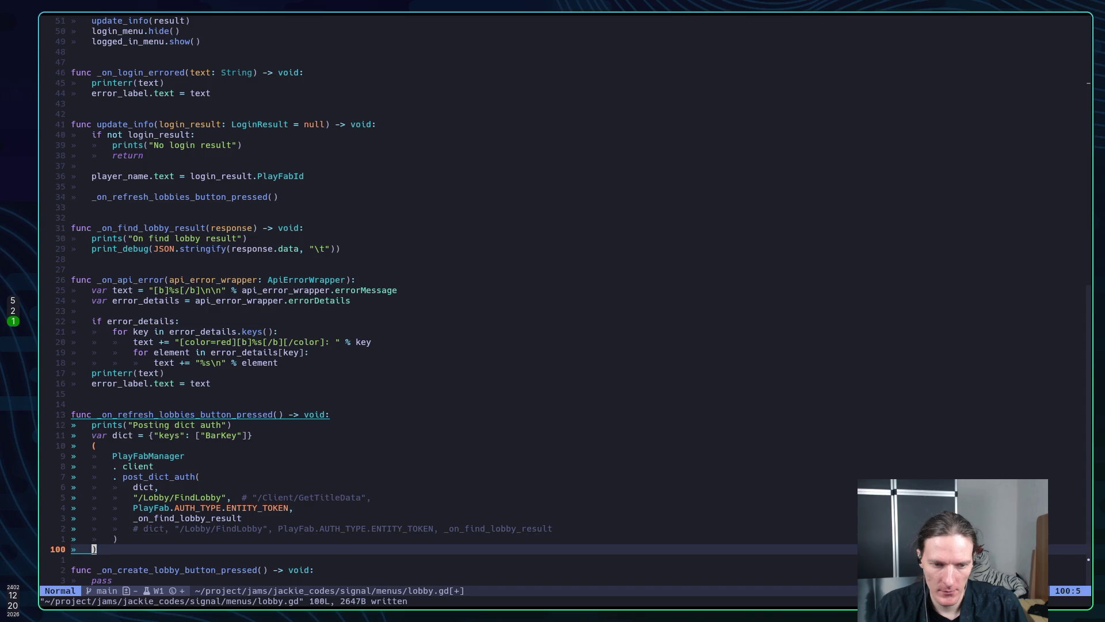
key(V)
key(k)
key(k)
key(k)
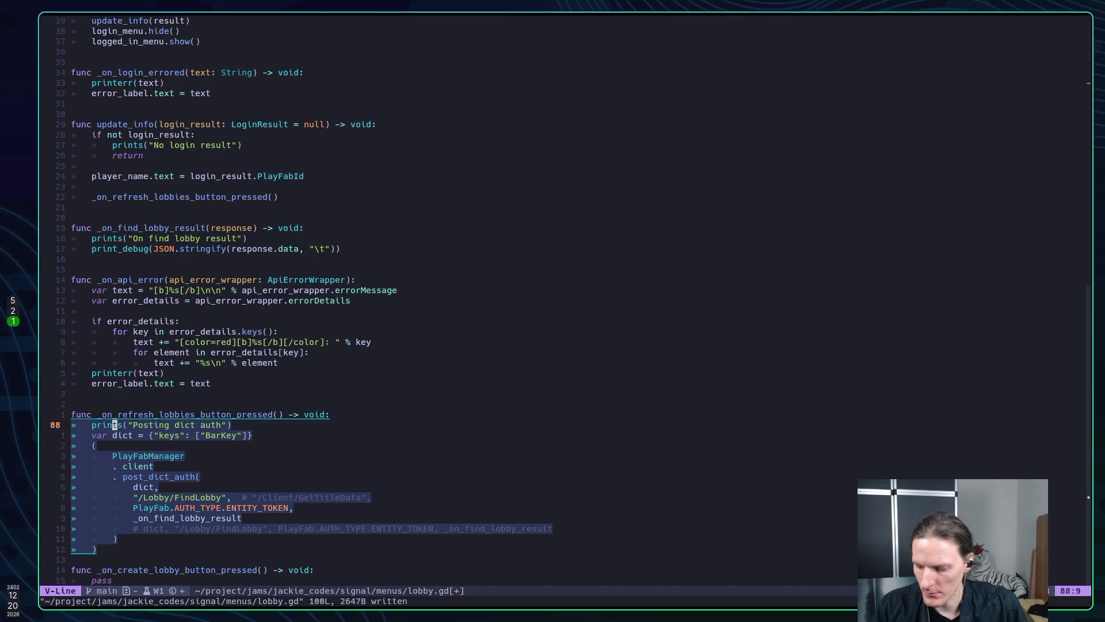
key(y)
key(j)
key(j)
key(j)
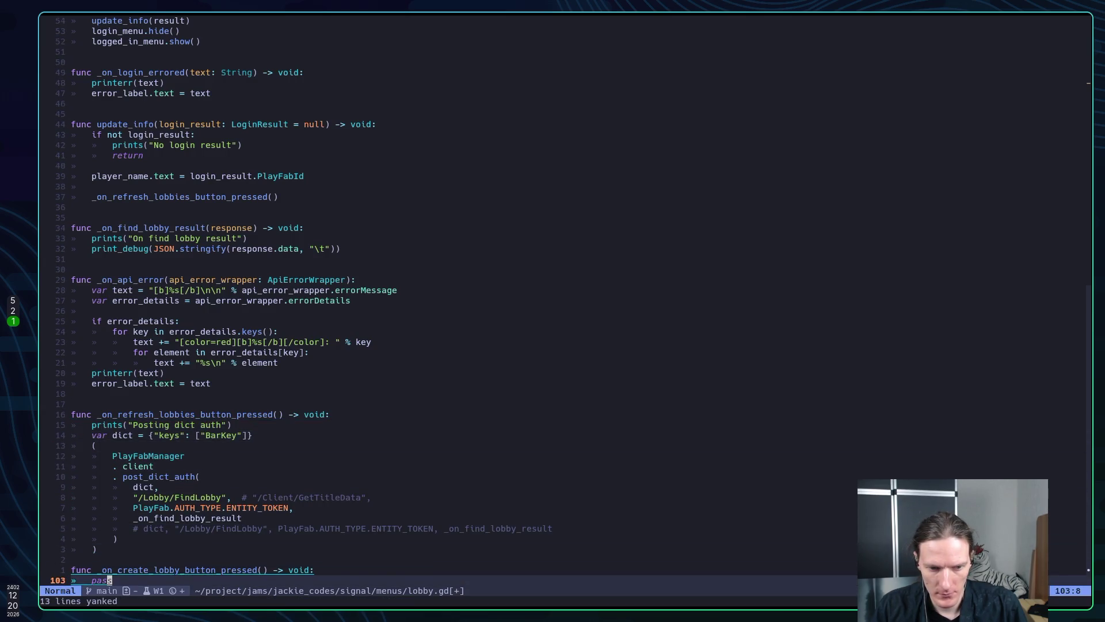
key(V)
key(p)
- Change the copied print message to "Creating Lobby..." and save
key(l)
key(e)
key(w)
key(w)
key(c)
key(Escape)
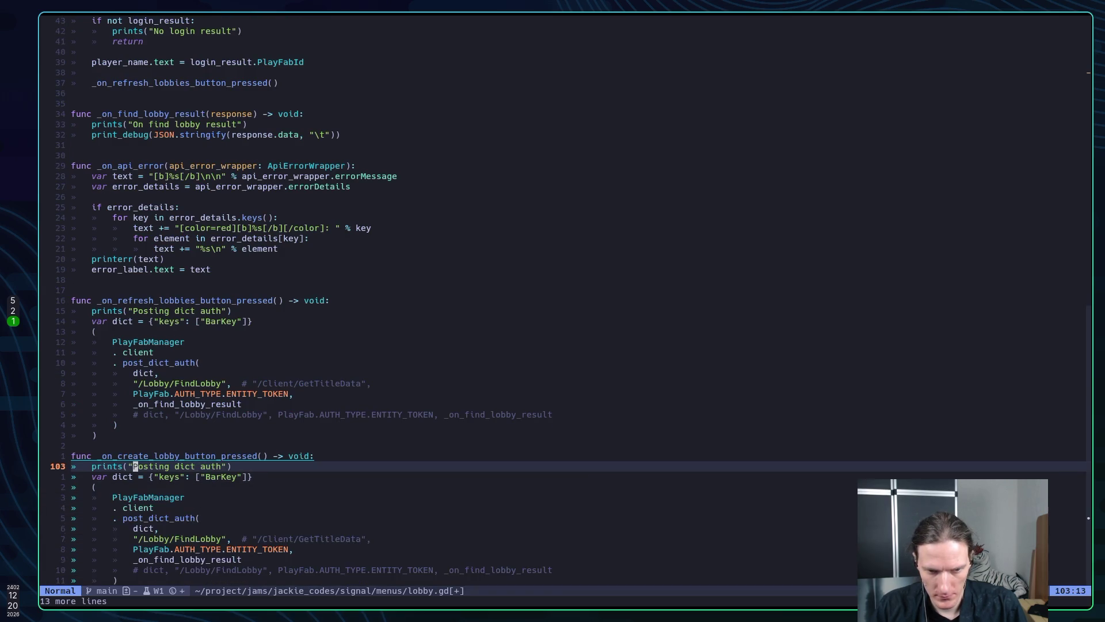
key(c)
key(i)
key(quotedbl)
text(Creating Lo)
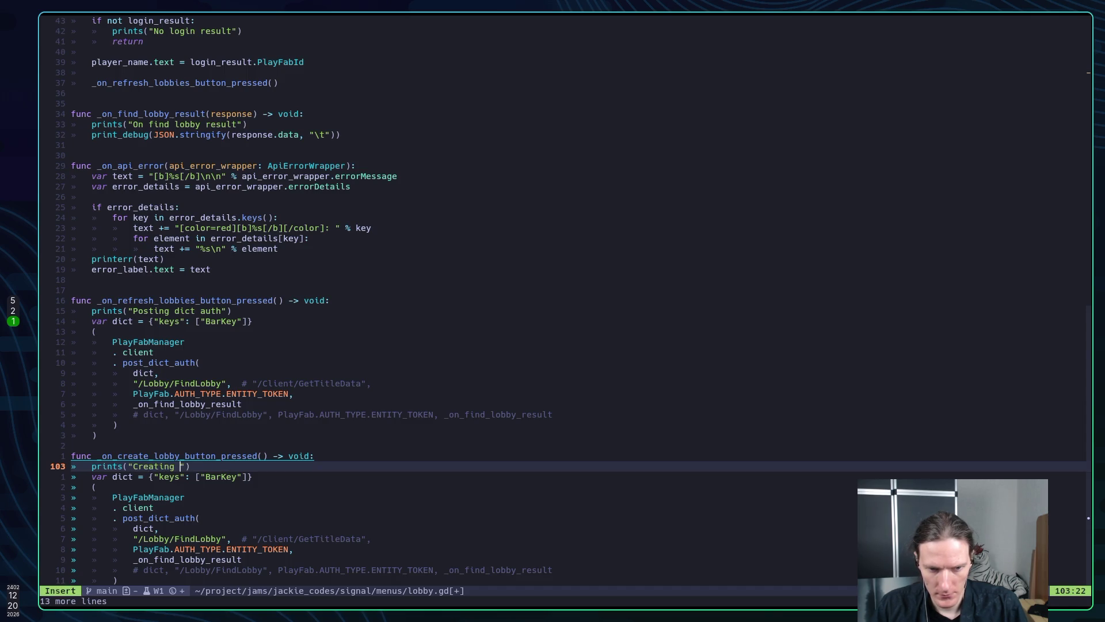
text(bby)
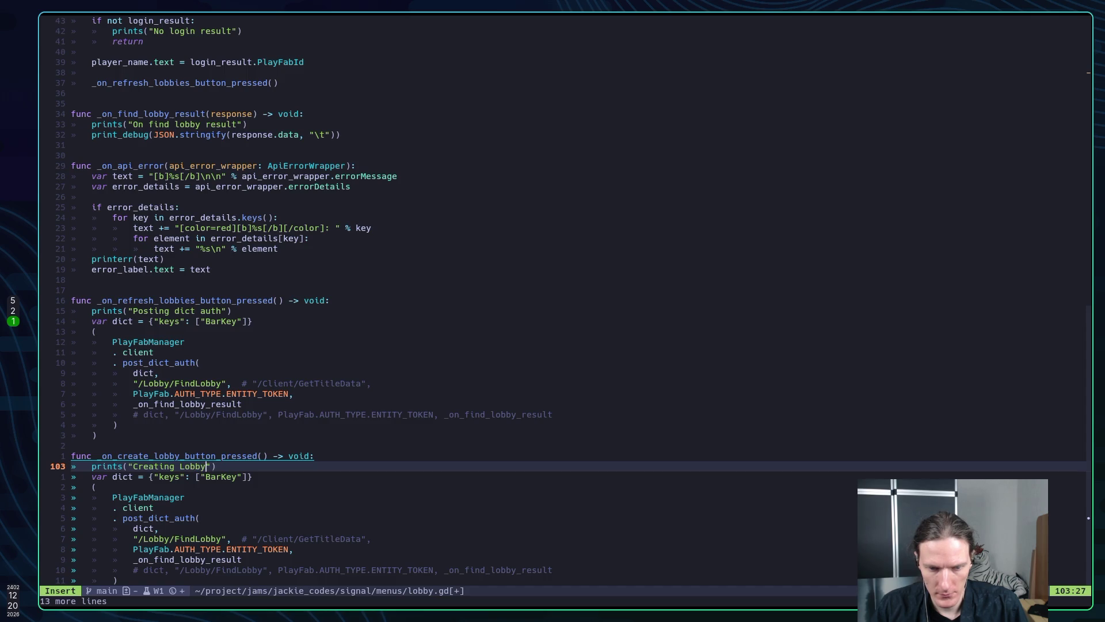
text(...)
key(Escape)
text(:w)
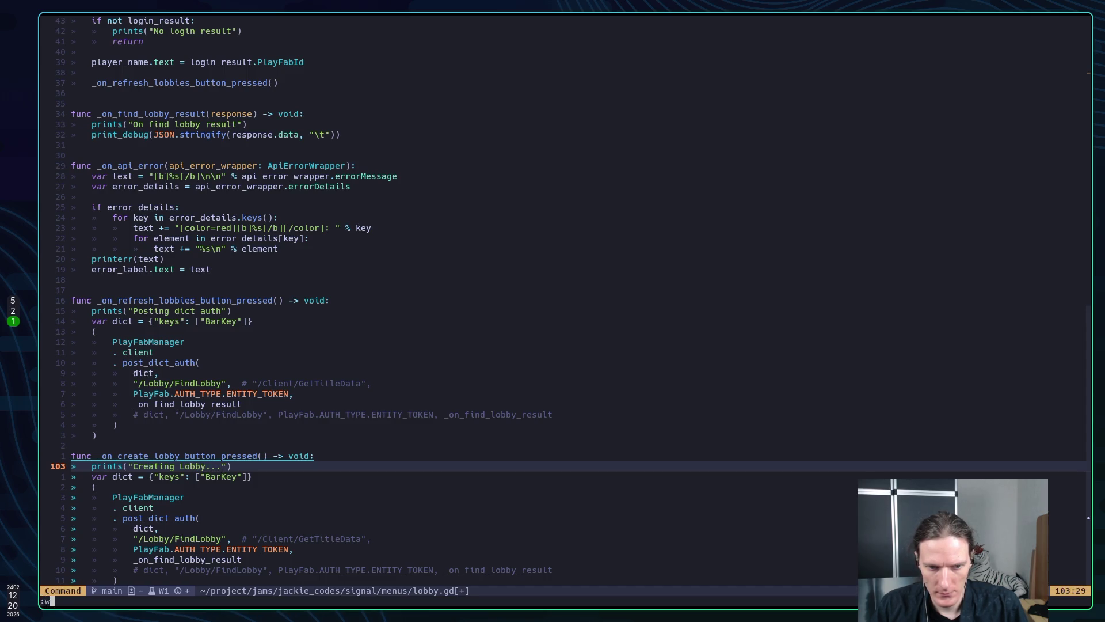
key(Return)
- Change the copied endpoint from FindLobby to /Lobby/CreateLobby and save
key(G)
key(k)
key(k)
key(k)
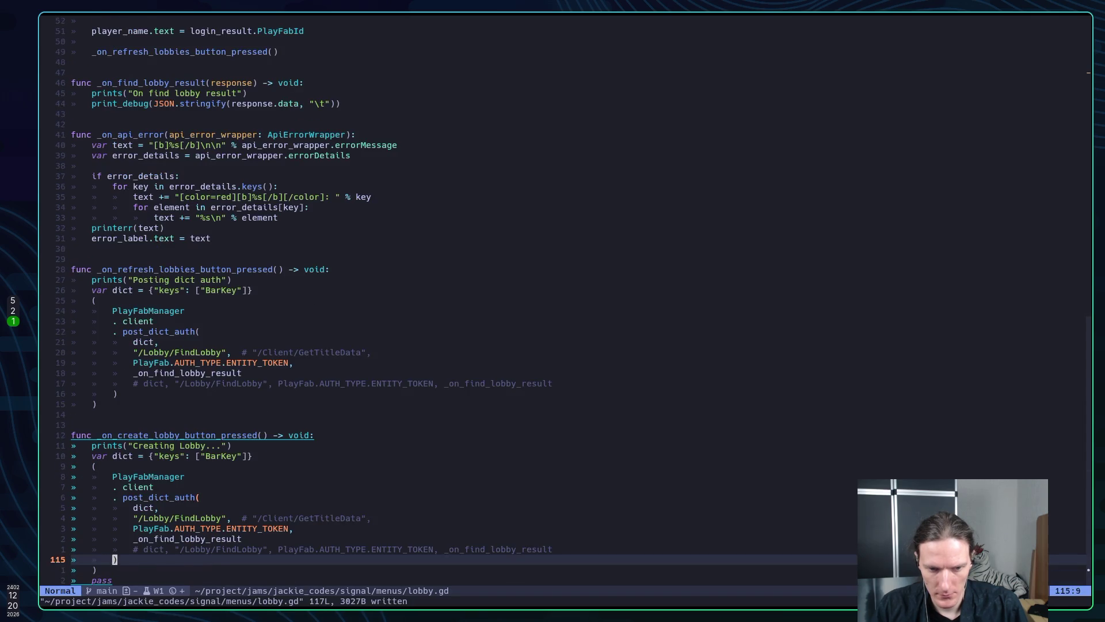
text(bcwCreat)
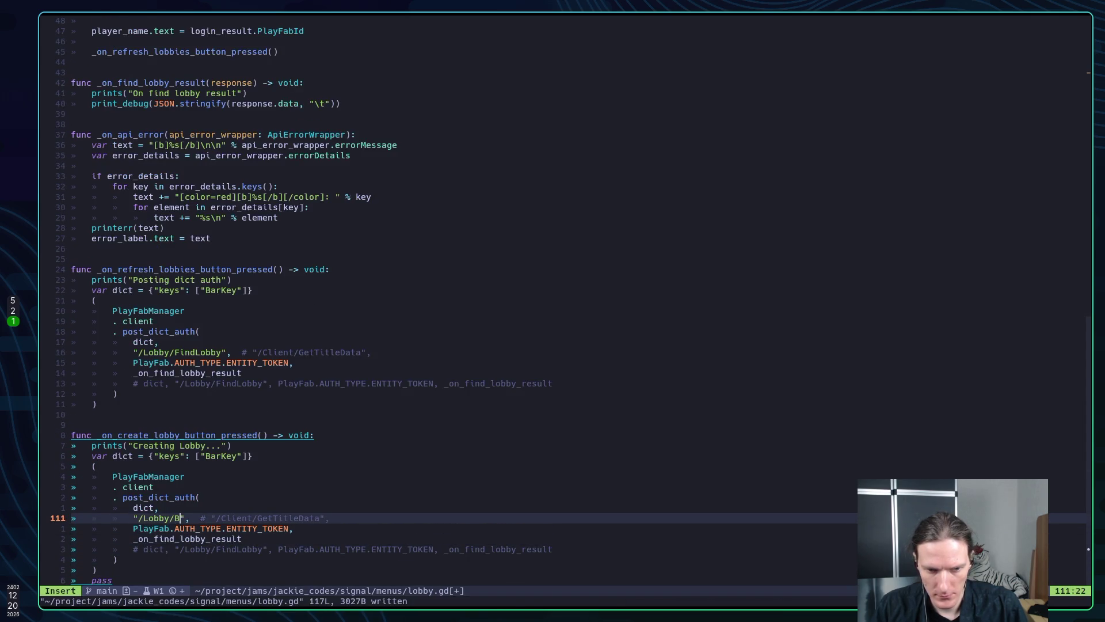
text(eLobby)
key(Escape)
text(:w)
key(Return)
- Delete the leftover pass line at the end of the file and save
key(j)
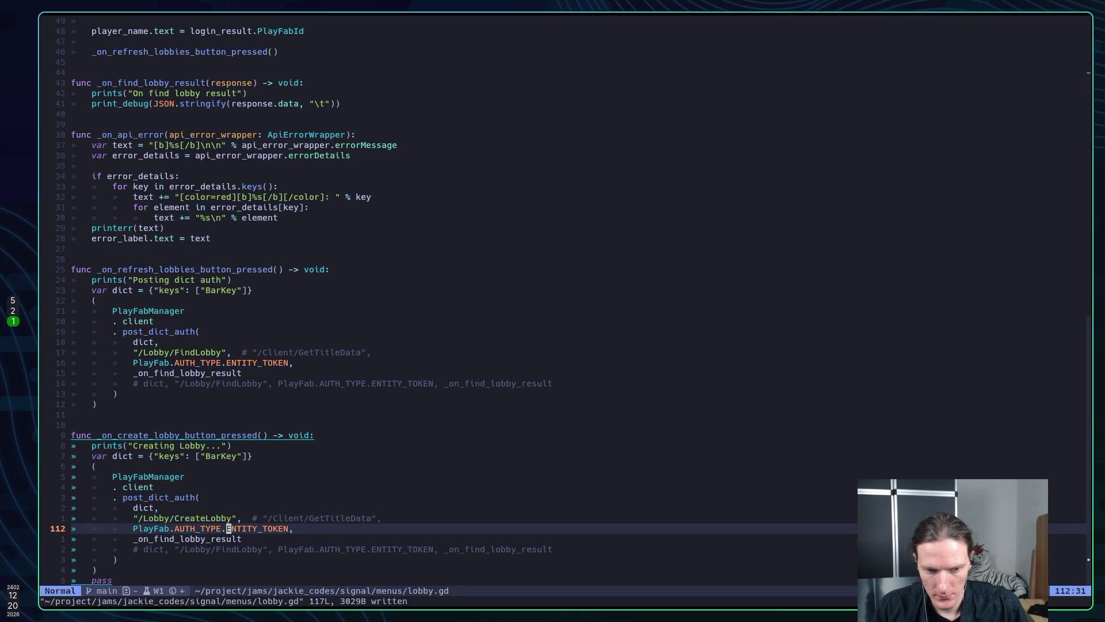
key(G)
key(d)
key(d)
text(:w)
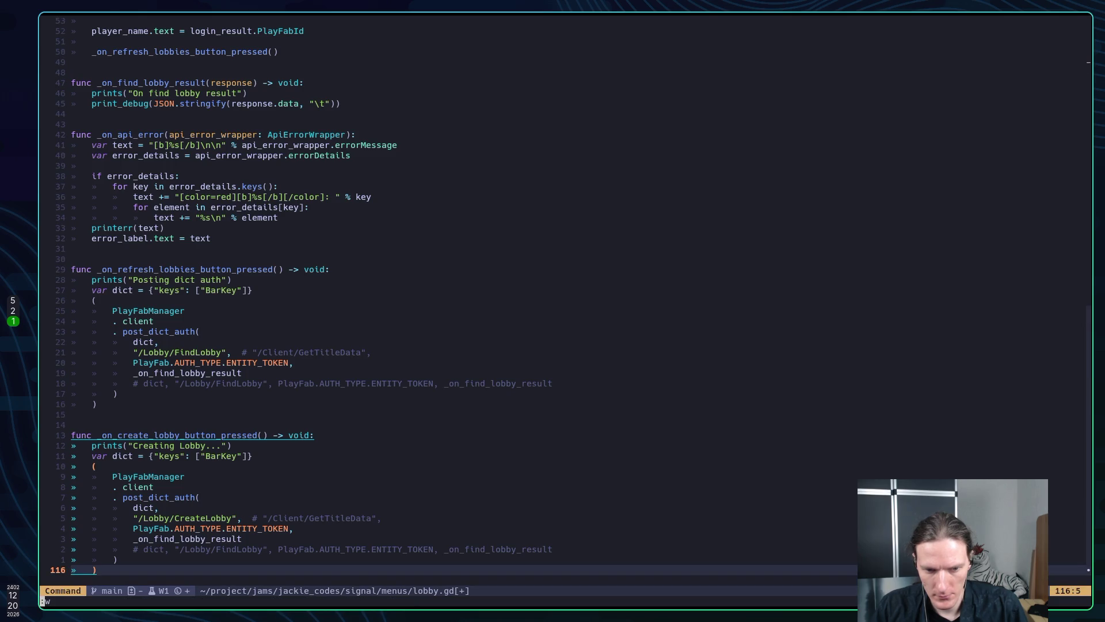
key(Return)
- Copy the Lobby/FindLobbies path from the POST URL on the Find Lobbies docs page
key(super+2)
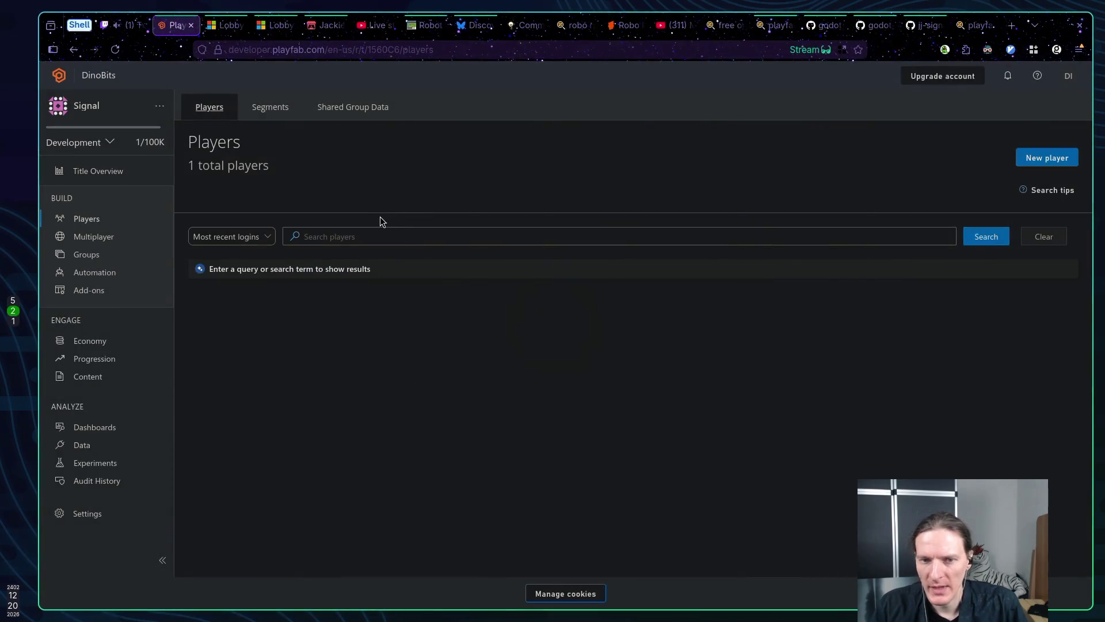
click(225, 25)
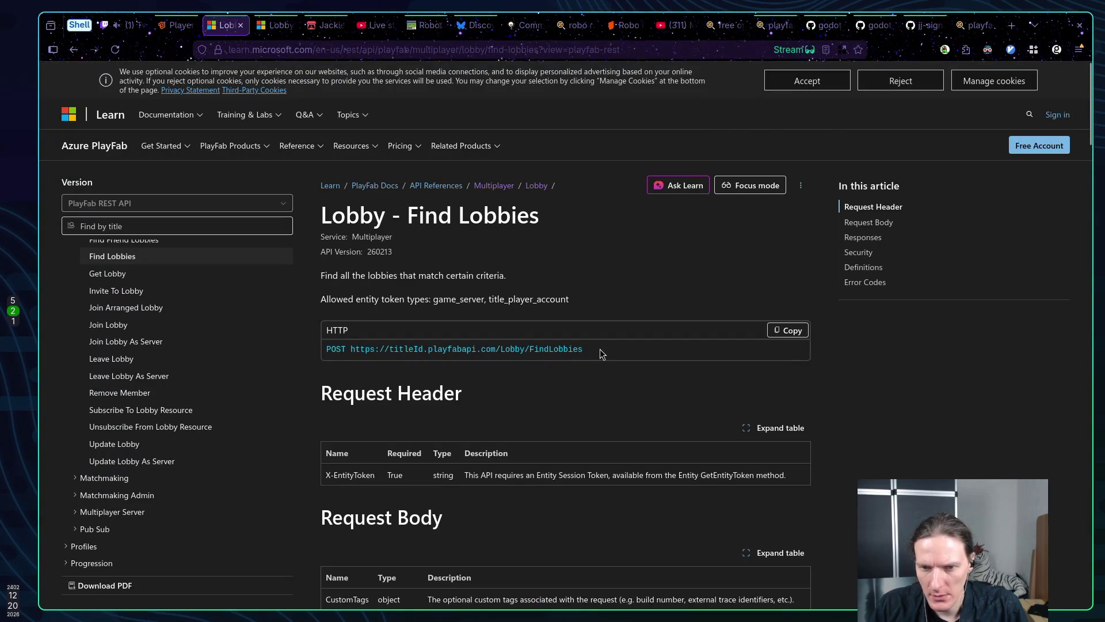
drag(592, 350, 501, 353)
click(516, 371)
key(super+1)
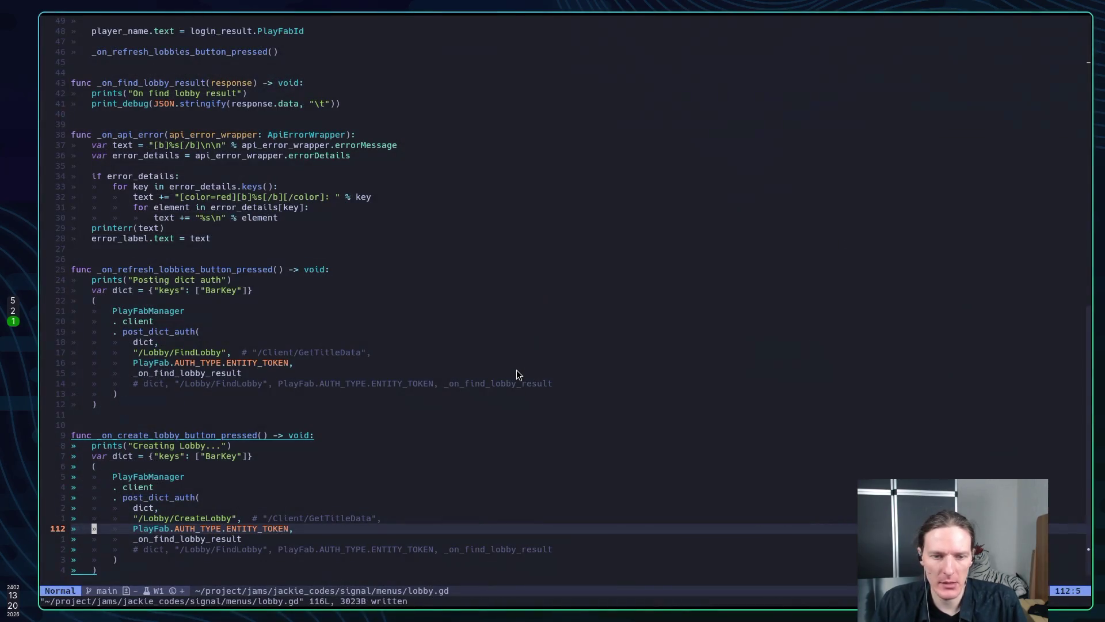
- Replace /Lobby/FindLobby with the pasted Lobby/FindLobbies path, save, and run the game in Godot
key(k)
key(k)
key(k)
key(6)
key(k)
key(l)
key(l)
key(l)
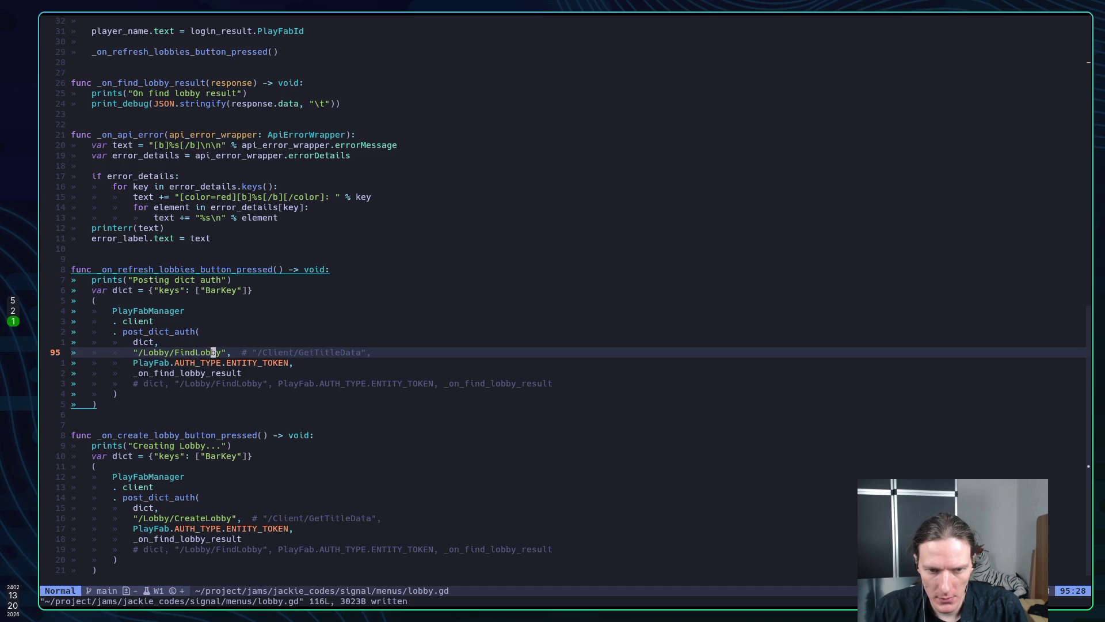
key(h)
key(h)
key(h)
key(h)
key(P)
key(l)
key(d)
key(w)
key(period)
key(period)
key(period)
text(:w)
key(Return)
key(alt+Tab)
key(F5)
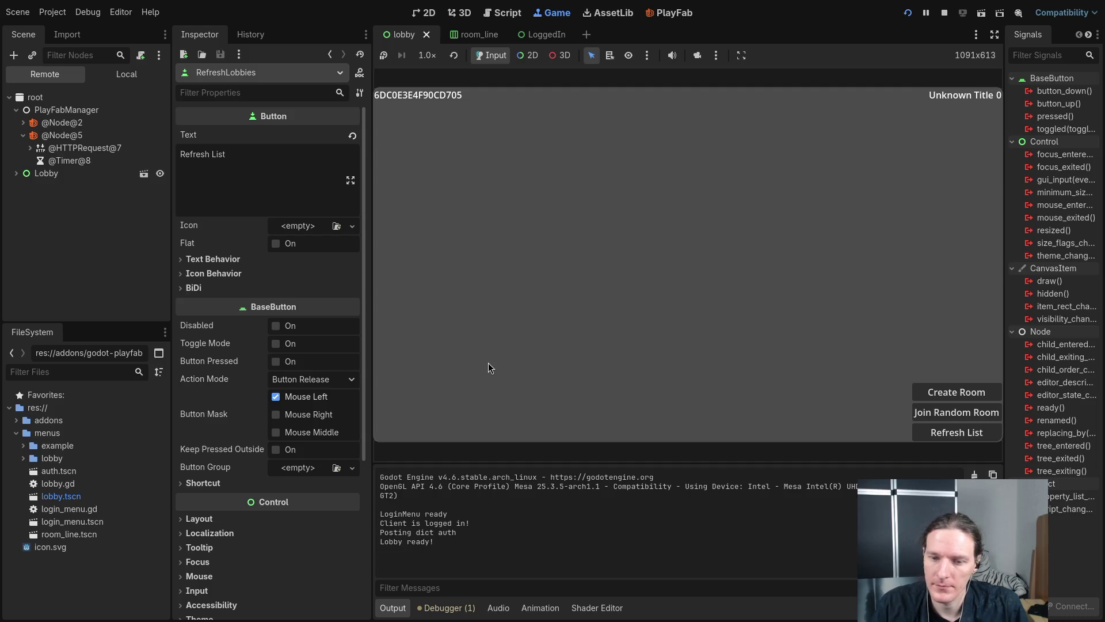
- Refresh the lobby list in the running game, note the 'Posting dict auth' log, and stop it
click(945, 436)
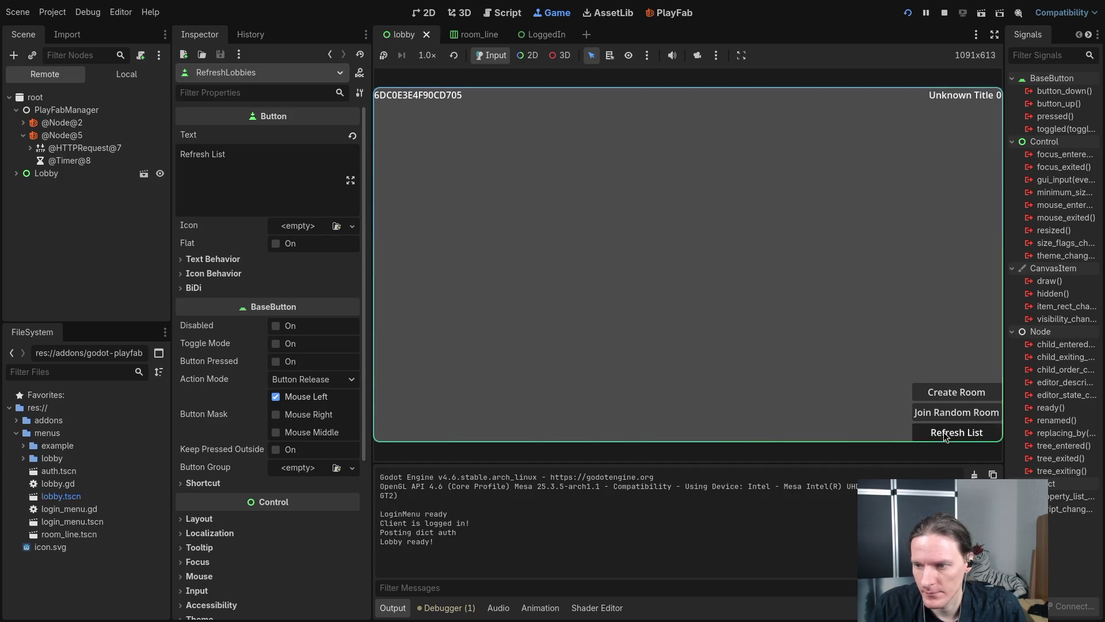
click(944, 436)
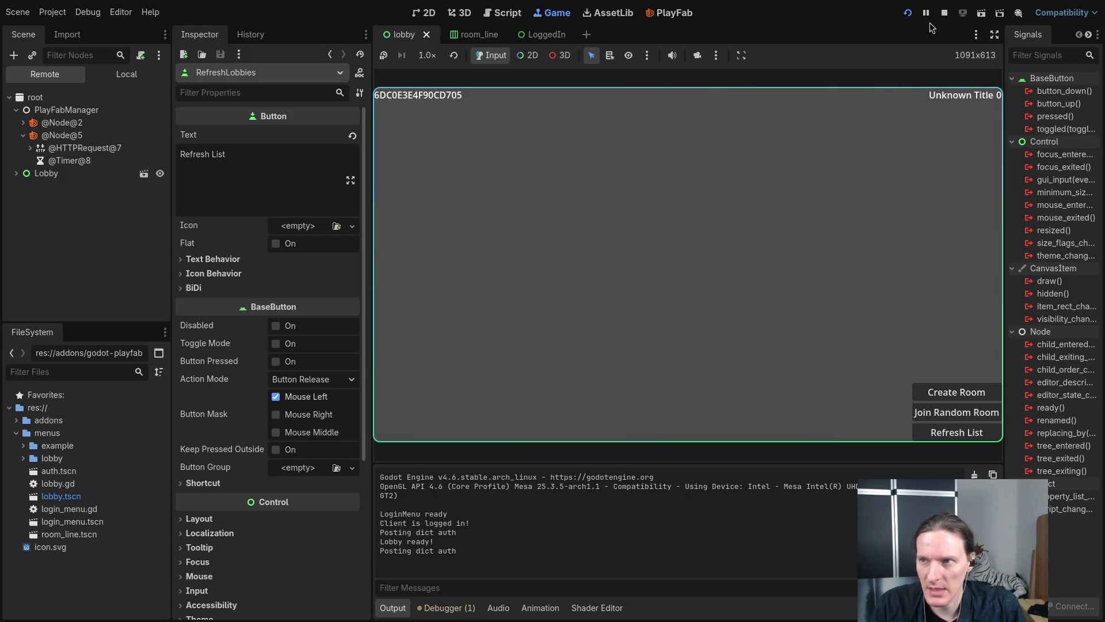
click(944, 13)
key(alt+Tab)
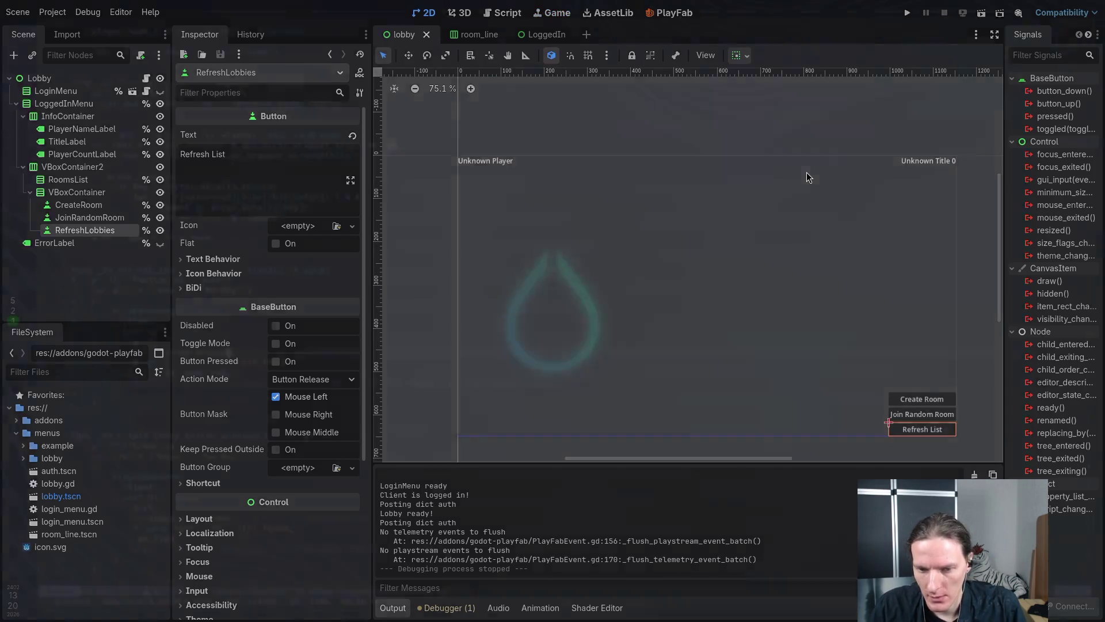
- Add the leading slash so the endpoint reads /Lobby/FindLobbies, save, and return to Godot
text(:w)
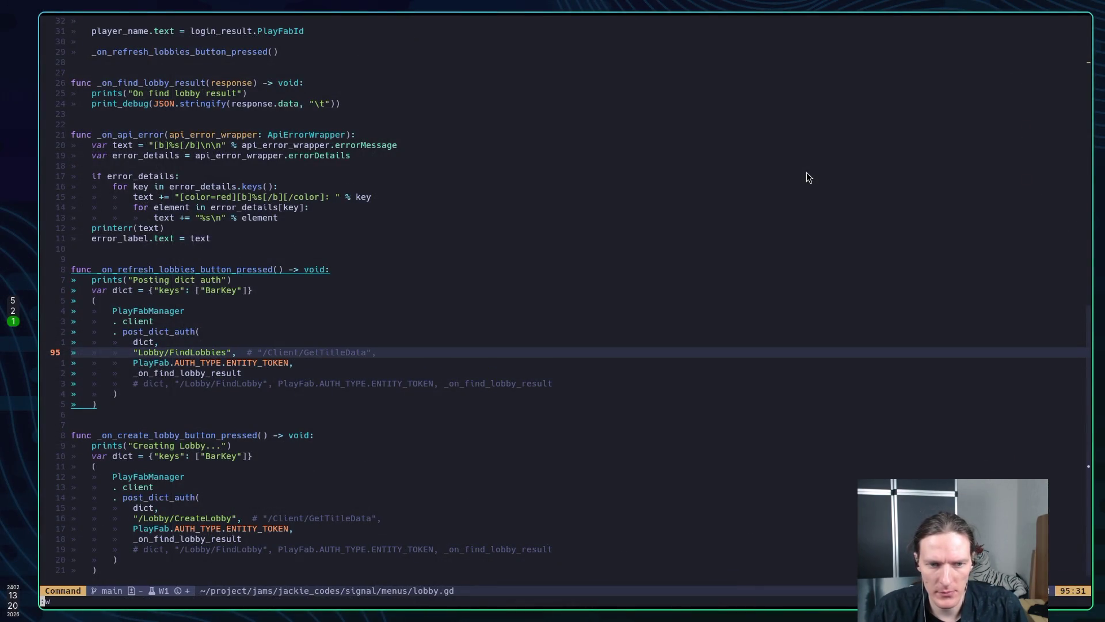
key(Return)
key(b)
key(b)
key(b)
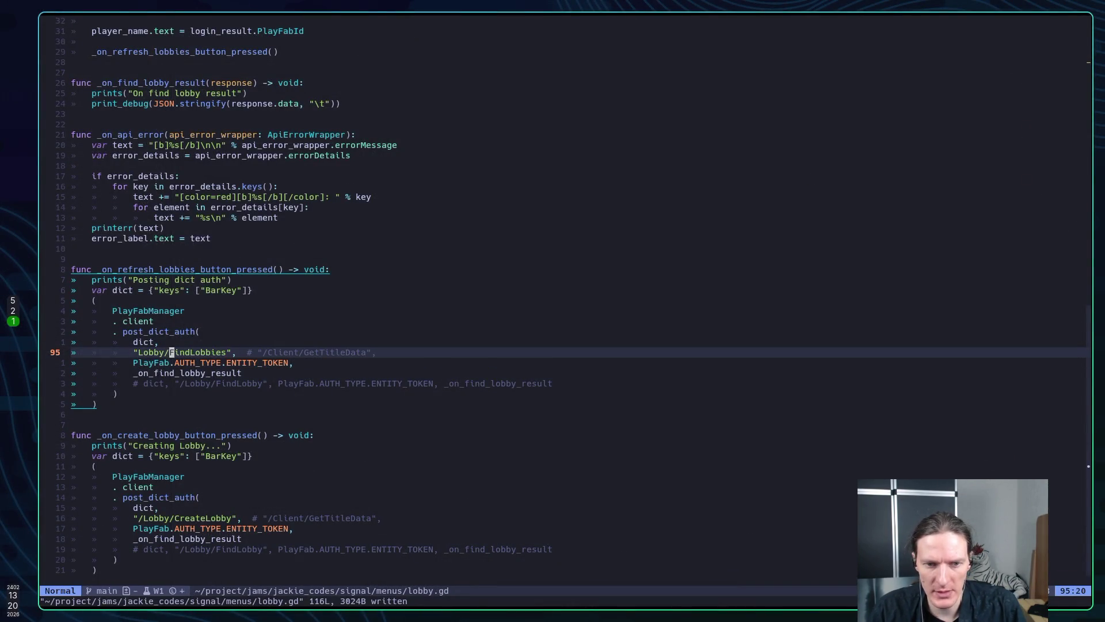
text(ient/)
key(Escape)
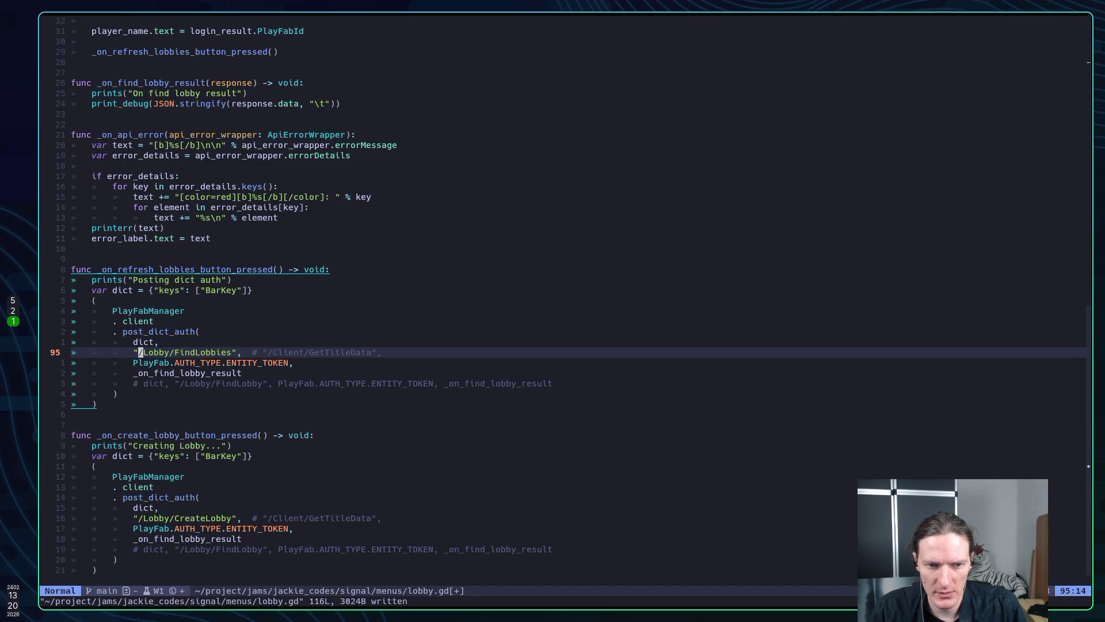
text(:w)
key(Return)
key(alt+Tab)
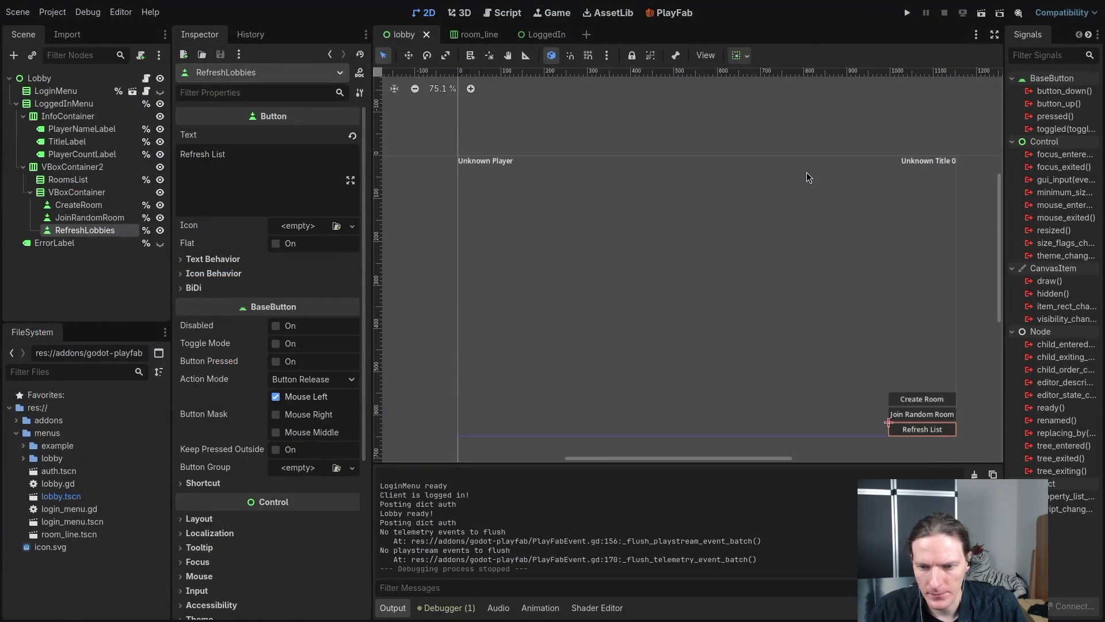
- Run the game until it logs an empty Lobbies list with TotalMatchedLobbyCount 0.0, then stop it
key(F5)
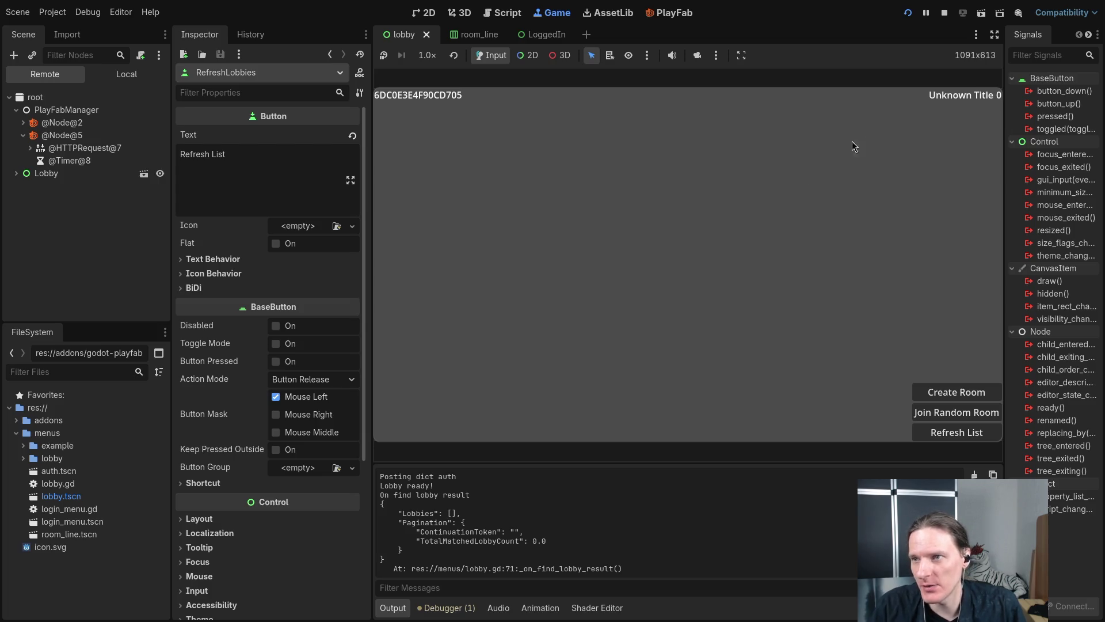
click(944, 13)
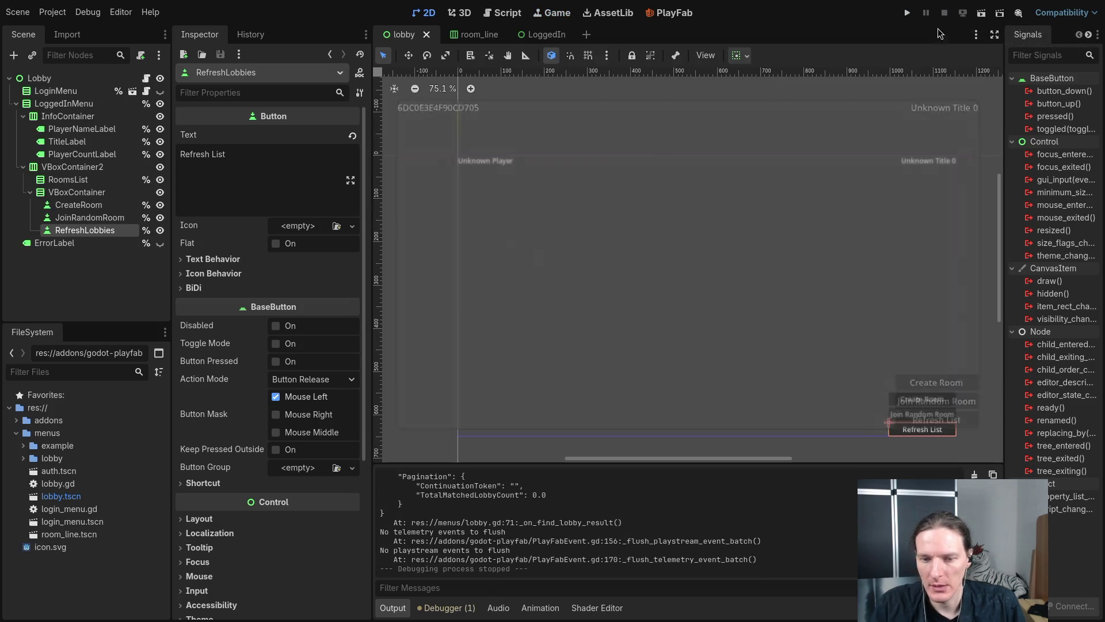
- Look over the create-lobby dict line in lobby.gd, then bring up the Find Lobbies reference
key(alt+Tab)
key(j)
key(j)
key(j)
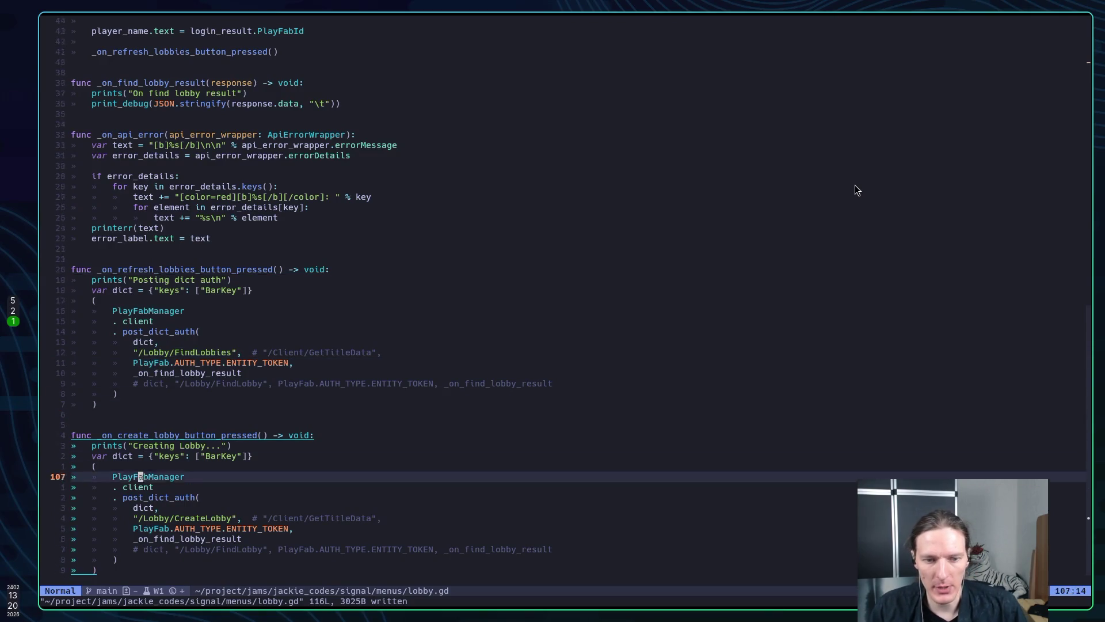
key(k)
key(k)
key(k)
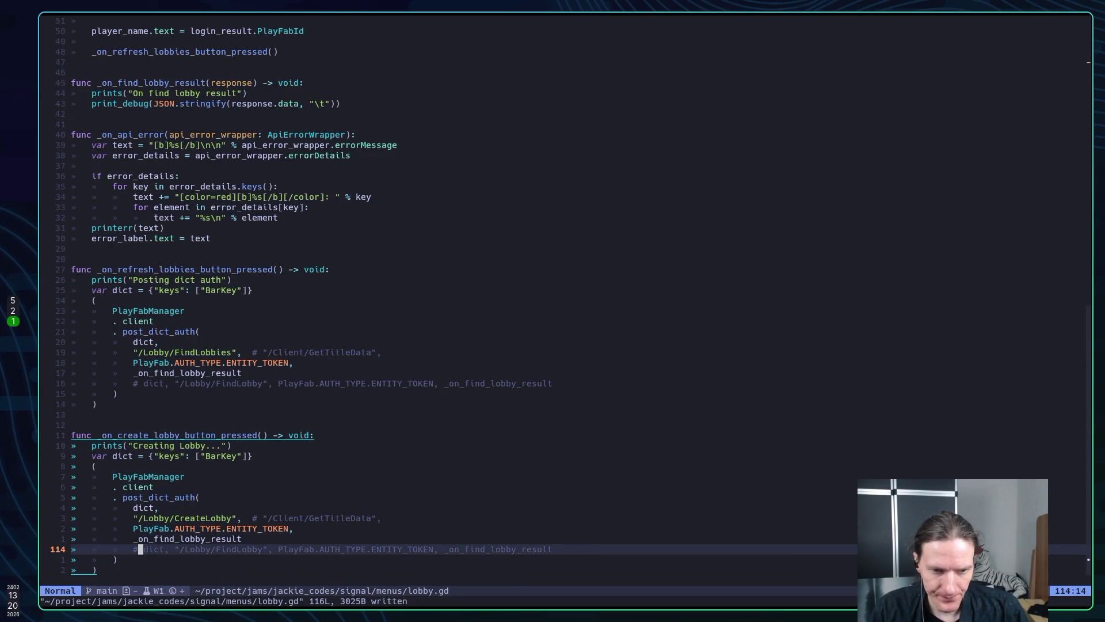
key(w)
key(w)
key(super+2)
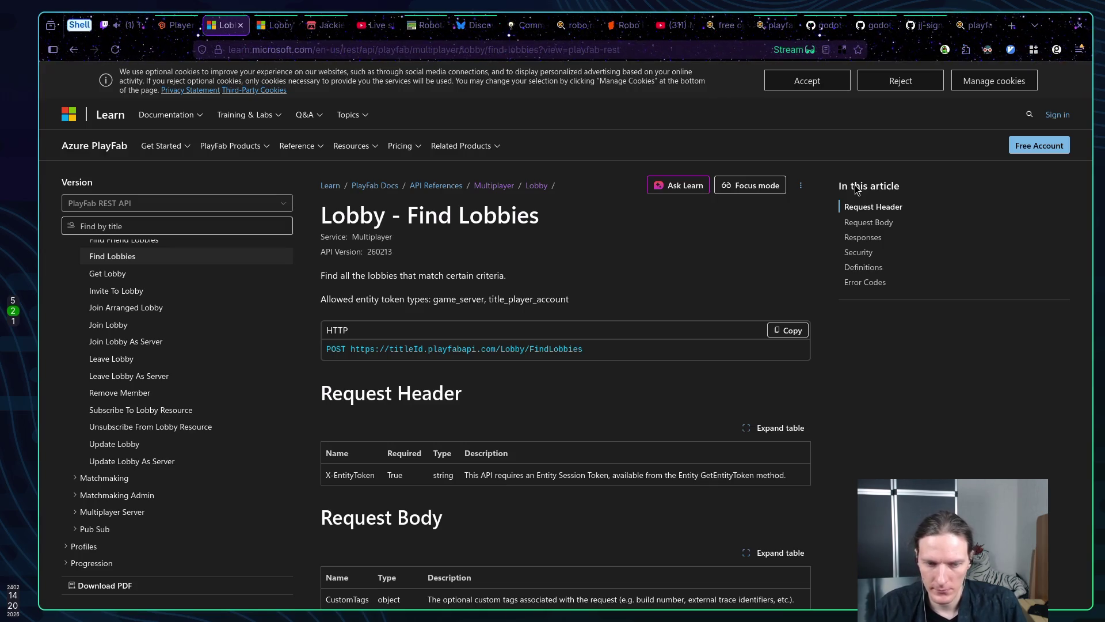
- Open the Create Lobby reference page and select its Lobby/CreateLobby endpoint path
scroll(857, 190, down, 2)
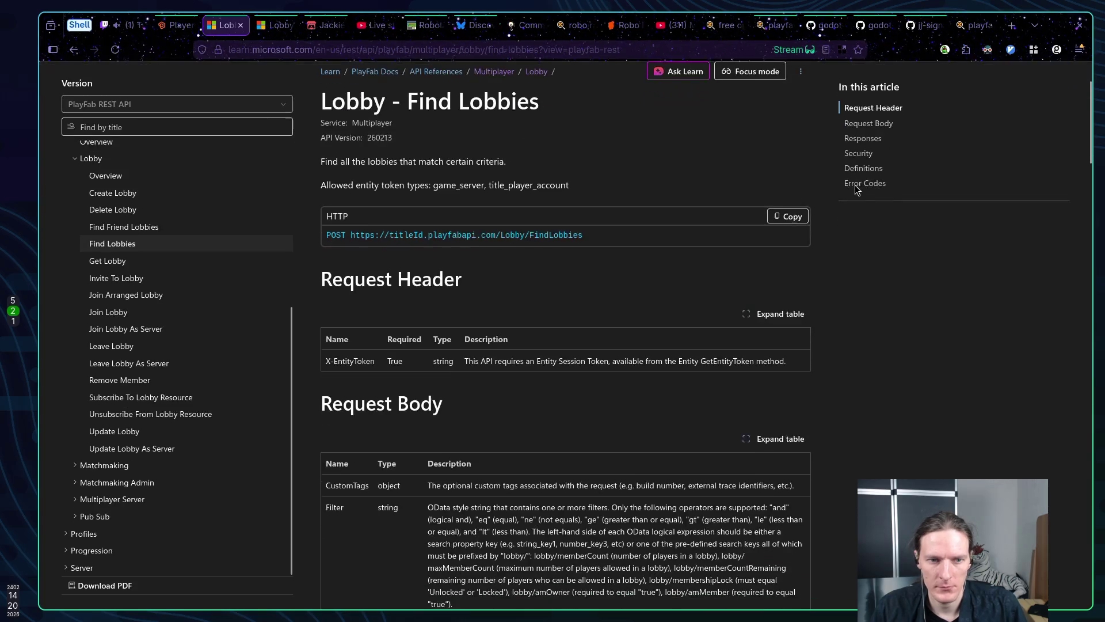
scroll(856, 190, up, 2)
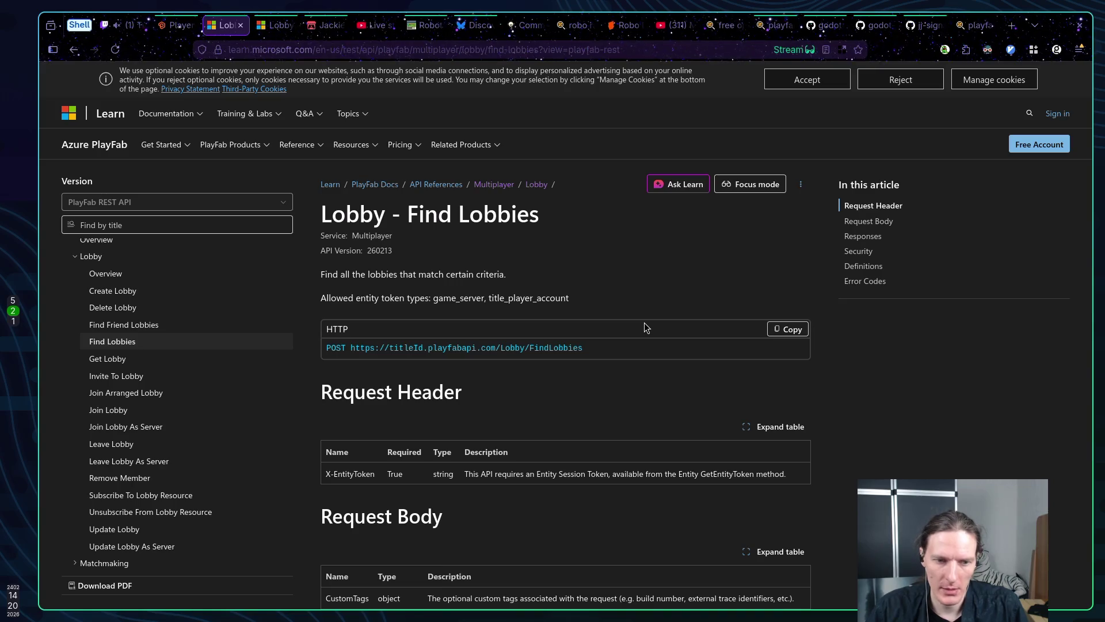
click(113, 294)
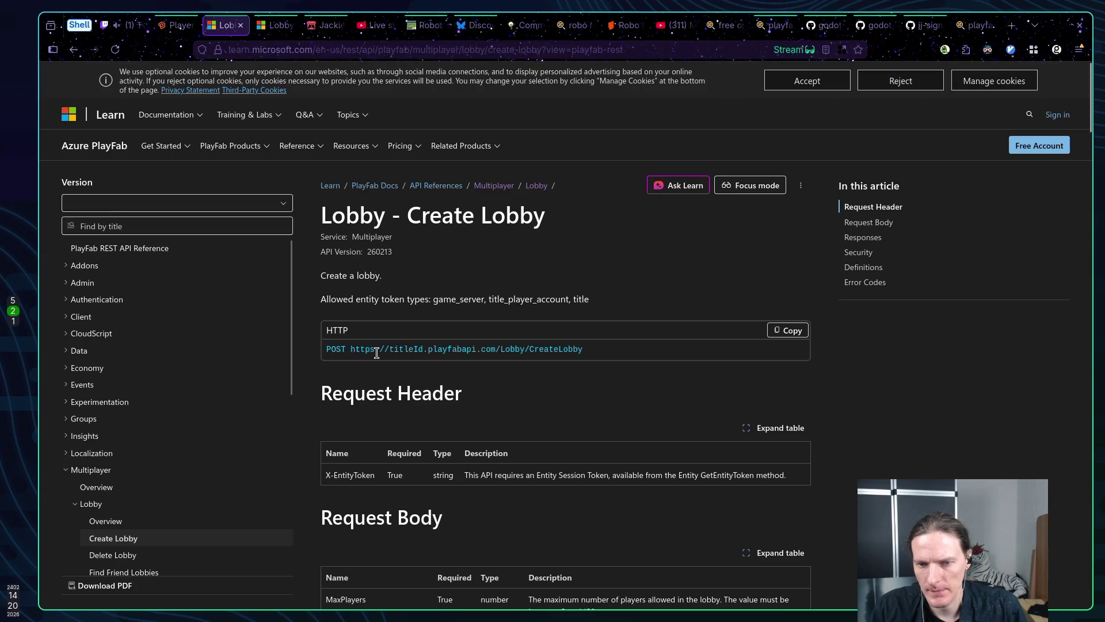
scroll(571, 386, down, 1)
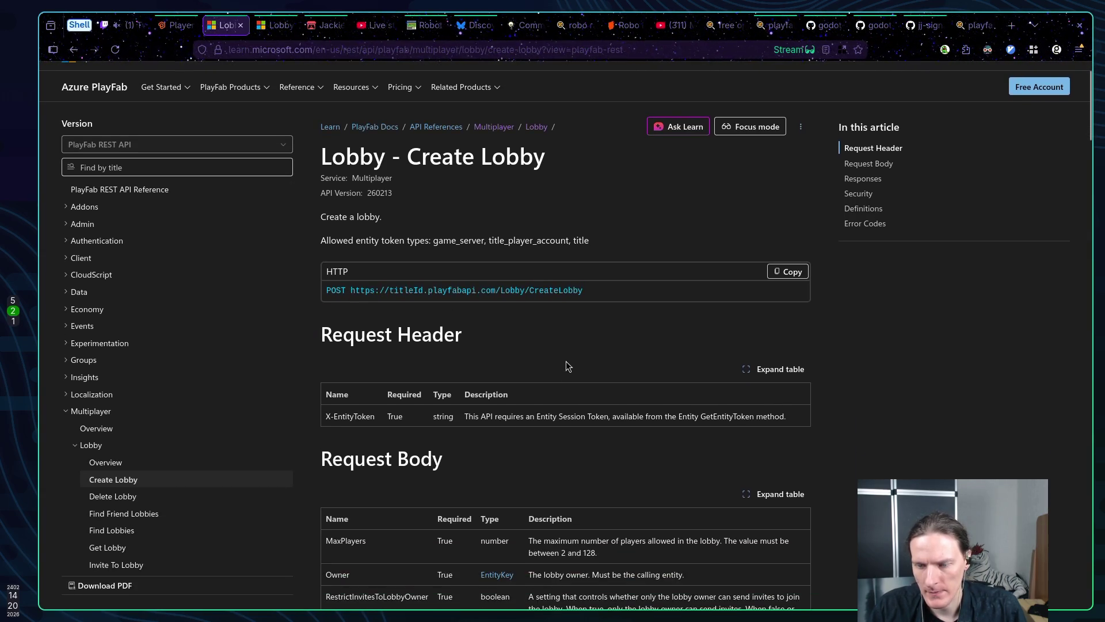
drag(591, 290, 497, 293)
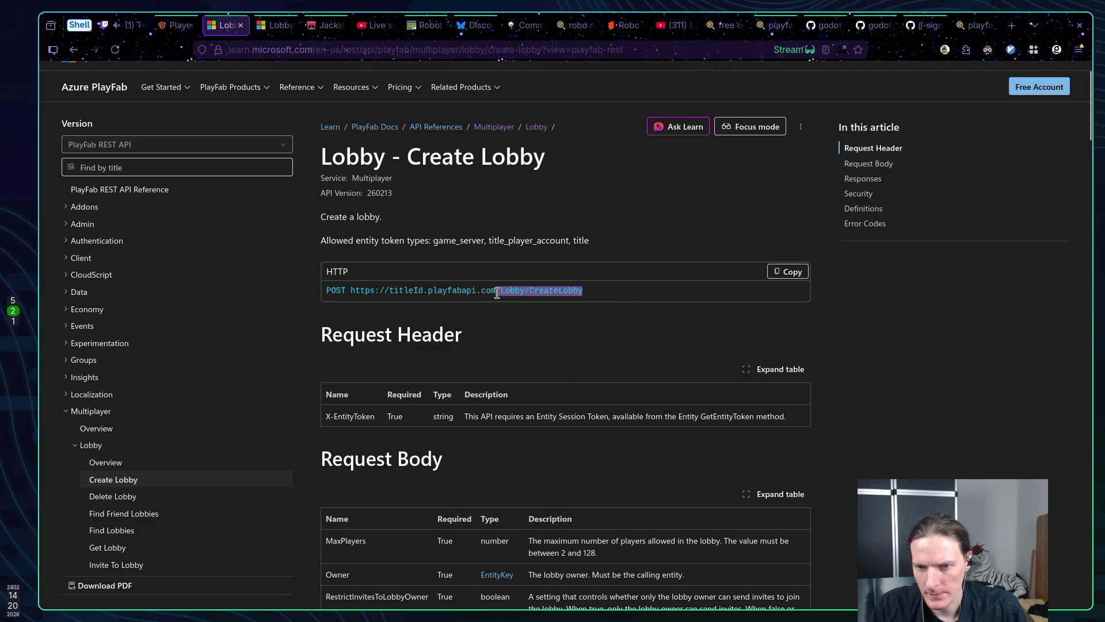
- Compare the lobby.gd code with the Create Lobby docs, scrolling down to the Request Body
key(super+1)
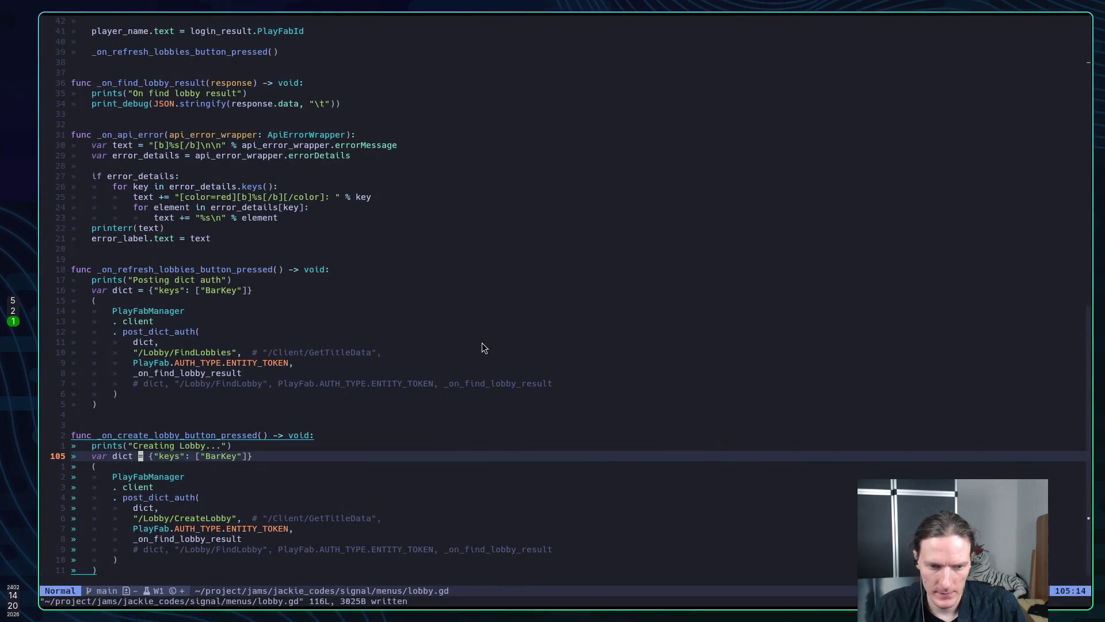
key(super+5)
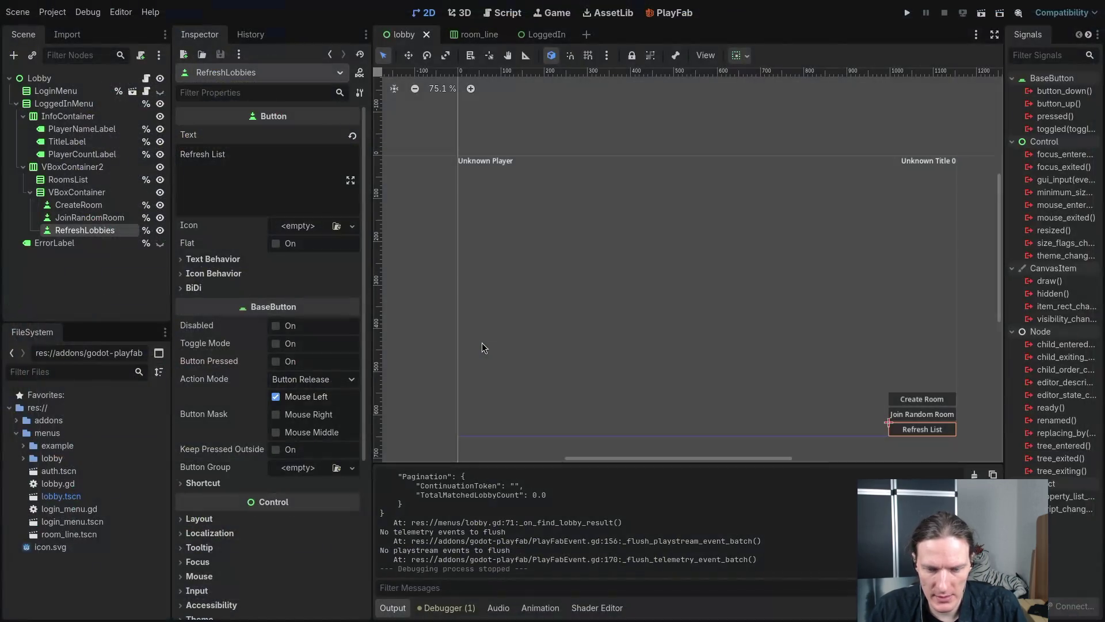
key(super+2)
scroll(531, 344, down, 1)
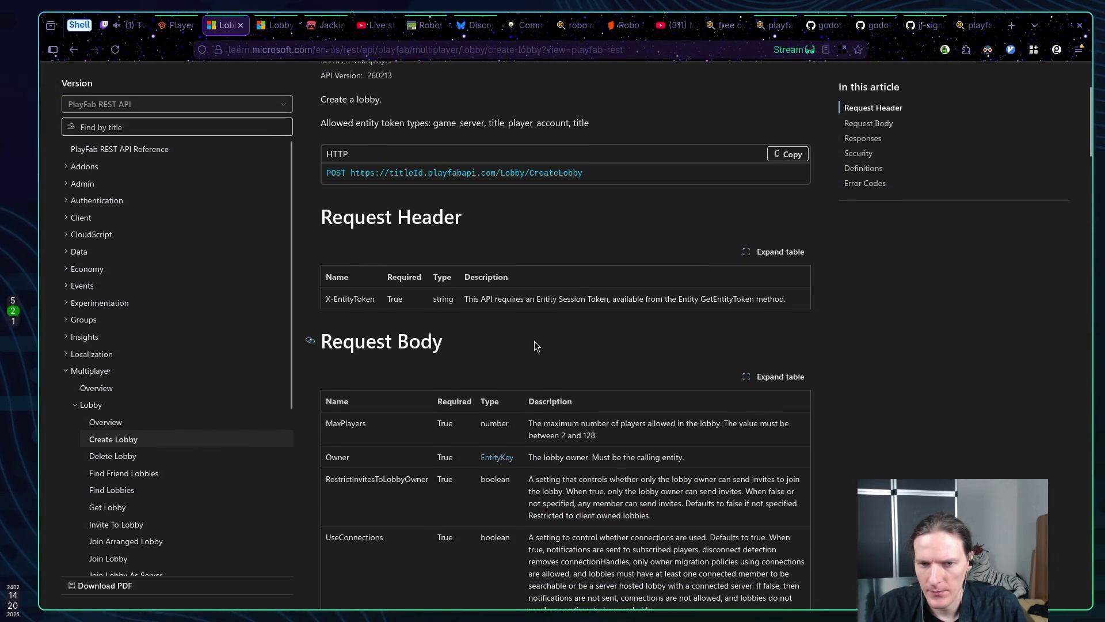
key(super+1)
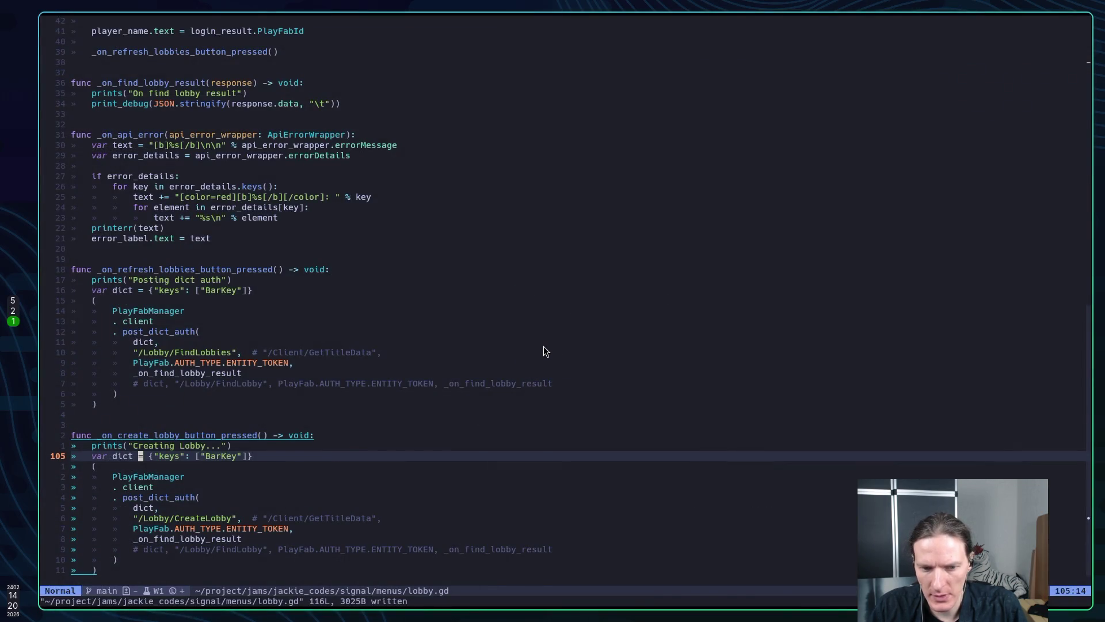
key(super+2)
scroll(554, 351, down, 4)
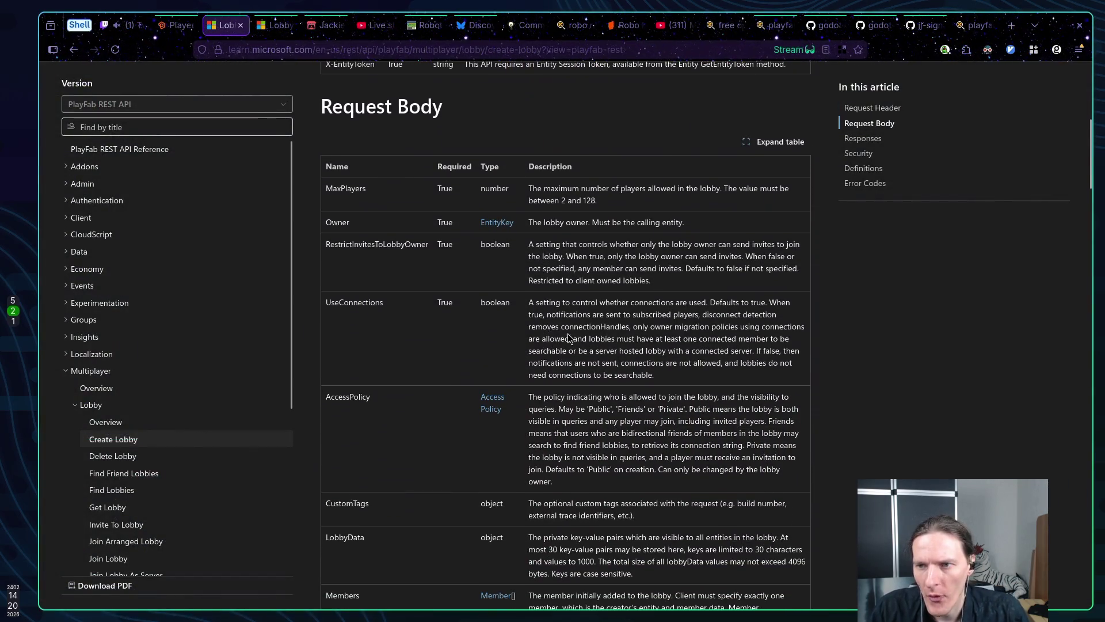
- Copy all rows of the expanded Request Body table, collapse it, and go to Godot
click(768, 143)
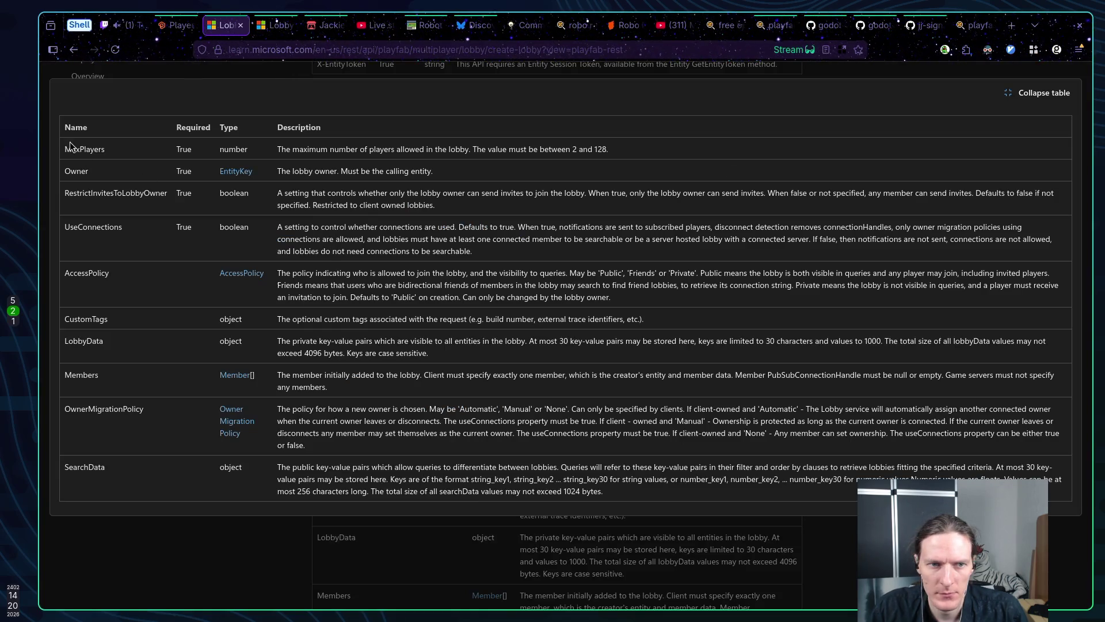
mouse_move(64, 146)
mouse_down()
mouse_move(482, 322)
mouse_move(568, 343)
mouse_move(632, 424)
mouse_move(664, 509)
mouse_up()
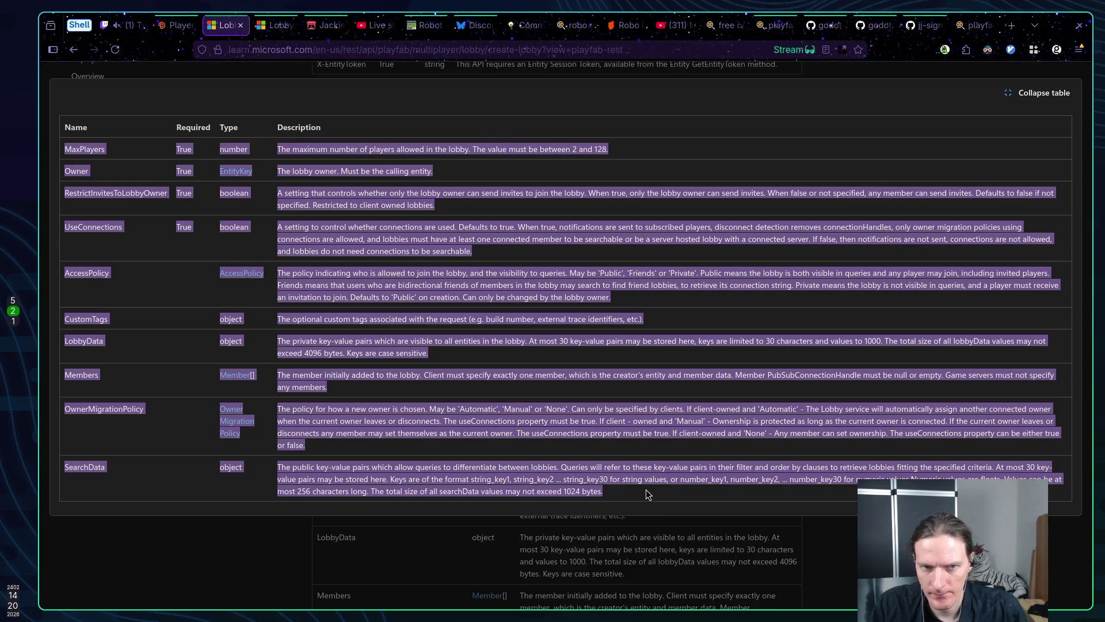
key(super+1)
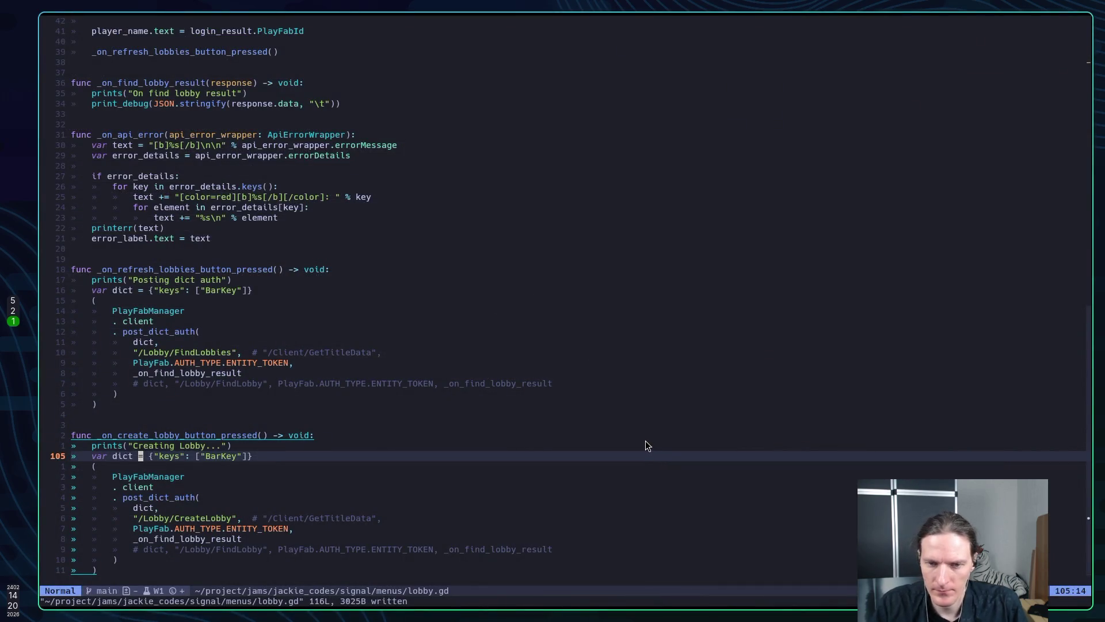
key(super+2)
click(1044, 92)
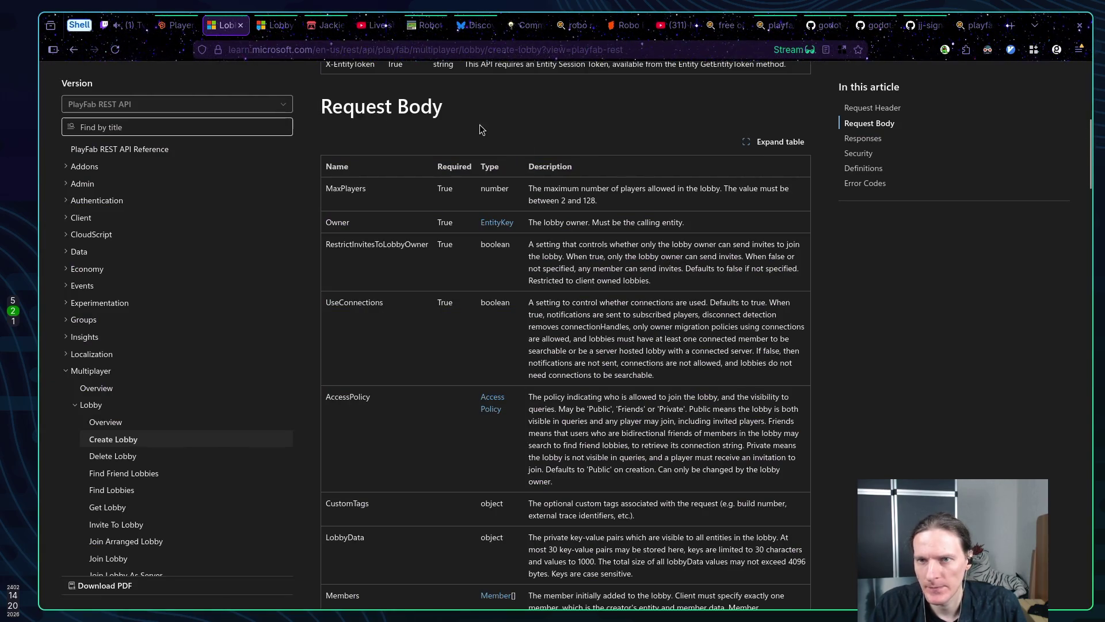
key(super+5)
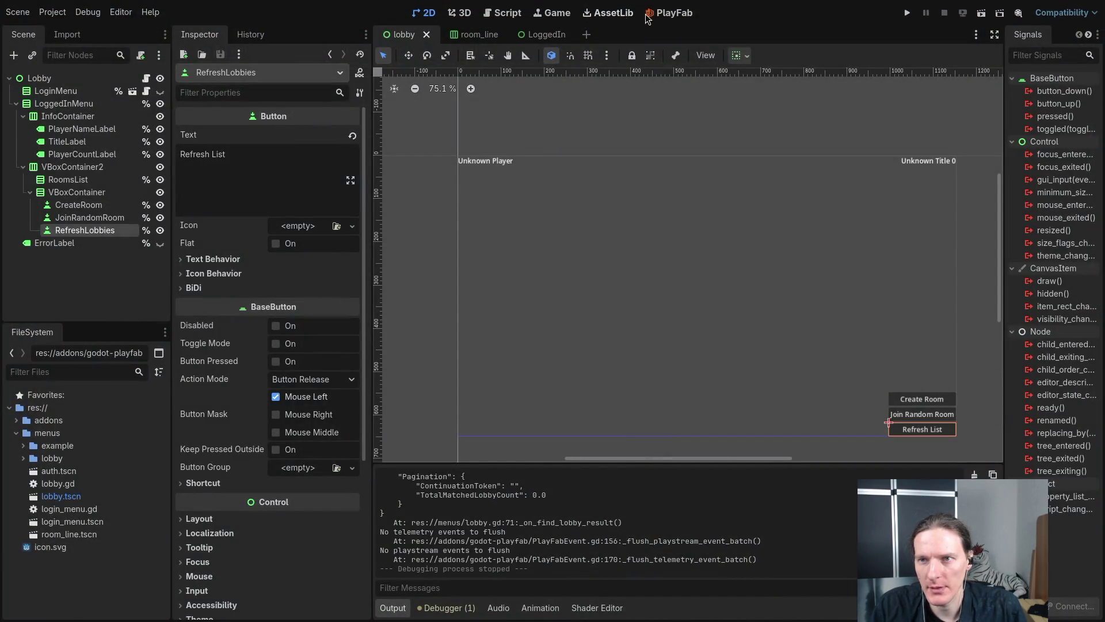
- Replace the PlayFab converter's old model text with the copied Create Lobby request body
click(671, 12)
mouse_move(596, 397)
mouse_down()
mouse_move(437, 207)
mouse_move(350, 137)
mouse_up()
key(ctrl+v)
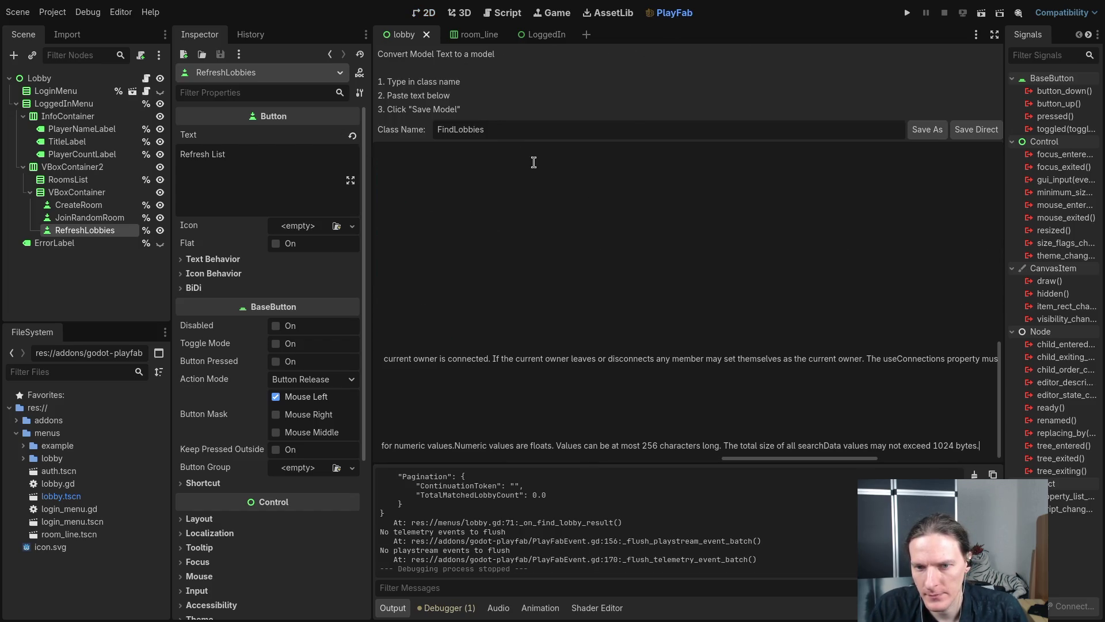
- Rename the converter's class name from FindLobbies to CreateLobby
double_click(513, 125)
click(449, 131)
double_click(510, 131)
text(CreateLobby)
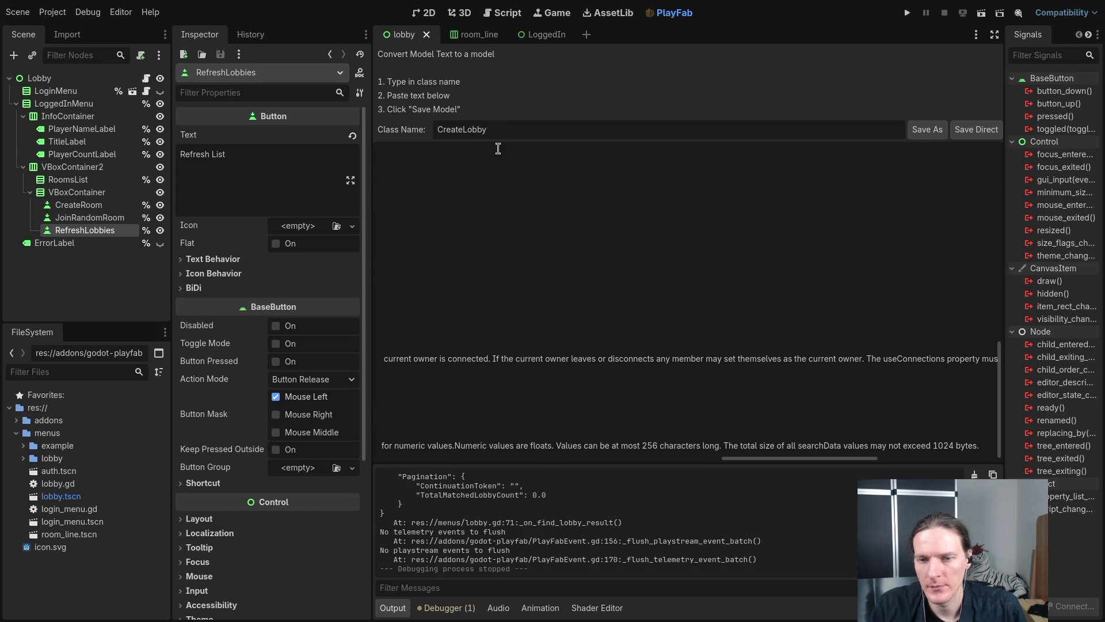
scroll(496, 173, up, 8)
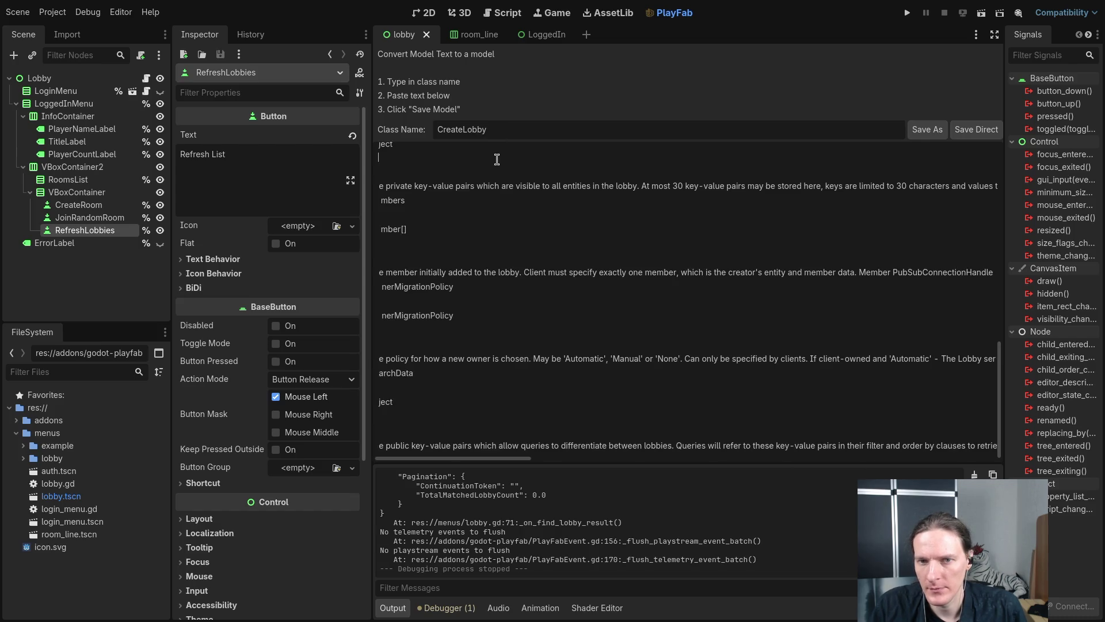
scroll(455, 408, up, 5)
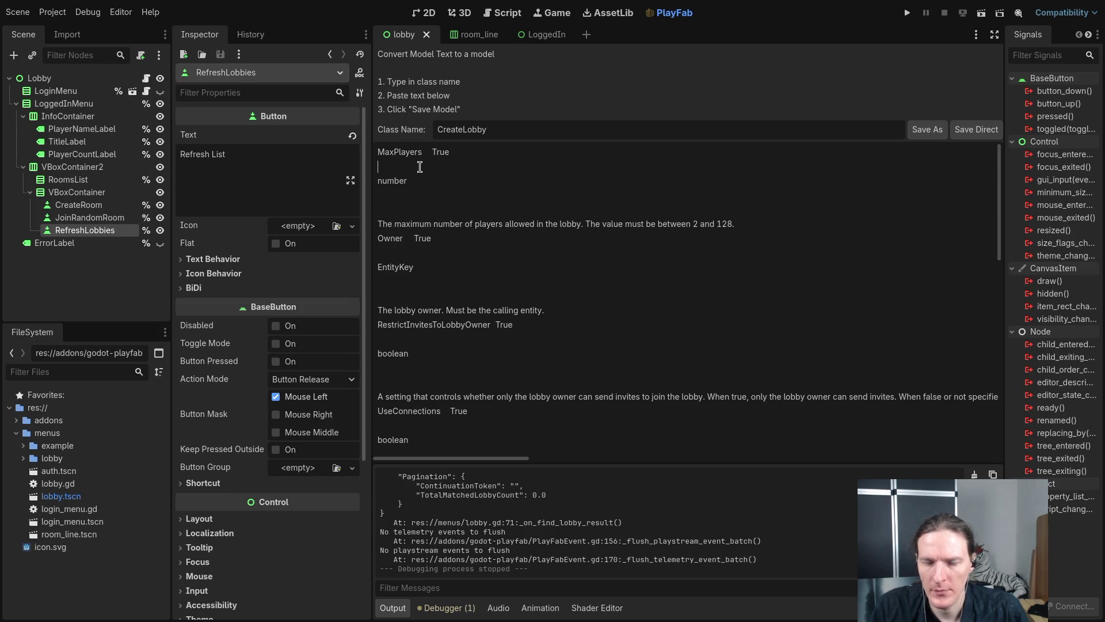
- Delete the True value and blank lines around the MaxPlayers entry
click(452, 168)
key(BackSpace)
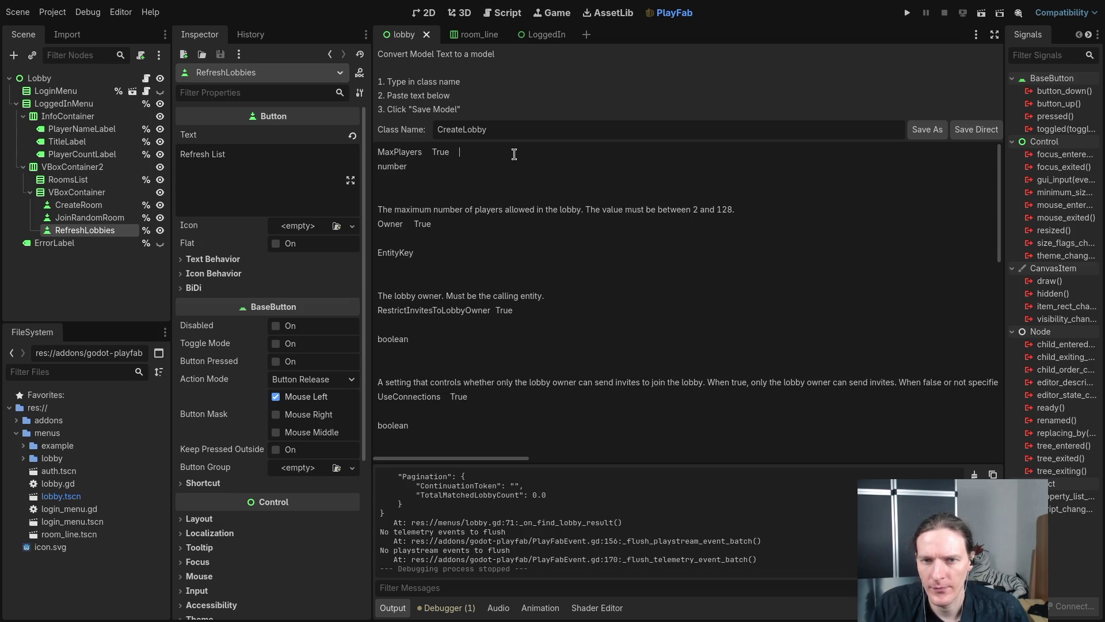
key(shift+Left)
key(shift+Left)
key(shift+Left)
key(BackSpace)
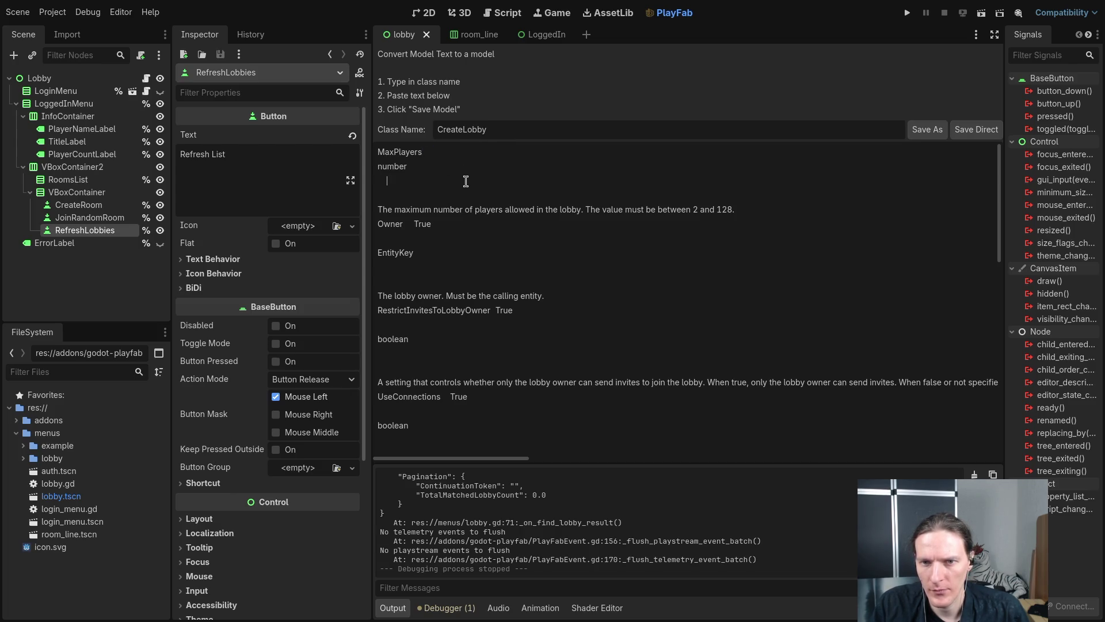
drag(449, 209, 395, 191)
click(382, 194)
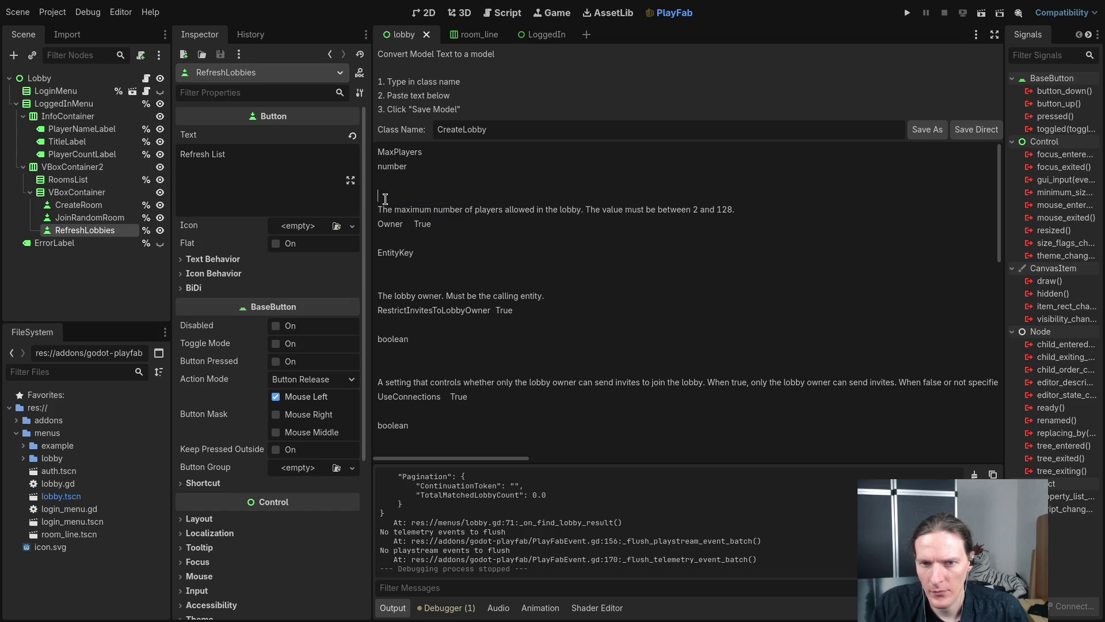
key(BackSpace)
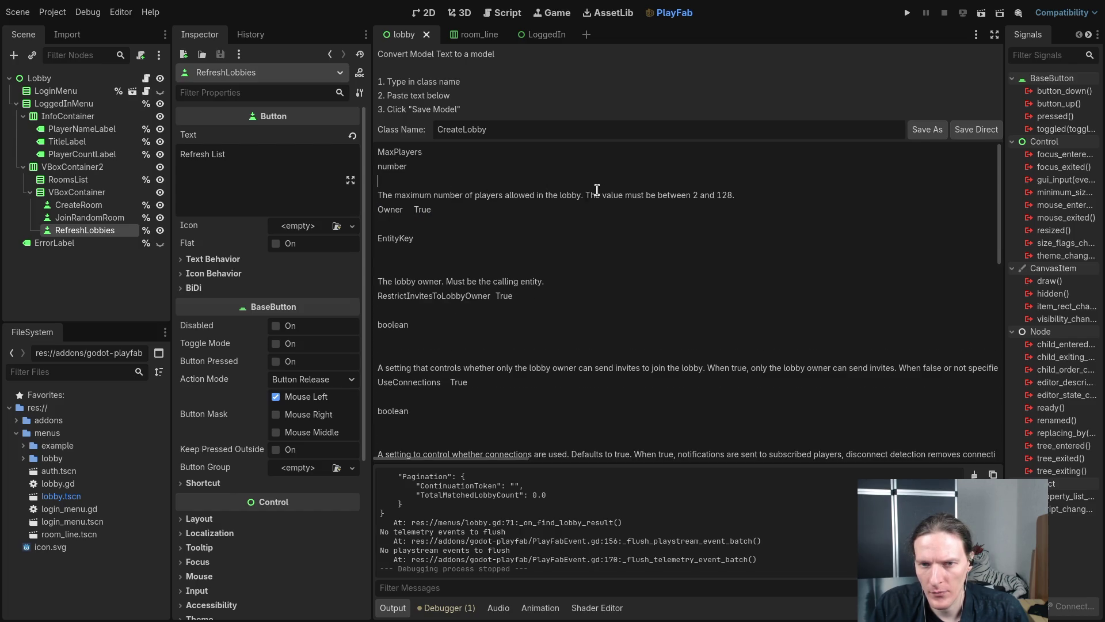
key(BackSpace)
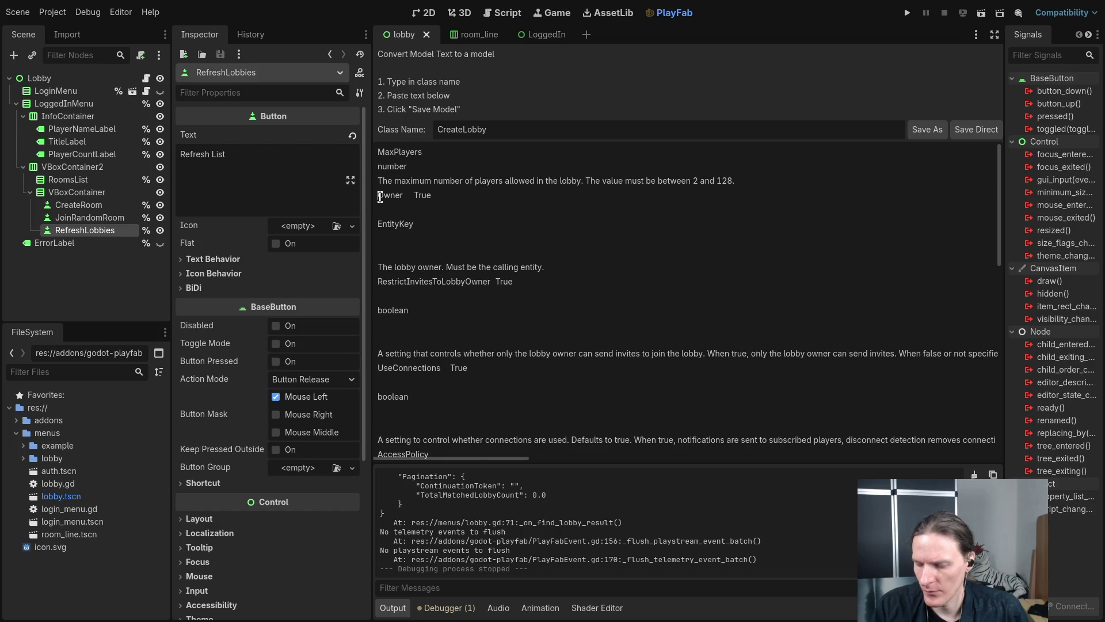
- Remove the True after Owner and the blank lines around EntityKey
key(Return)
drag(445, 213, 405, 212)
key(BackSpace)
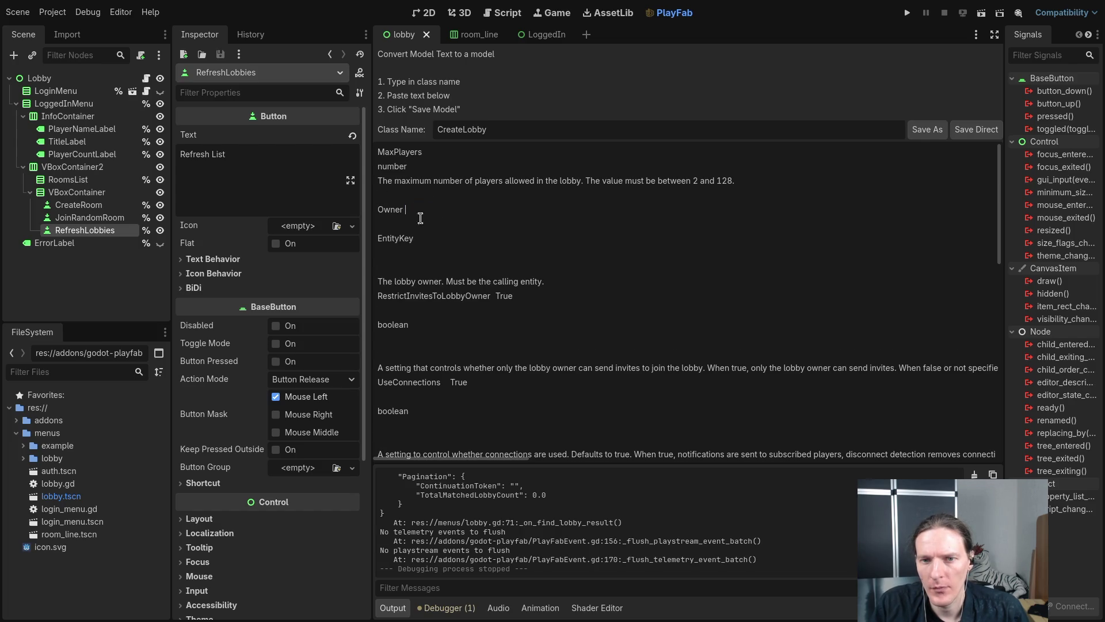
key(Delete)
click(427, 238)
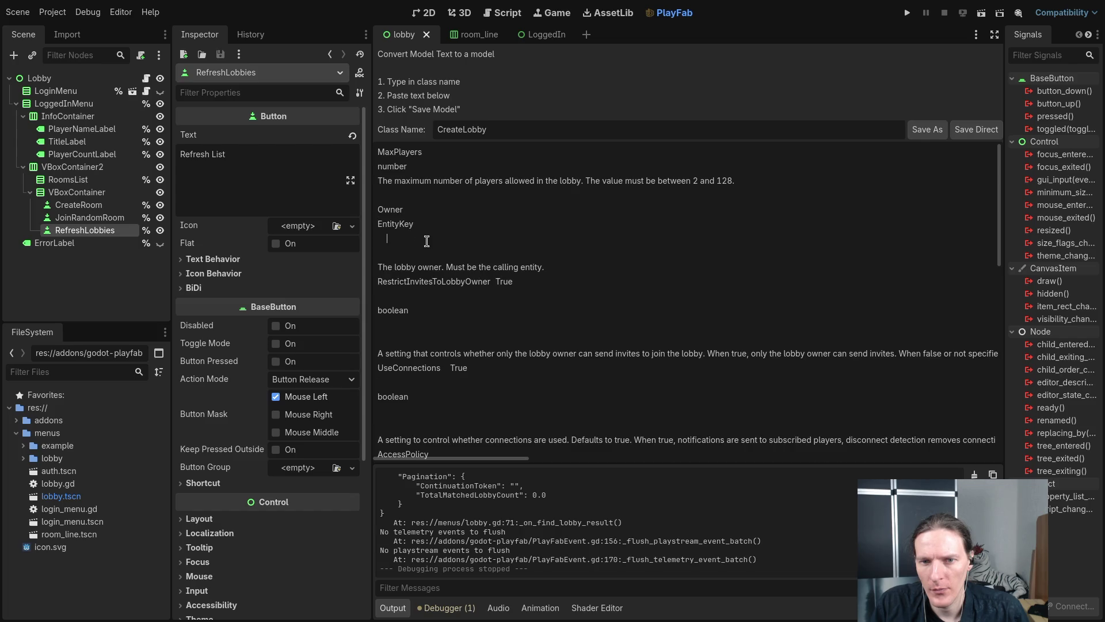
key(BackSpace)
key(Delete)
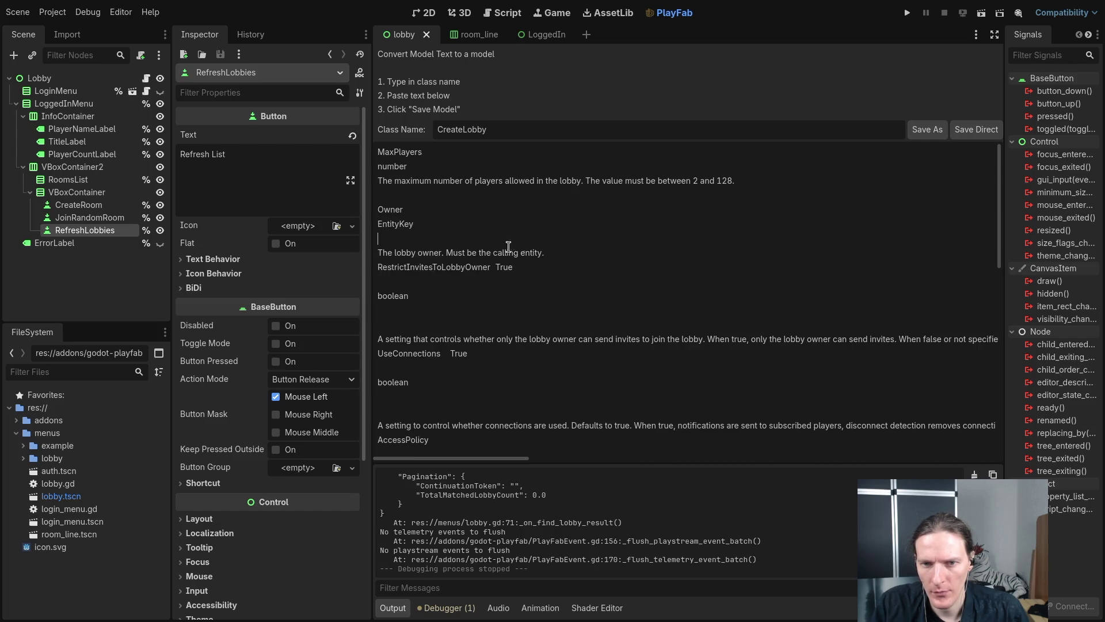
key(BackSpace)
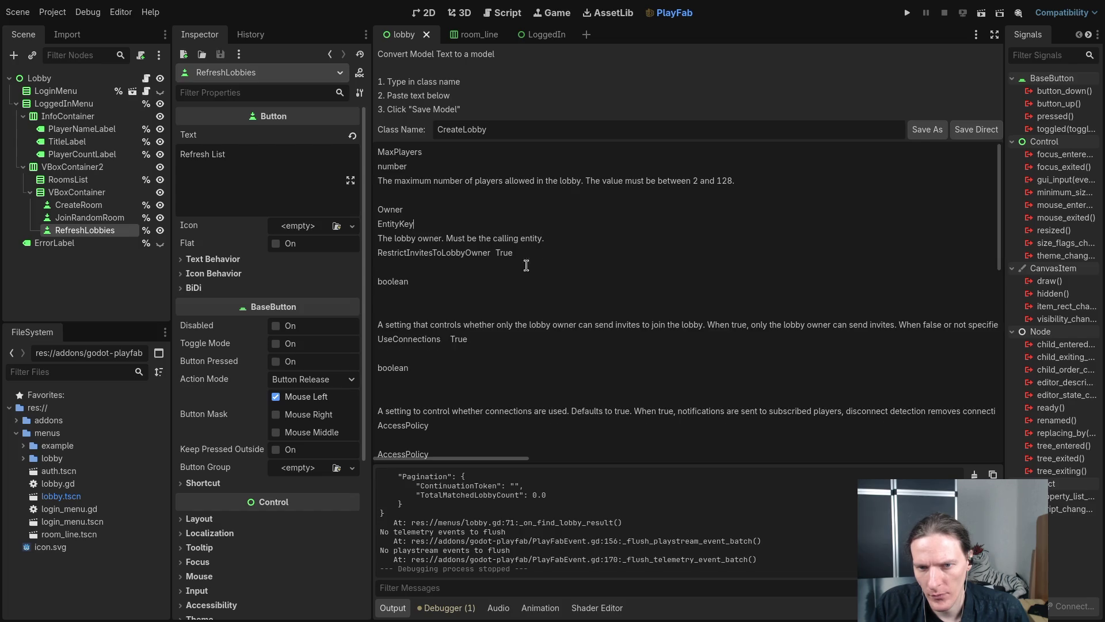
- Strip the True value and blank lines from the RestrictInvitesToLobbyOwner entry
click(381, 256)
key(Return)
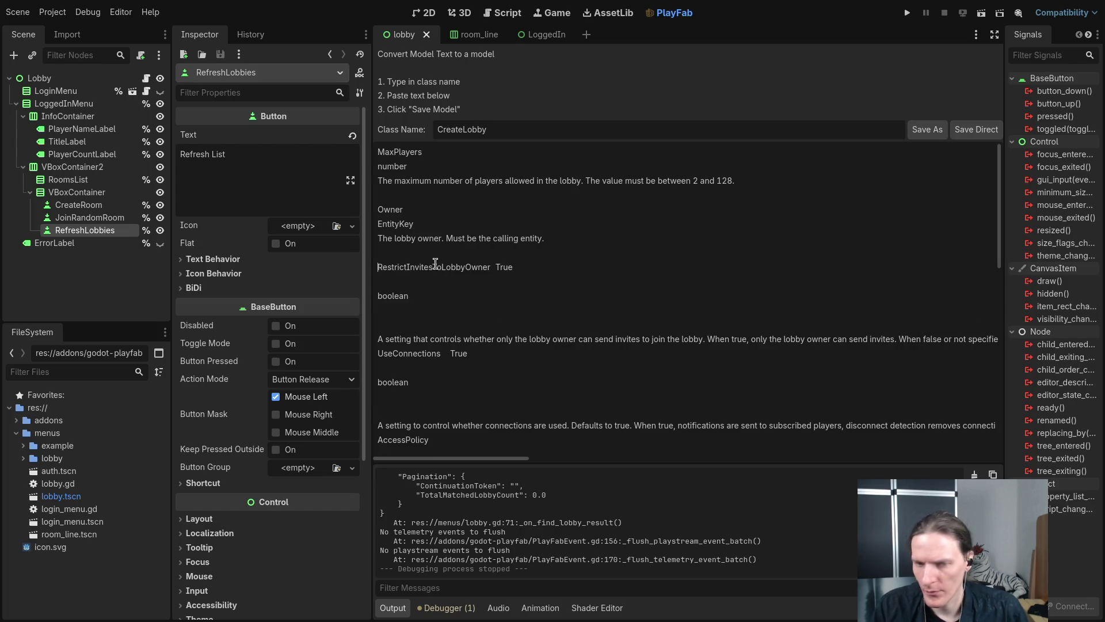
key(BackSpace)
key(BackSpace)
key(BackSpace)
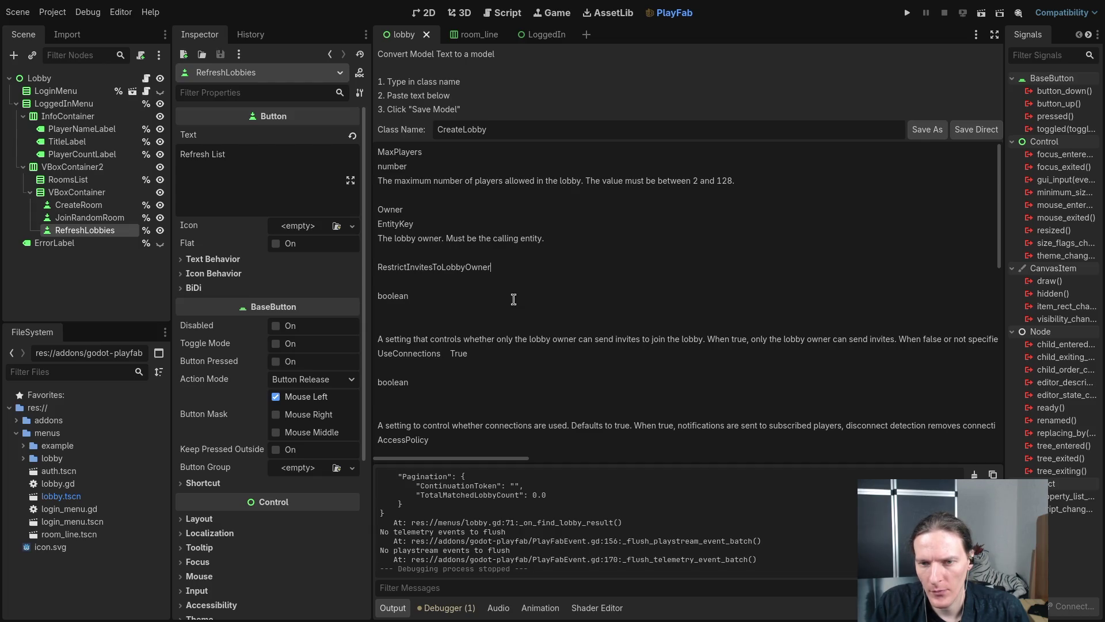
key(Delete)
click(392, 301)
key(BackSpace)
- Put UseConnections on its own line and pull its boolean description up
key(BackSpace)
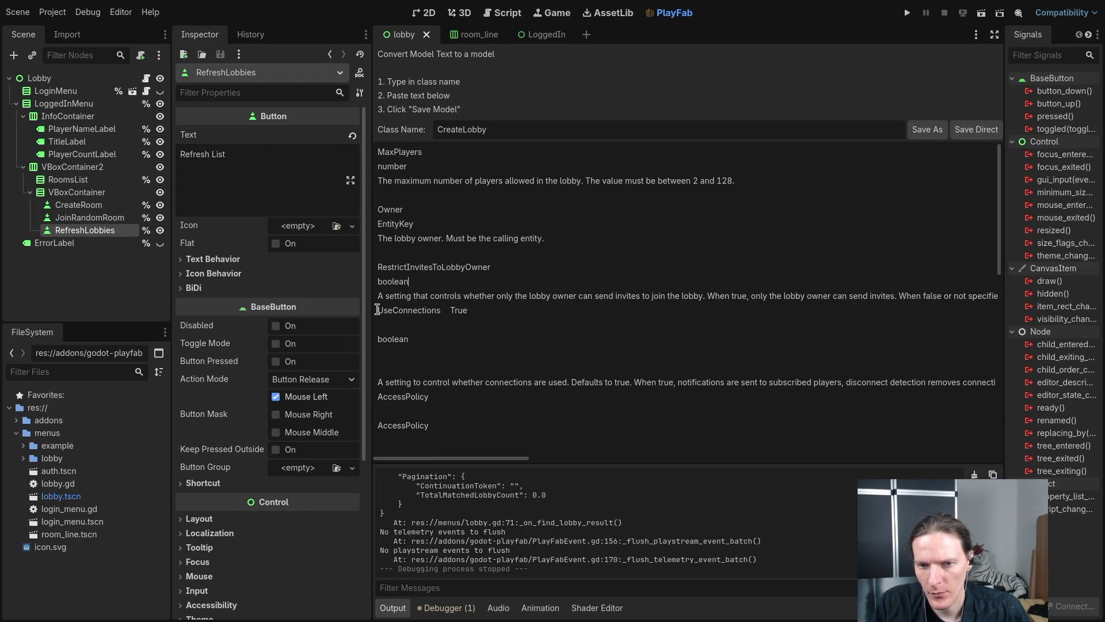
click(378, 310)
key(Return)
click(519, 327)
key(BackSpace)
key(BackSpace)
key(BackSpace)
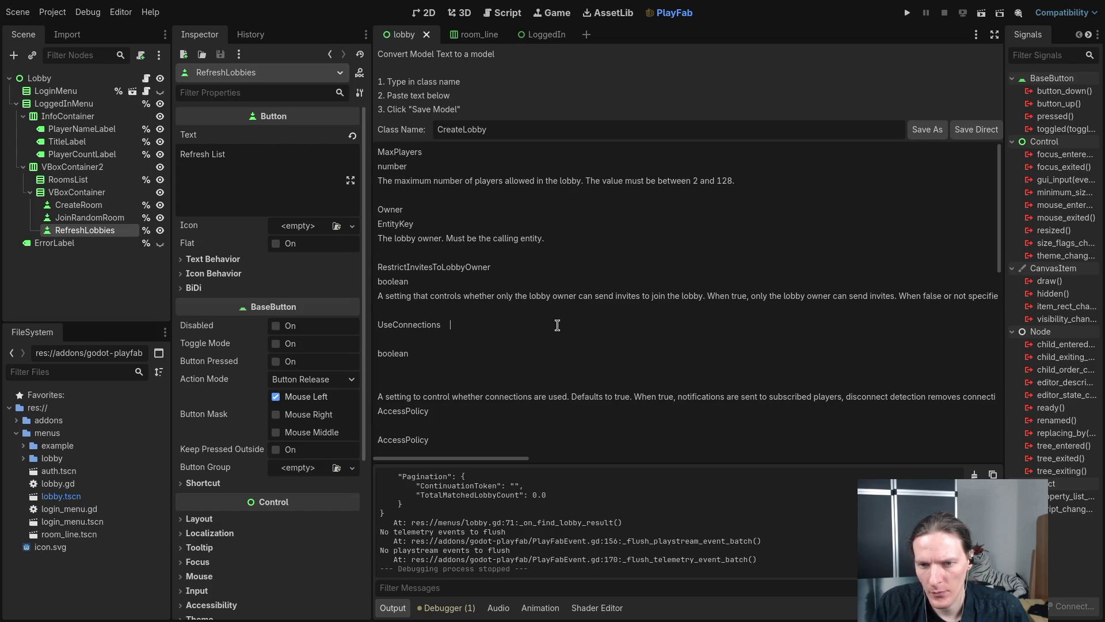
key(Delete)
click(437, 356)
key(BackSpace)
key(BackSpace)
key(BackSpace)
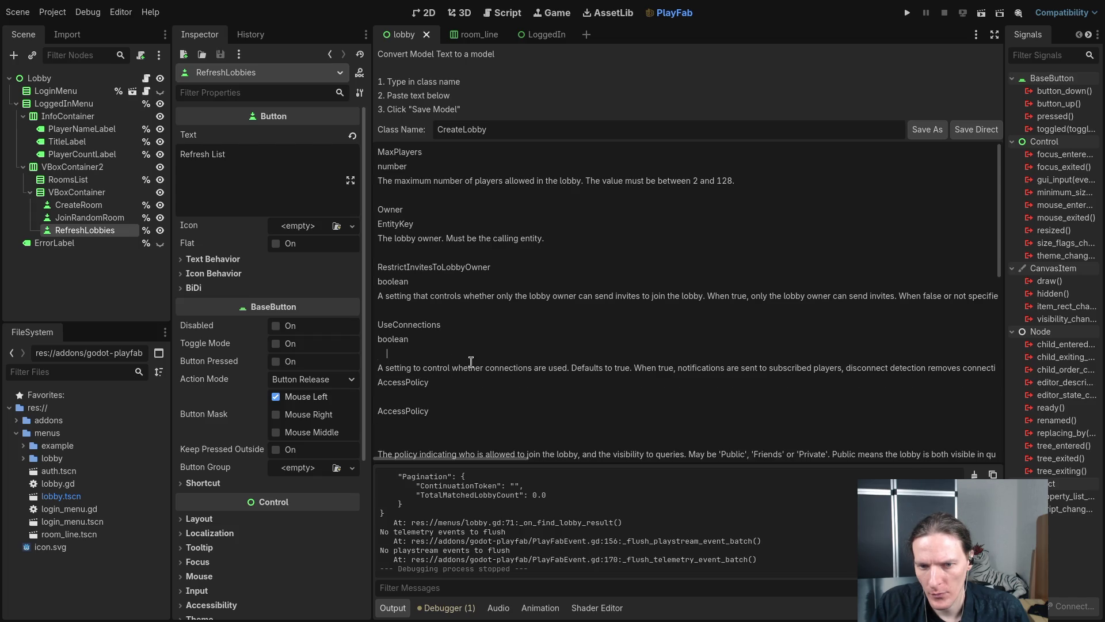
key(Delete)
- Tidy the AccessPolicy entry's blank lines, then return to the Create Lobby docs
click(380, 369)
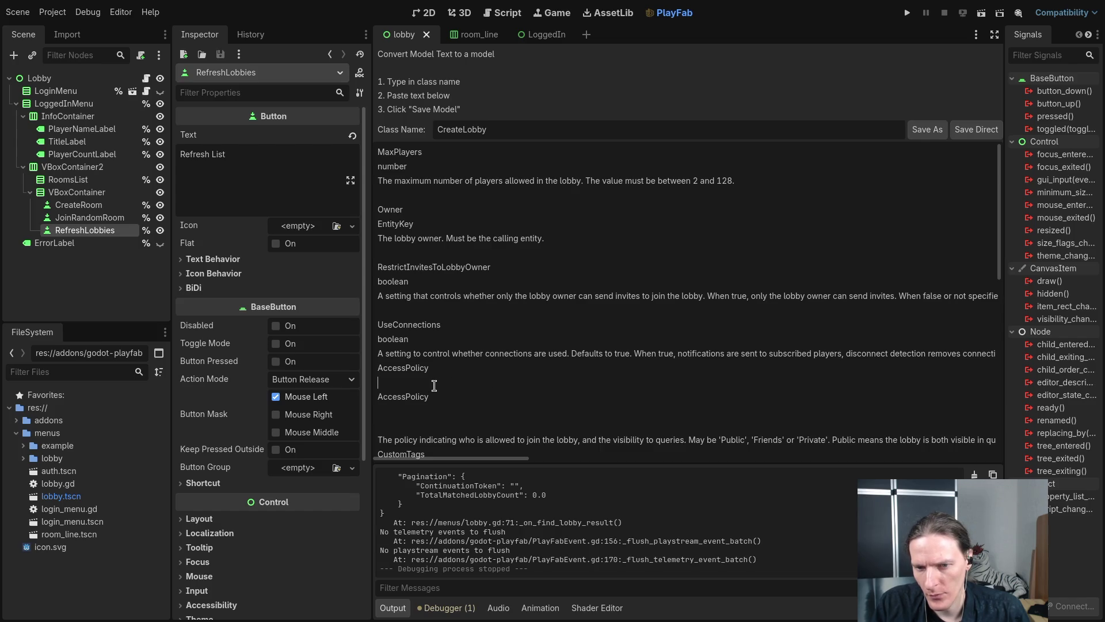
scroll(491, 377, down, 2)
scroll(491, 377, up, 1)
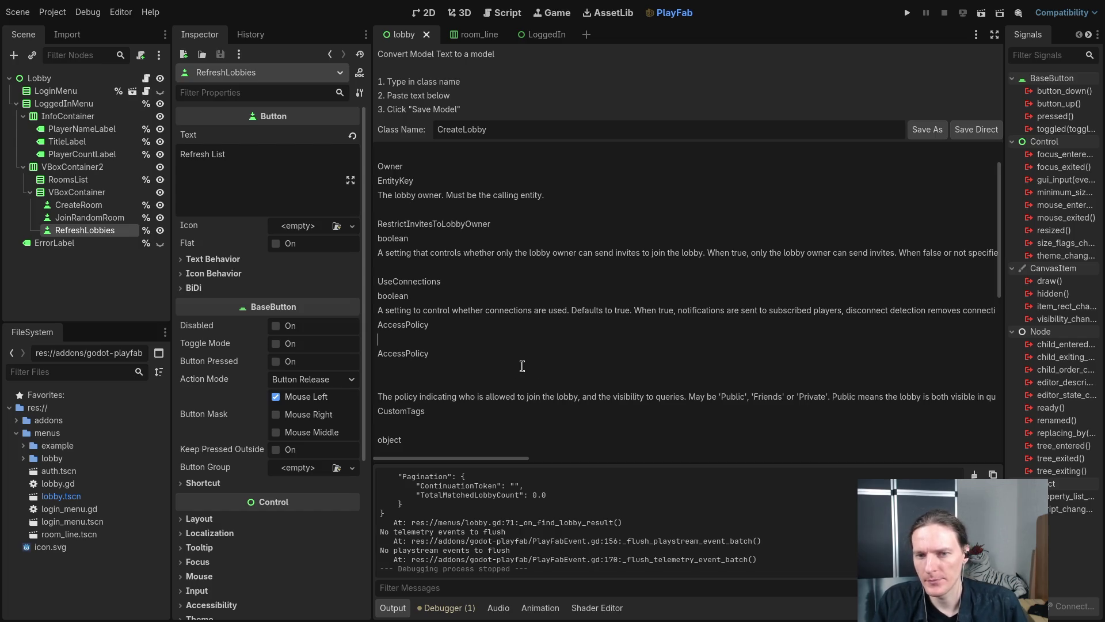
key(Up)
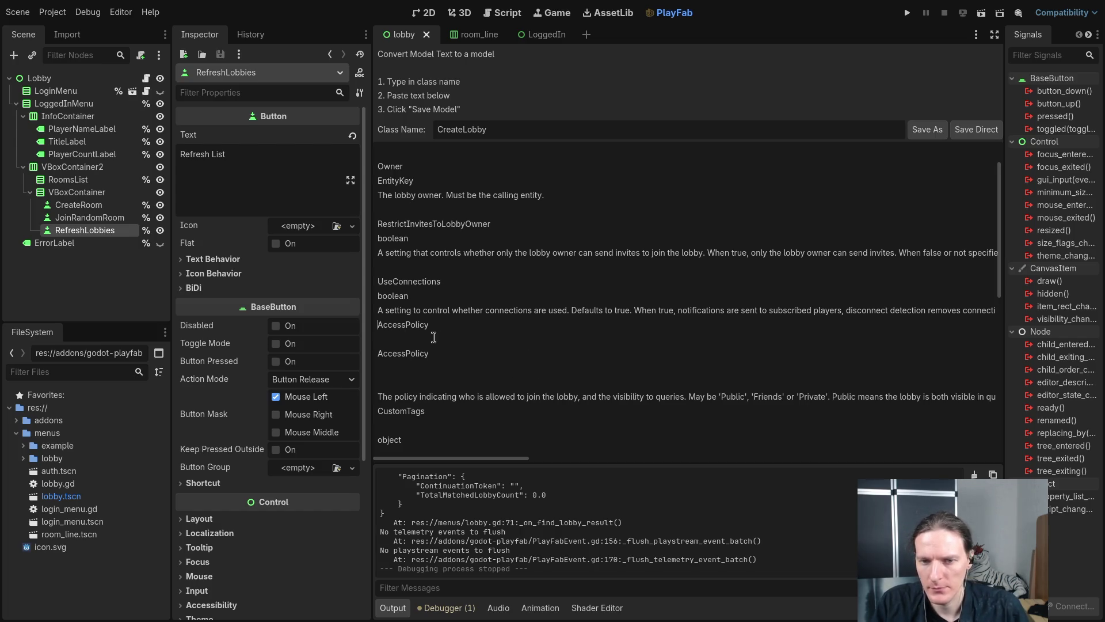
key(Return)
key(End)
key(Delete)
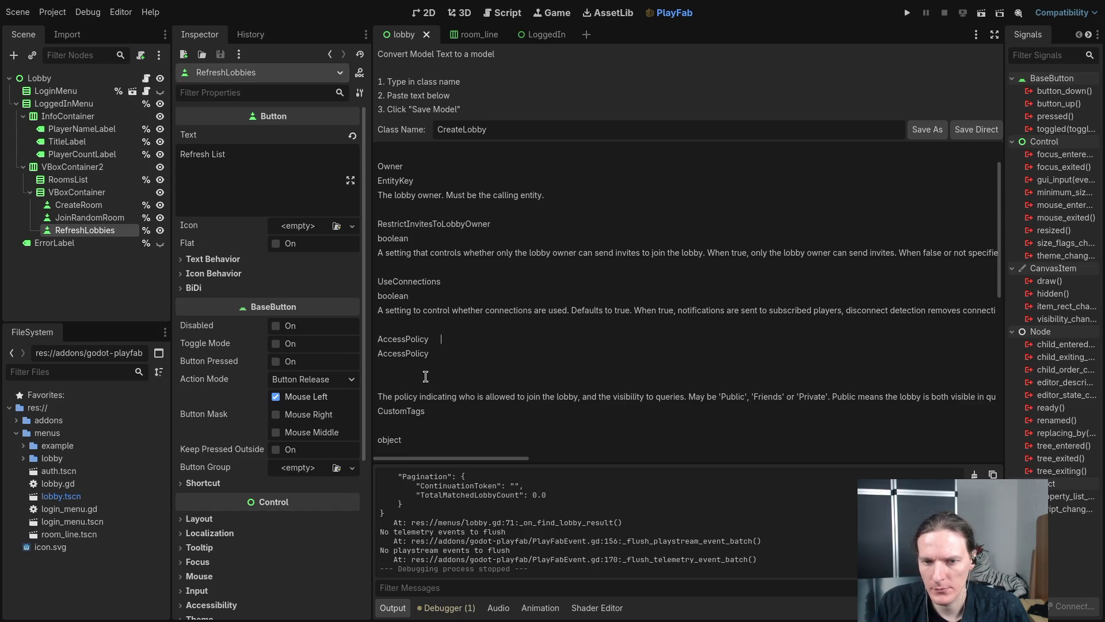
key(Delete)
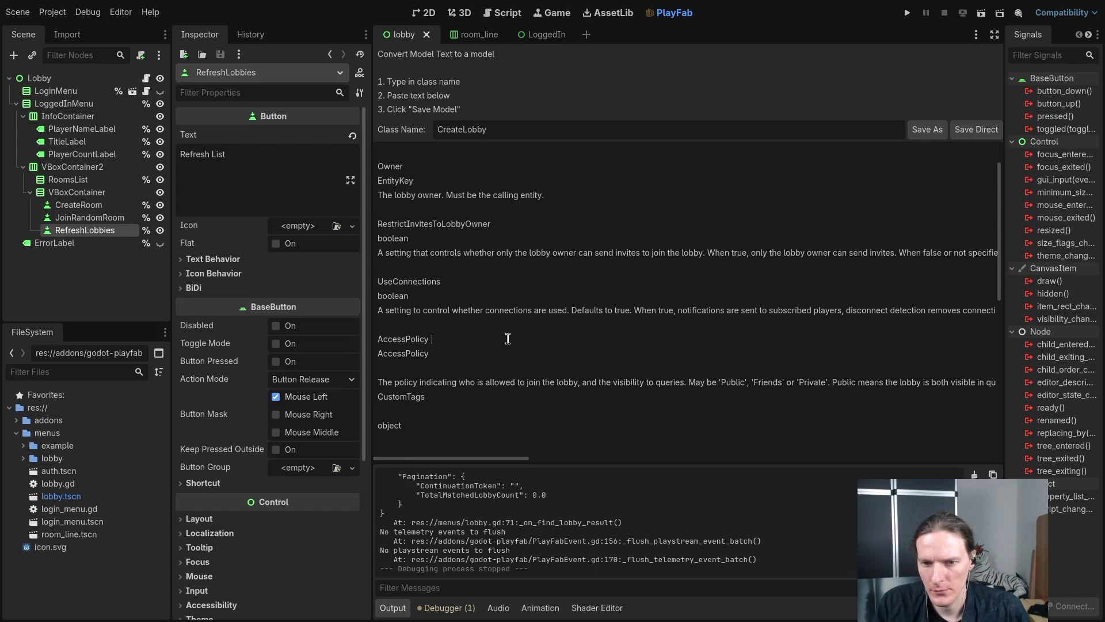
key(Delete)
key(alt+Tab)
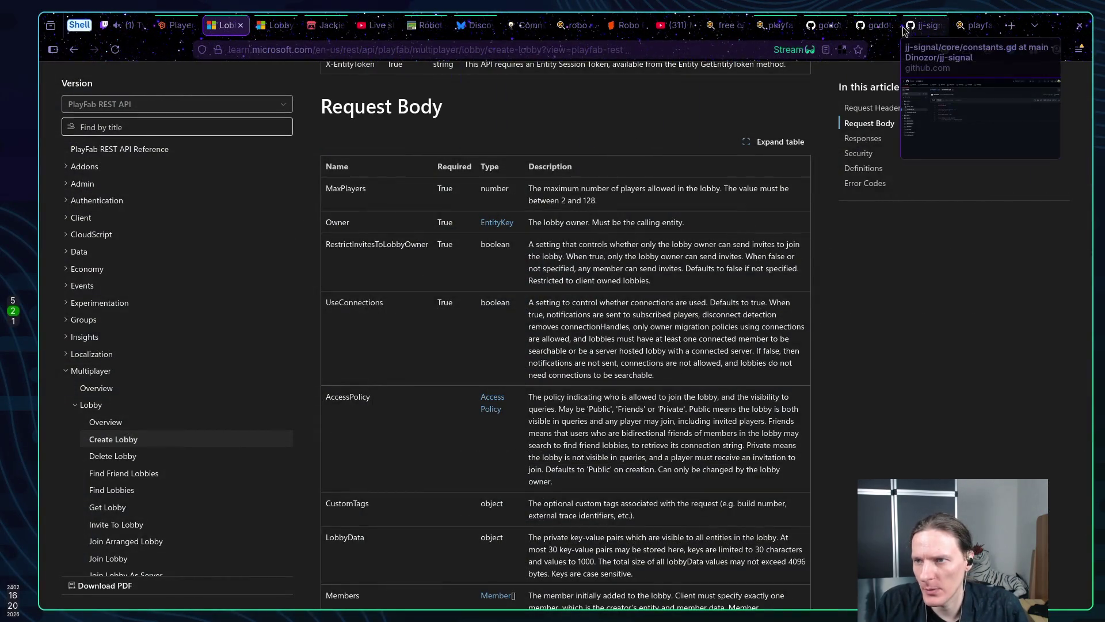
- Look over the godot-playfab basic requests documentation on GitHub
click(856, 29)
scroll(732, 217, up, 5)
scroll(732, 218, down, 5)
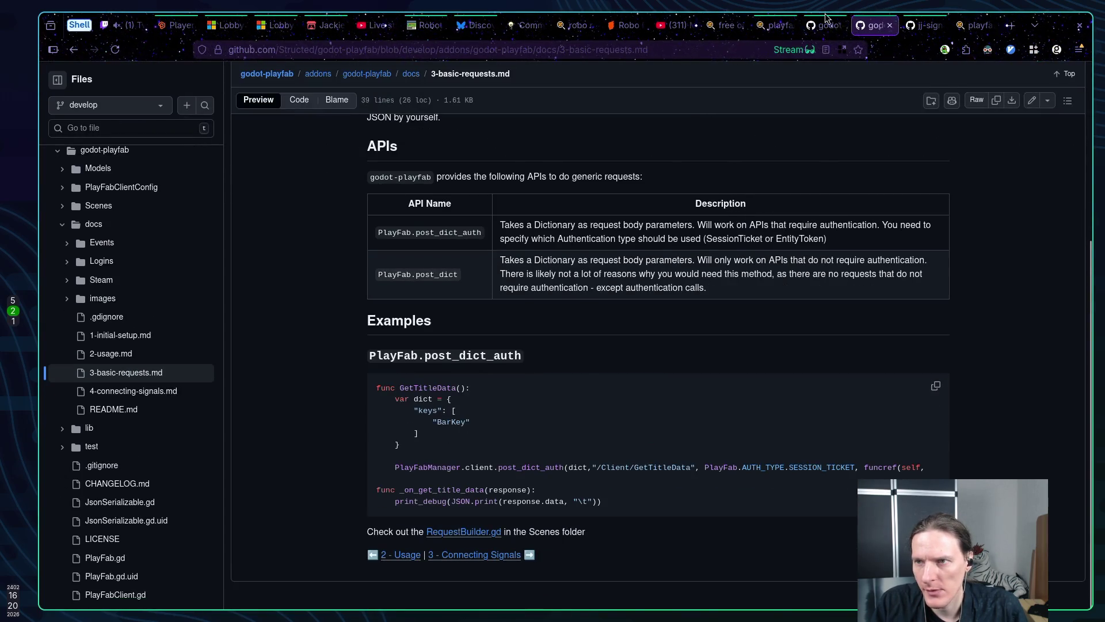
- Open the godot-playfab docs README.md and scroll to 'Using the Model Creator'
click(826, 19)
scroll(805, 154, up, 5)
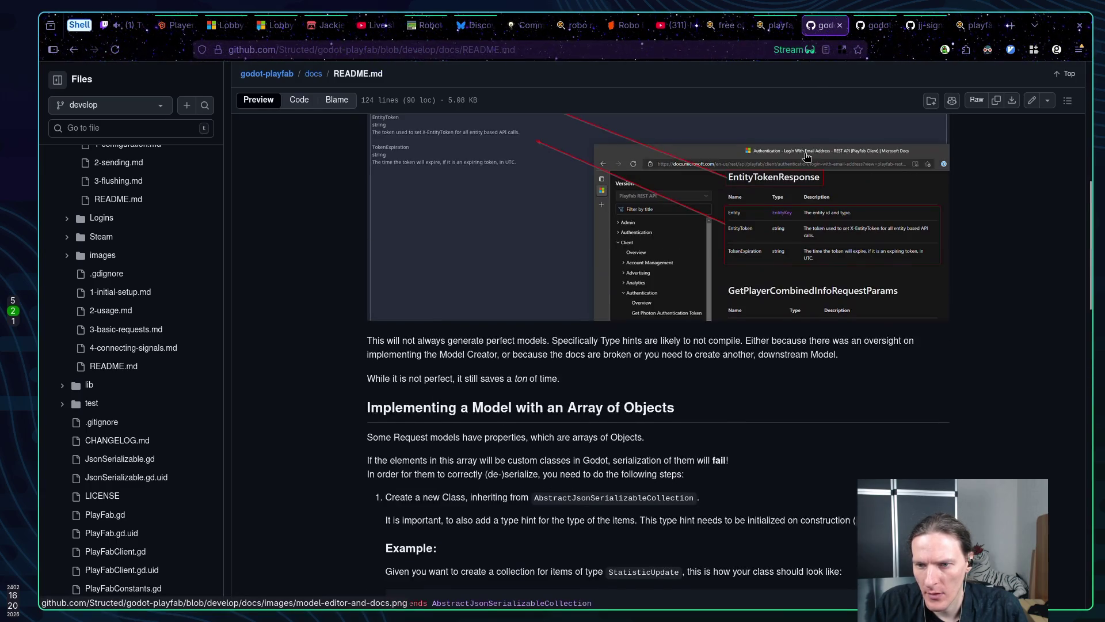
scroll(806, 156, up, 2)
scroll(807, 158, up, 1)
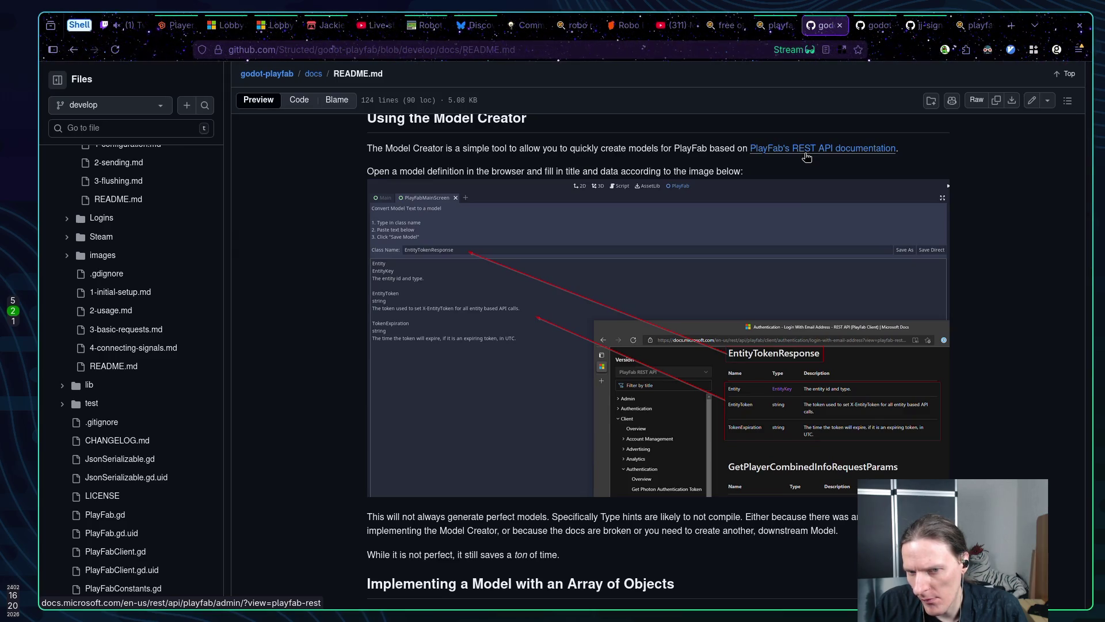
scroll(809, 153, down, 2)
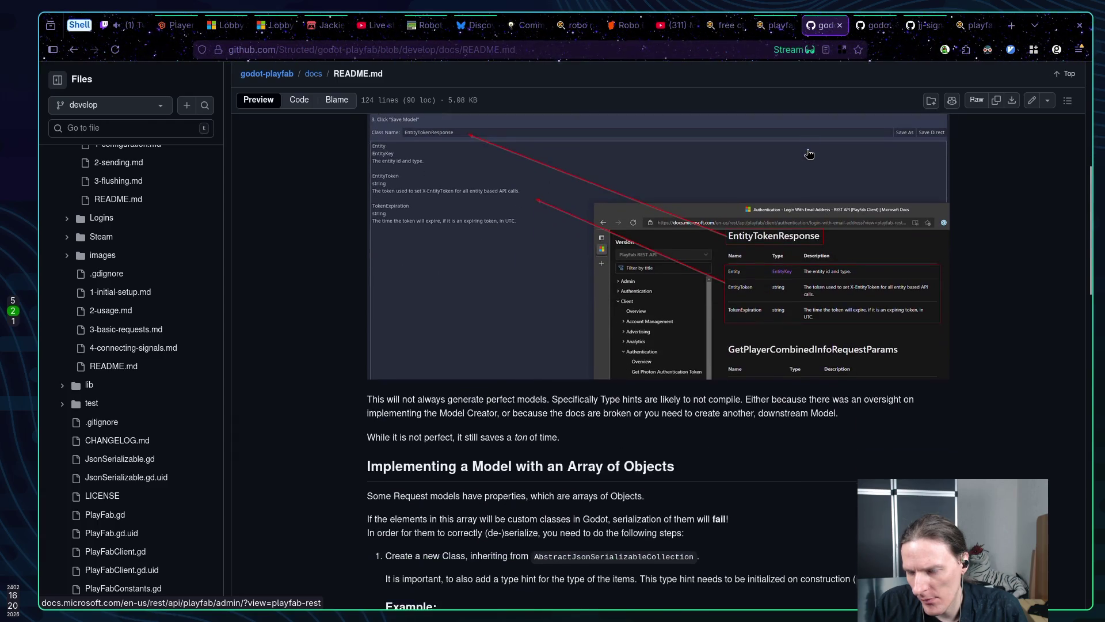
scroll(808, 154, down, 3)
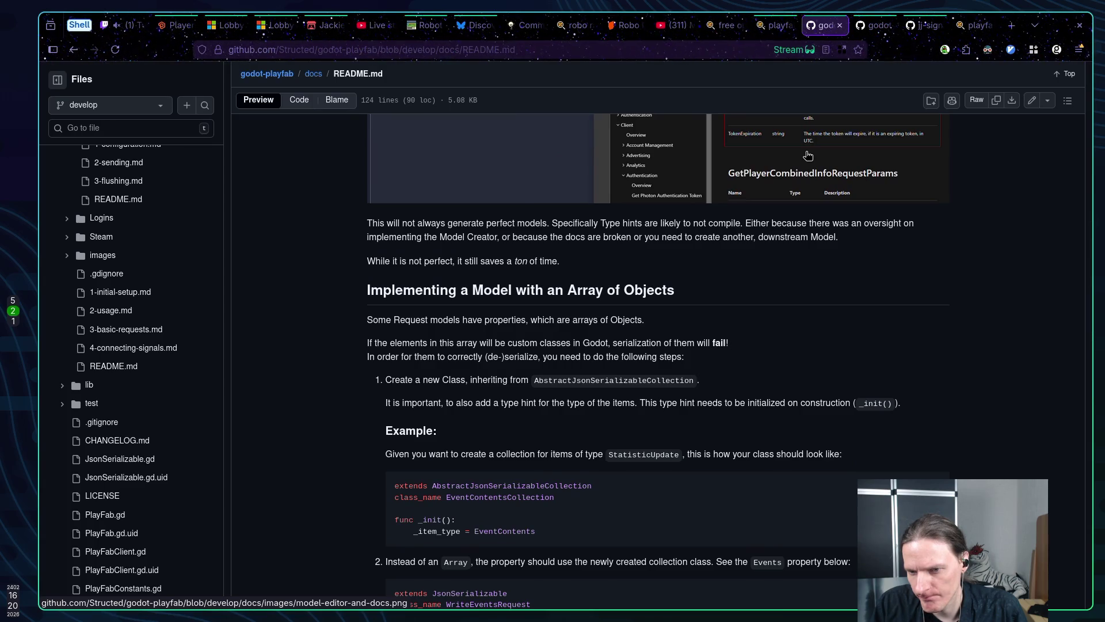
scroll(808, 154, down, 1)
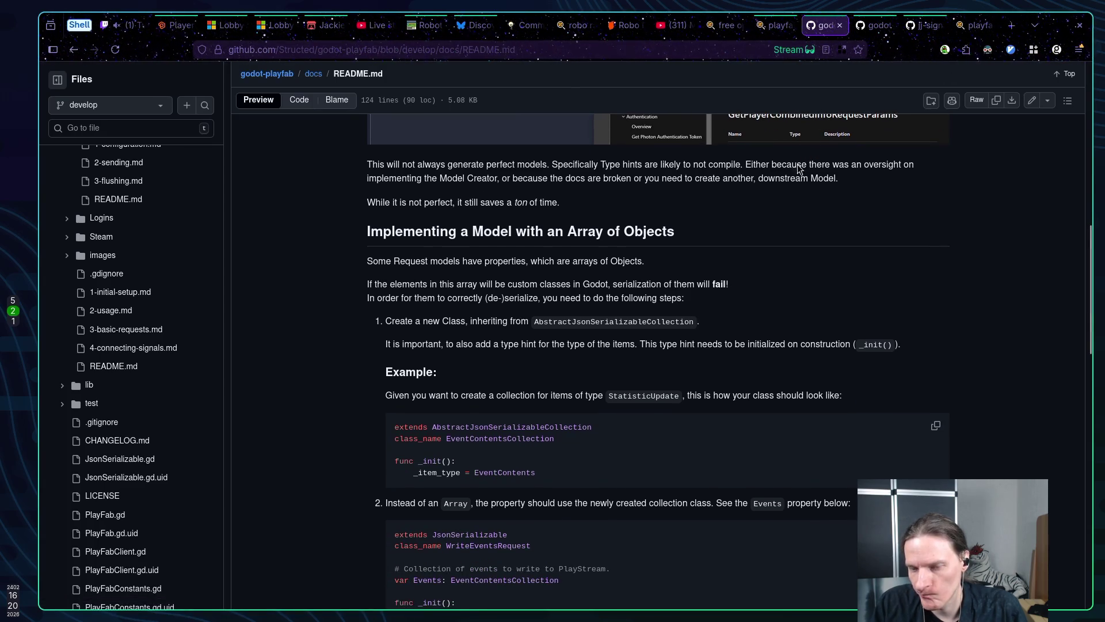
scroll(795, 192, up, 4)
scroll(797, 193, up, 1)
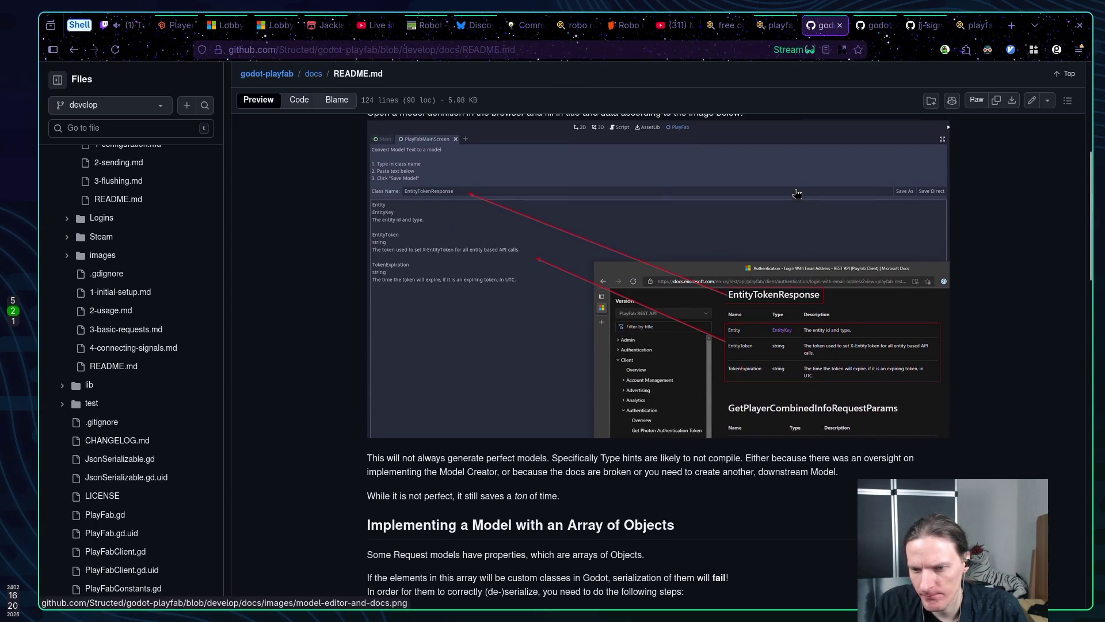
scroll(796, 193, up, 1)
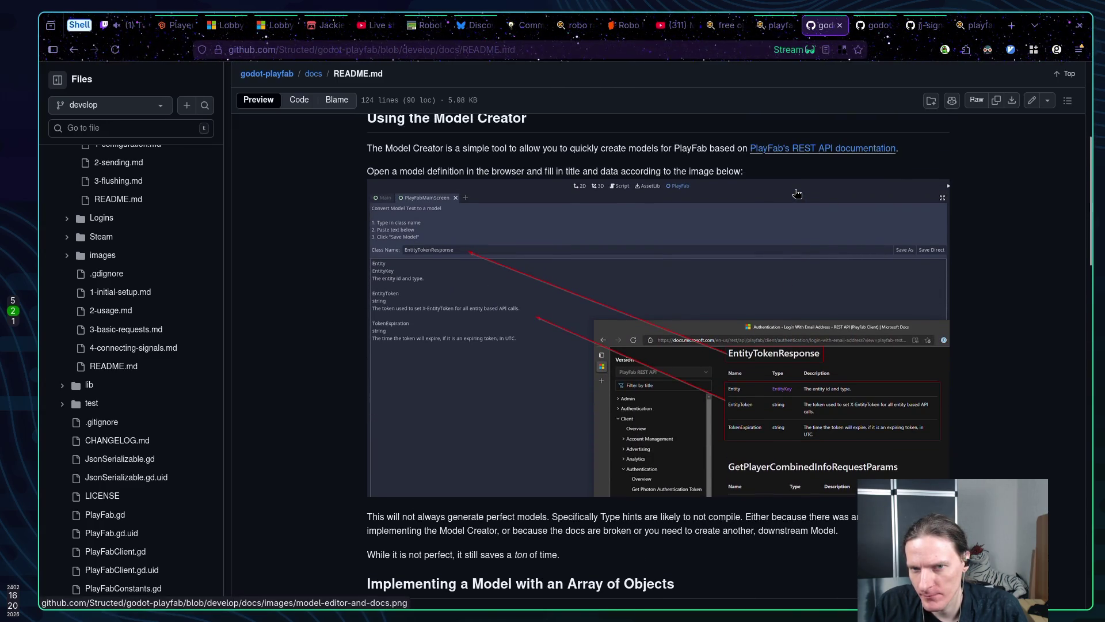
scroll(797, 194, up, 2)
scroll(765, 191, up, 1)
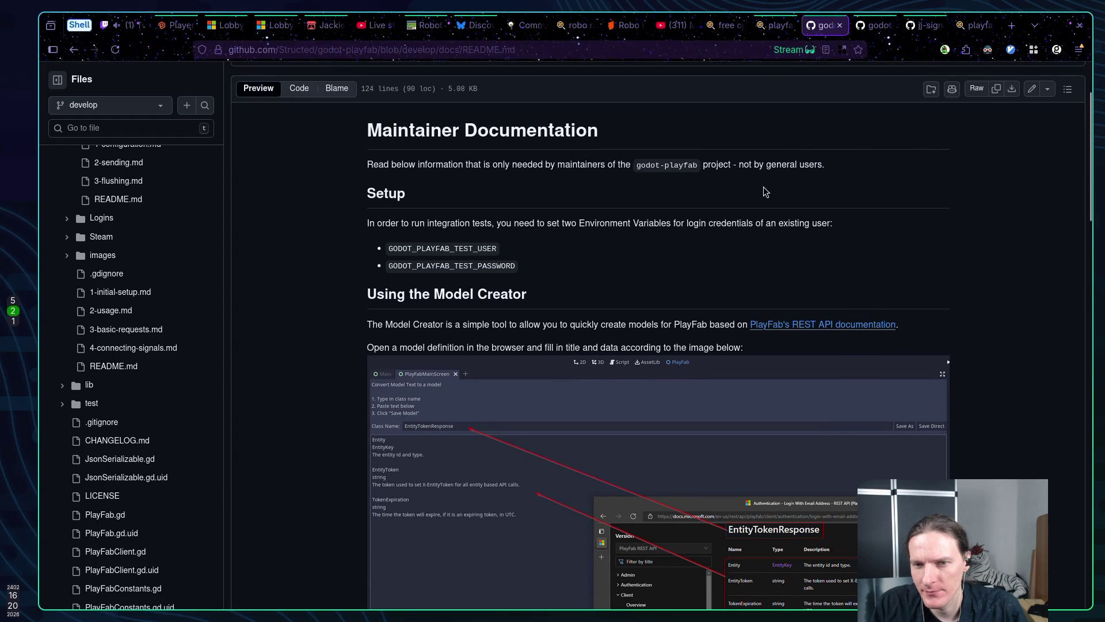
scroll(763, 187, up, 1)
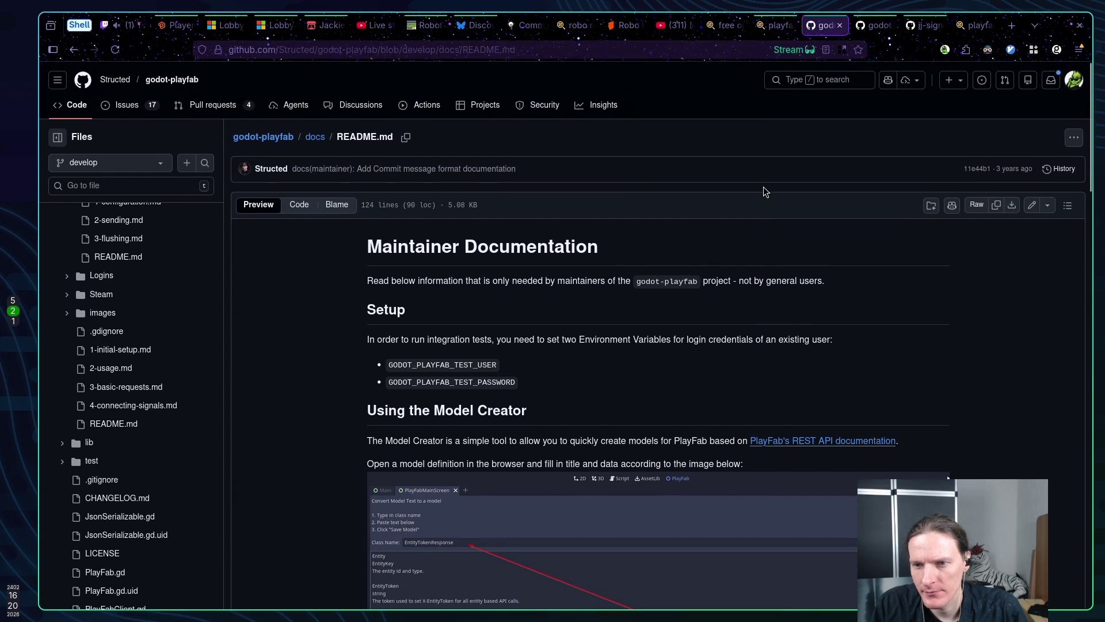
scroll(764, 187, down, 1)
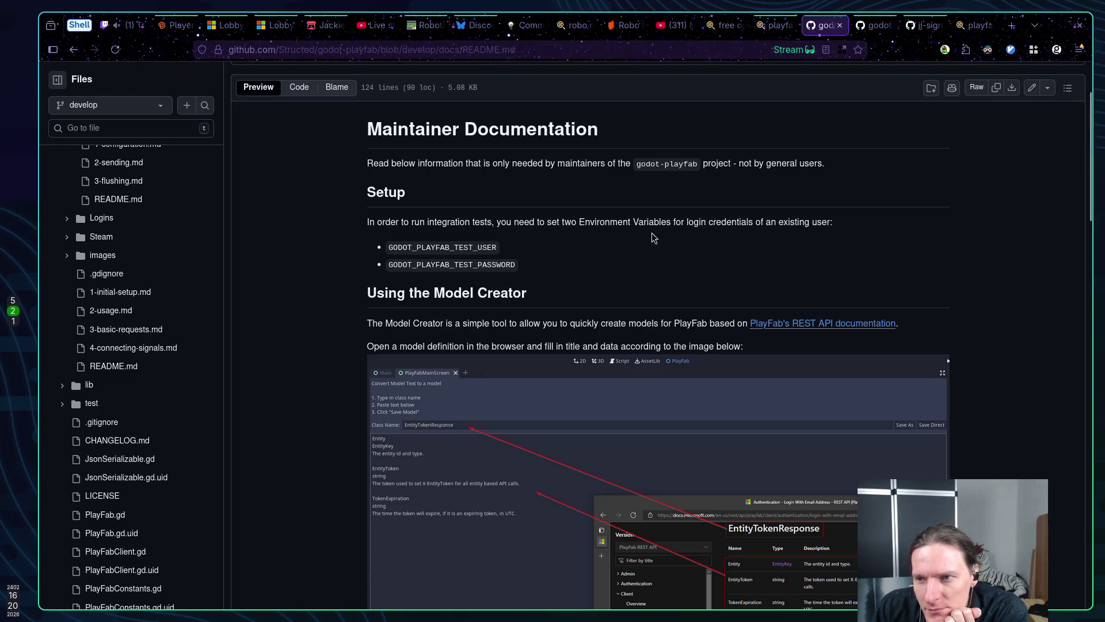
scroll(650, 240, down, 2)
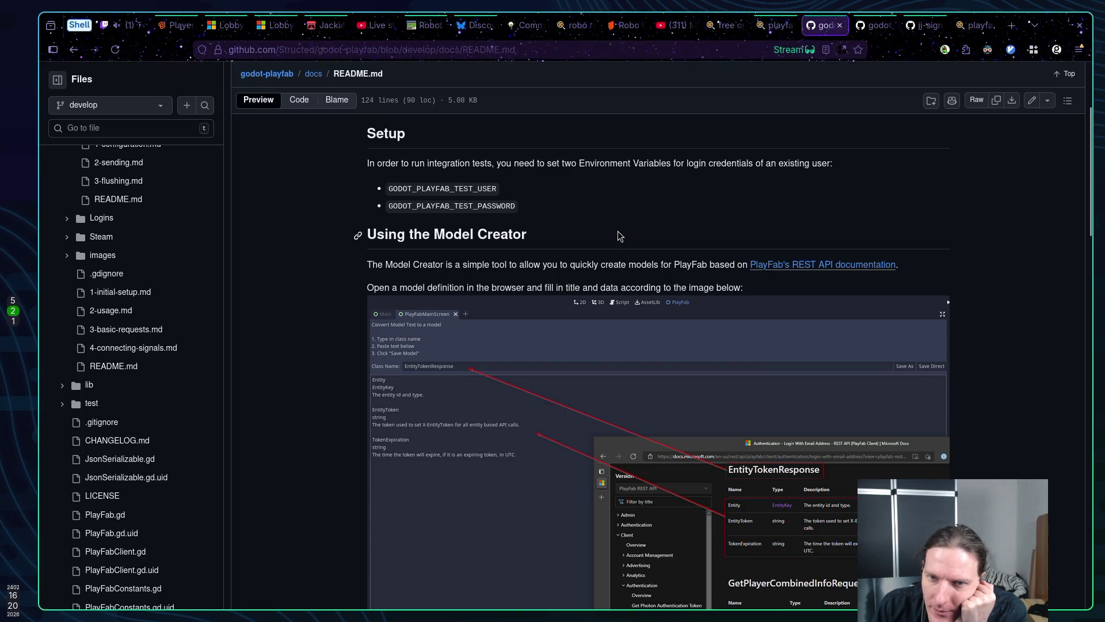
scroll(616, 231, down, 1)
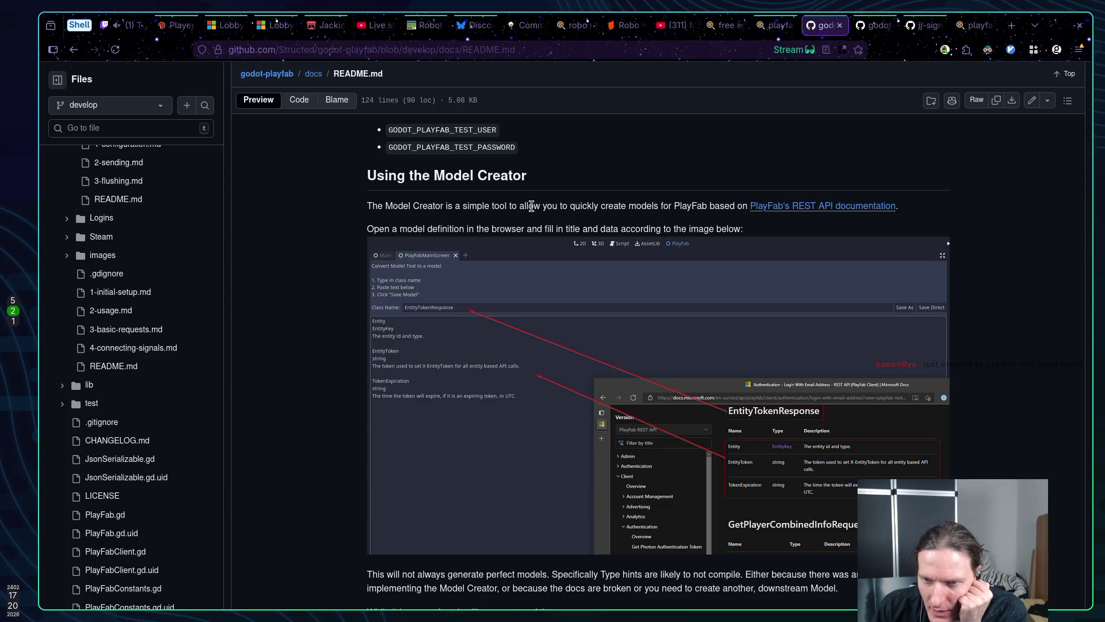
scroll(532, 206, down, 3)
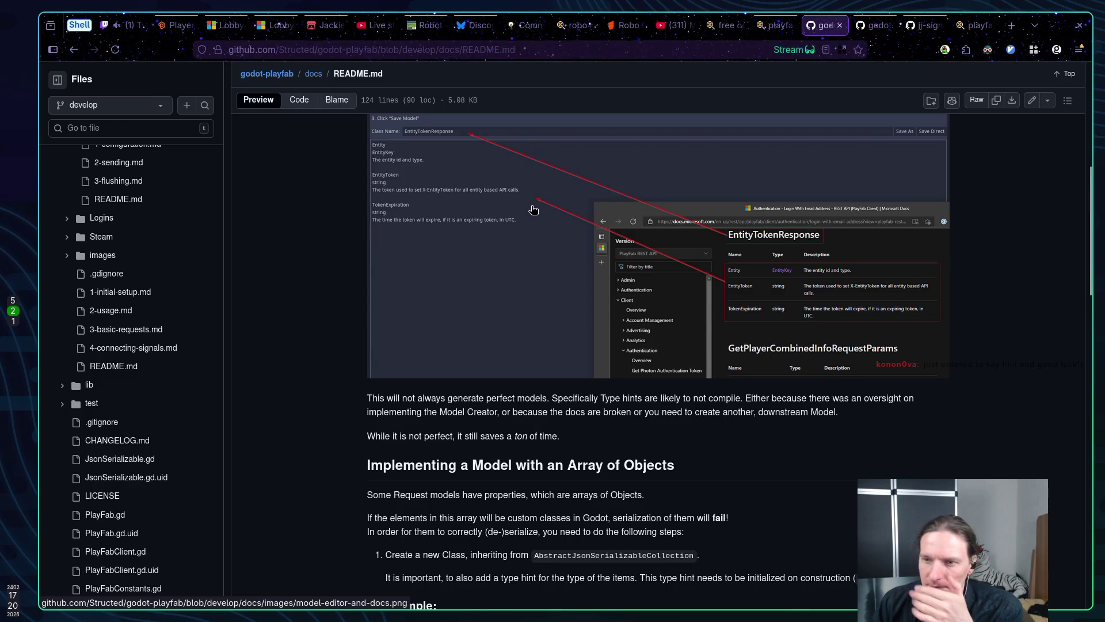
scroll(533, 209, down, 3)
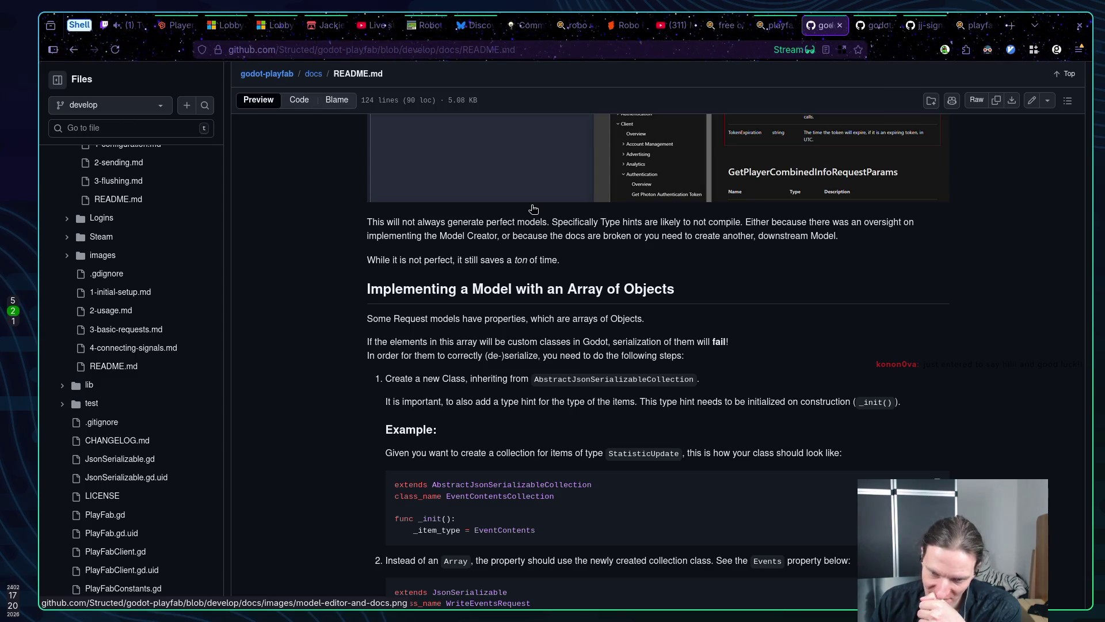
scroll(530, 209, down, 2)
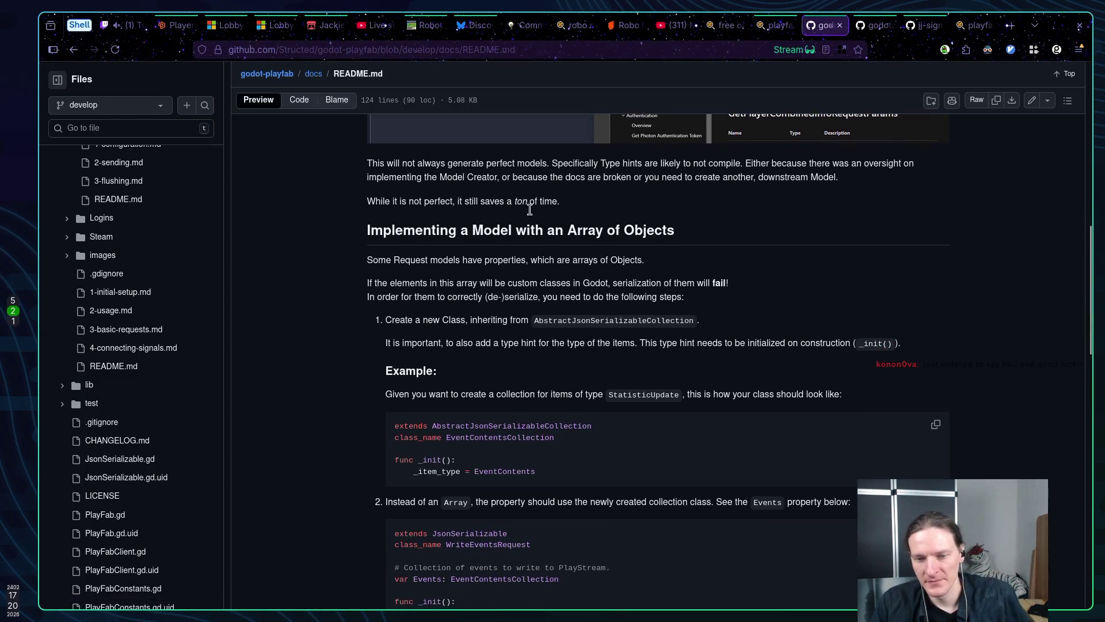
scroll(529, 216, down, 3)
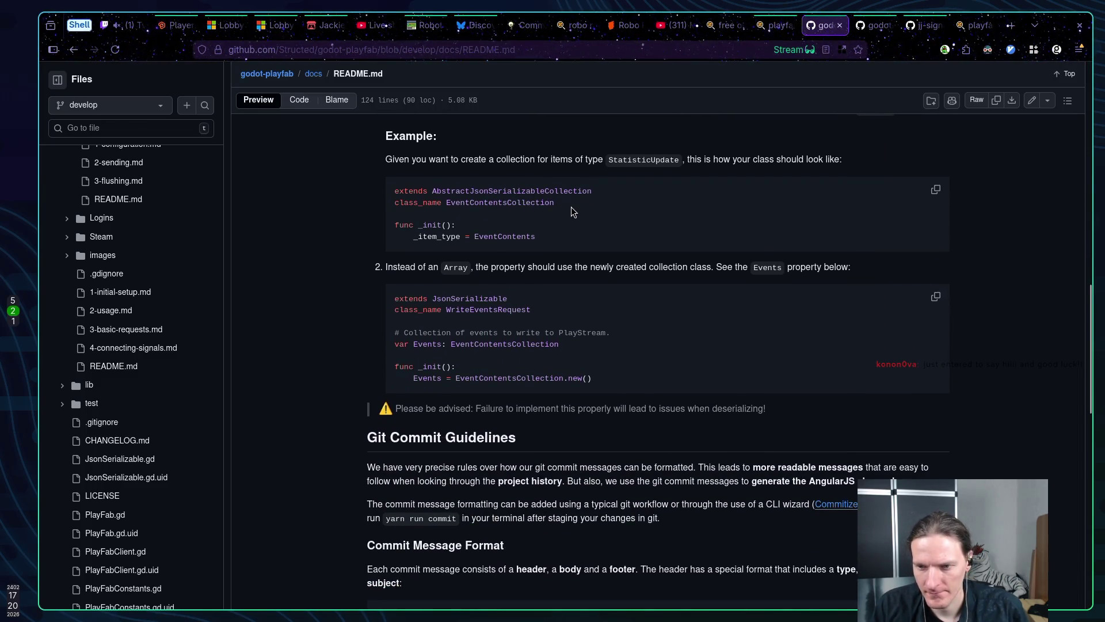
scroll(571, 206, down, 2)
scroll(571, 206, up, 4)
scroll(571, 206, up, 2)
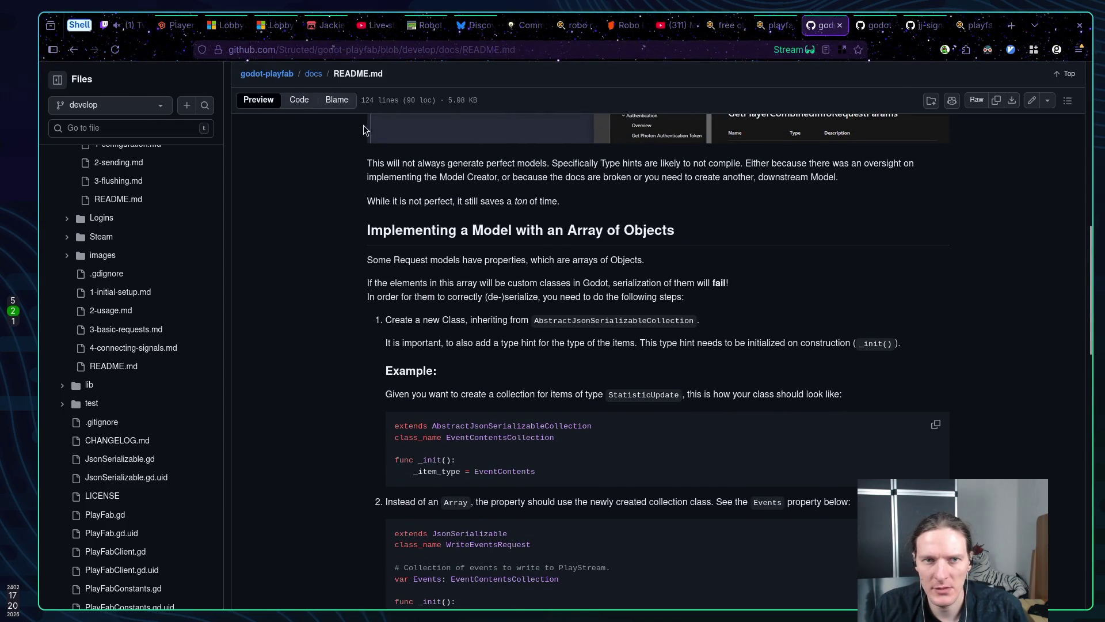
click(219, 28)
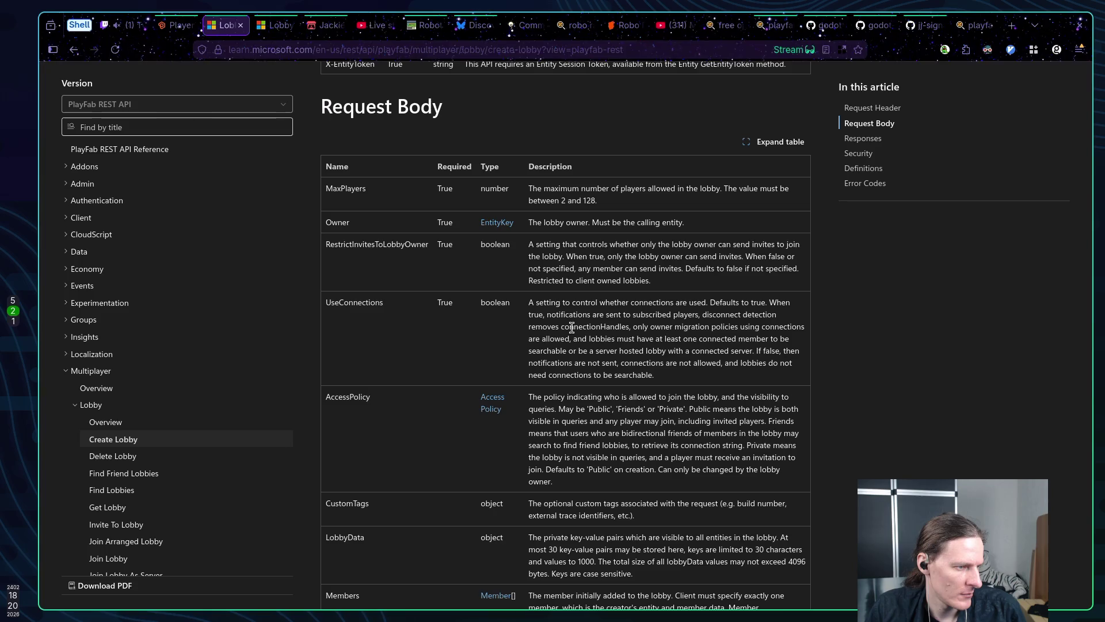
- Return to lobby.gd in Neovim, whose create-lobby handler posts to /Lobby/CreateLobby
key(super+1)
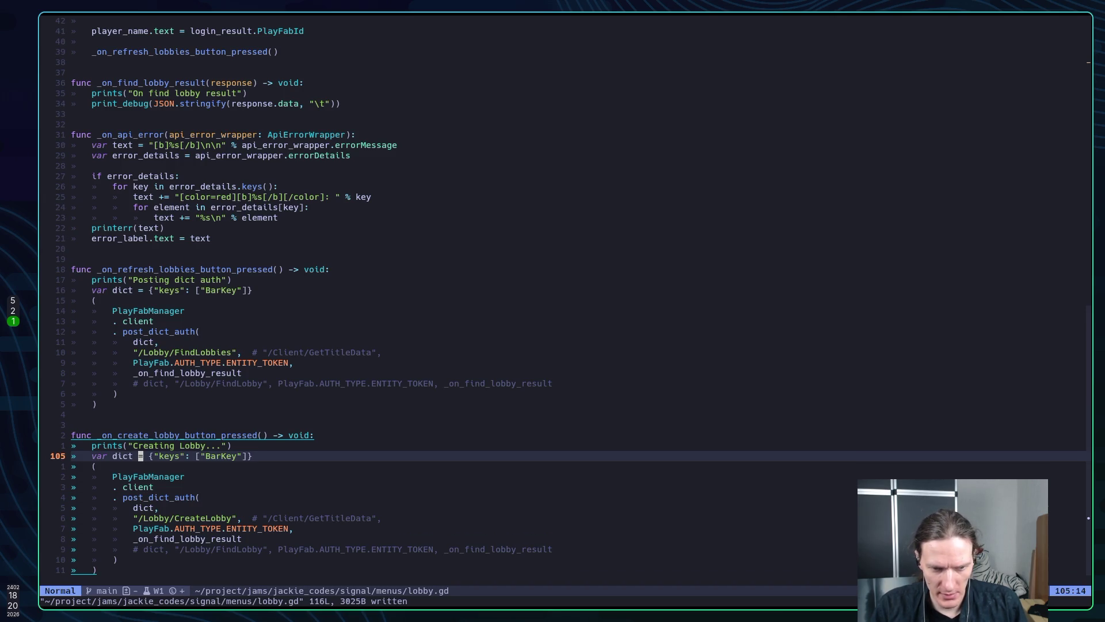
- Try deleting the create-lobby call's opening parenthesis line, then undo it and re-save
key(o)
key(Escape)
key(j)
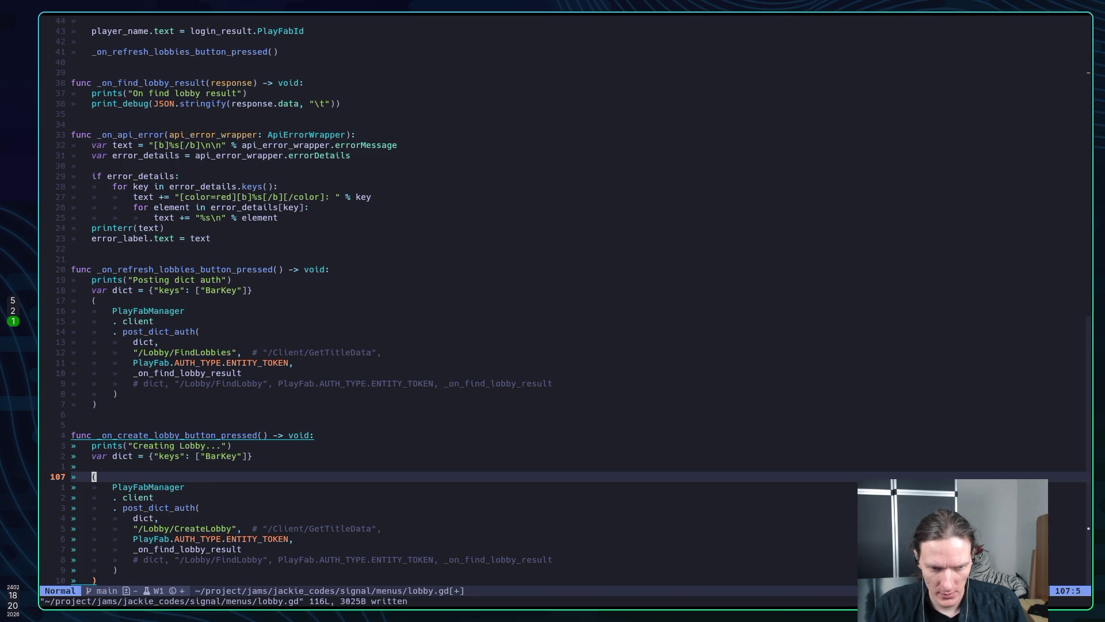
key(d)
key($)
key(j)
key(j)
key(j)
key(j)
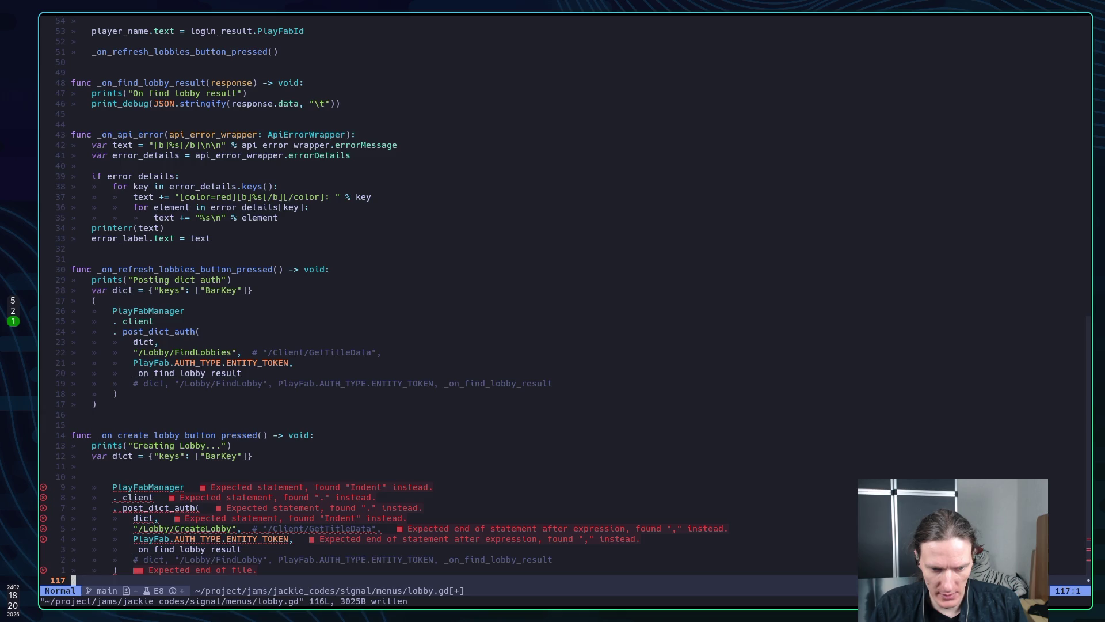
text(:w)
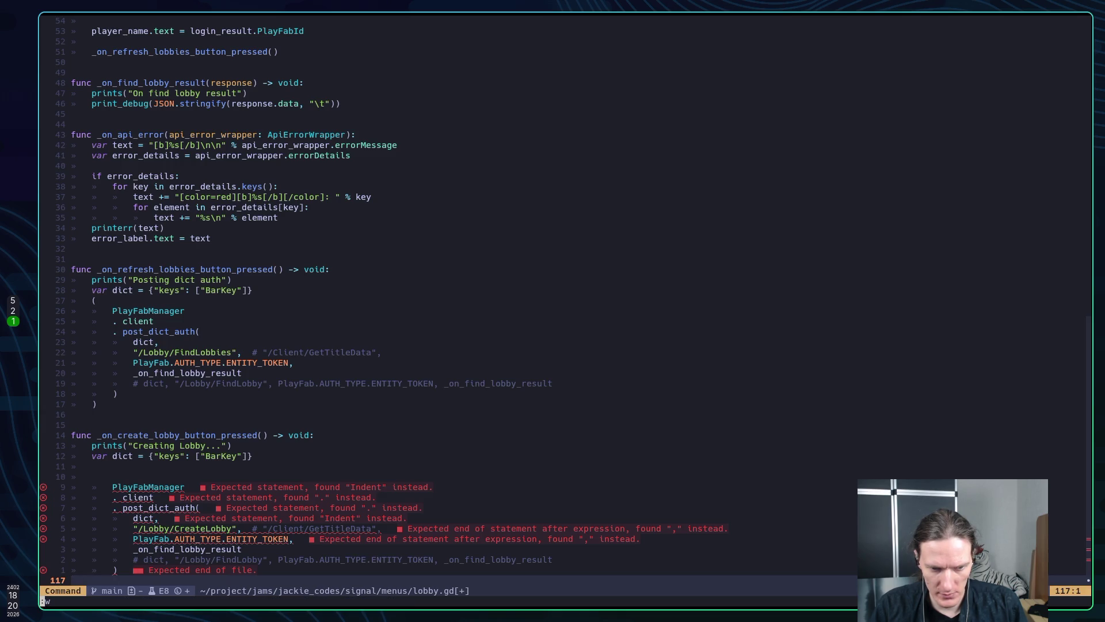
key(Return)
key(u)
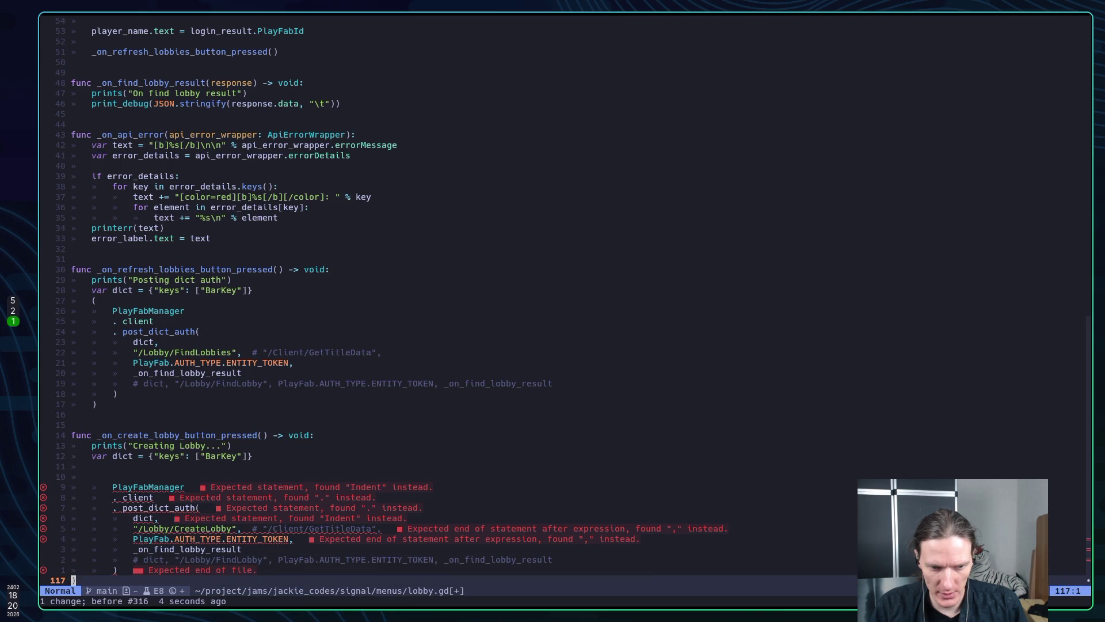
text(u:w)
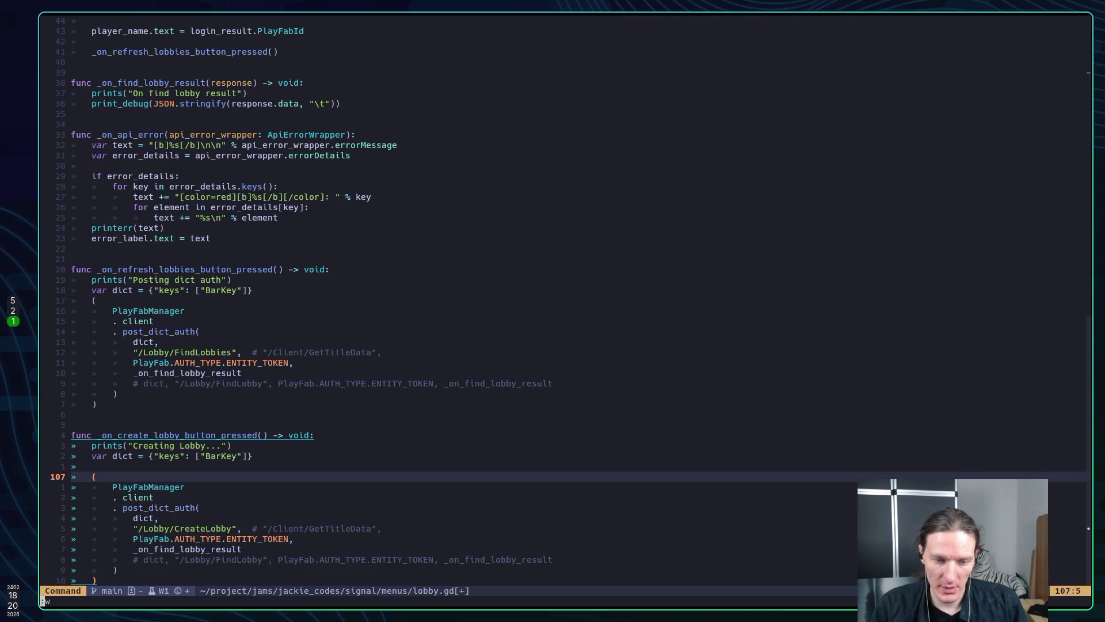
key(Return)
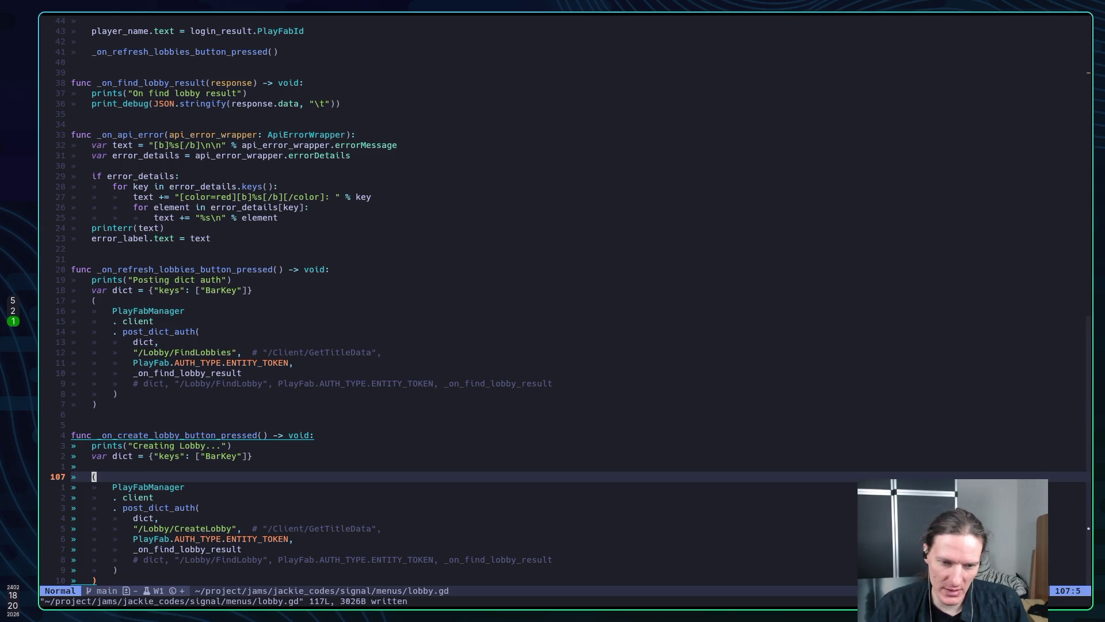
- Delete the commented-out arguments line and save so the call condenses to one post_dict_auth line
key(j)
key(j)
key(j)
key(j)
key(d)
key(d)
text(:w)
key(Return)
key(k)
key(k)
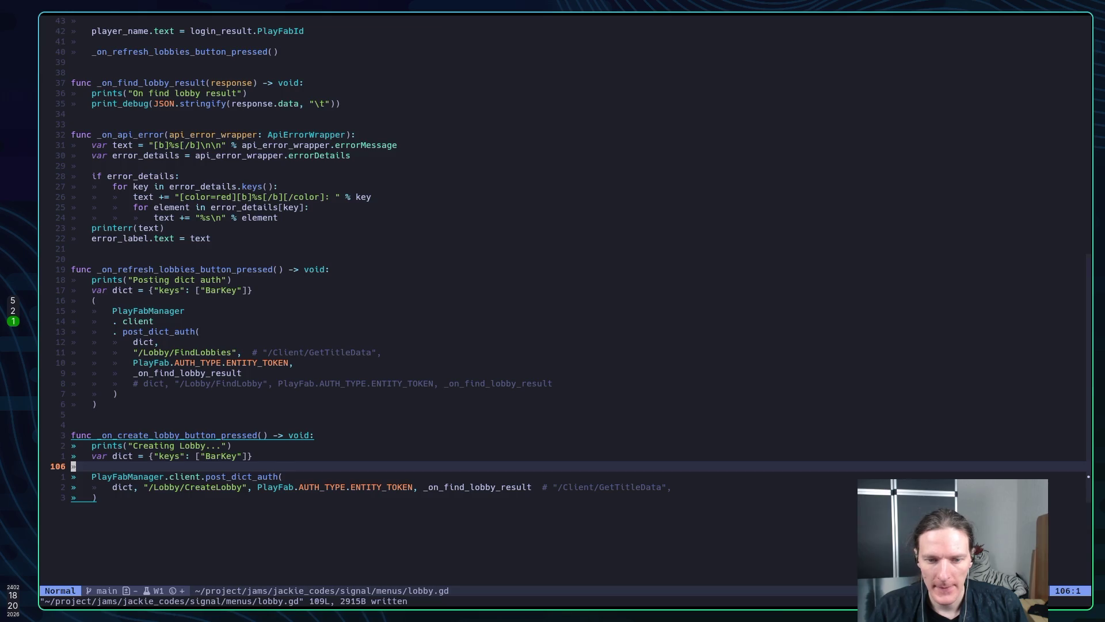
key(minus)
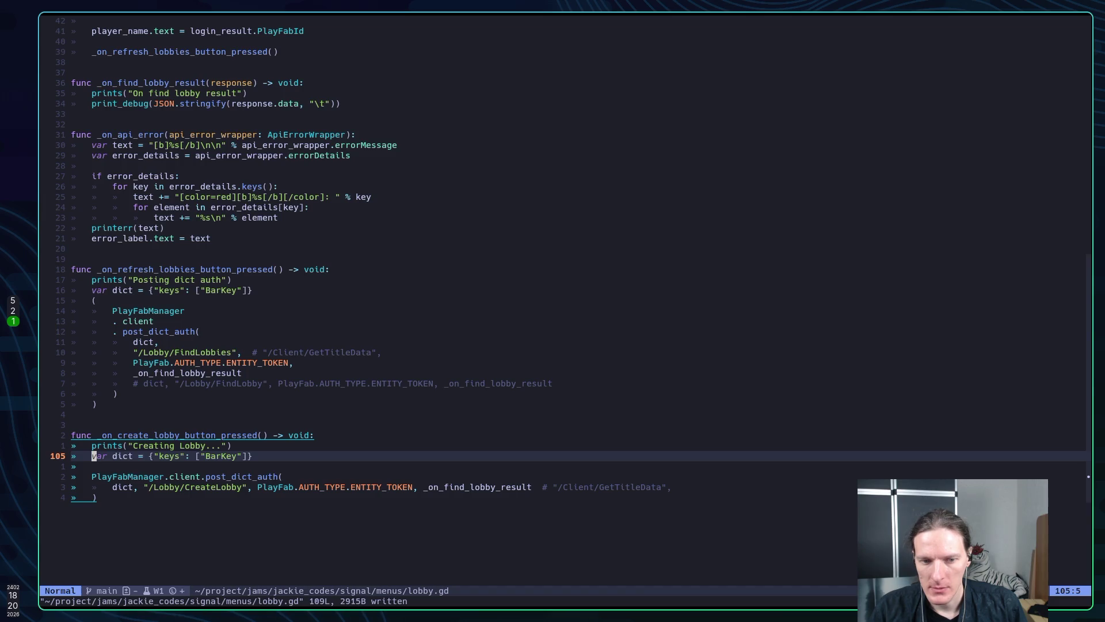
- Replace the refresh handler's dict declaration with empty lines for the request variable
key(k)
key(k)
key(k)
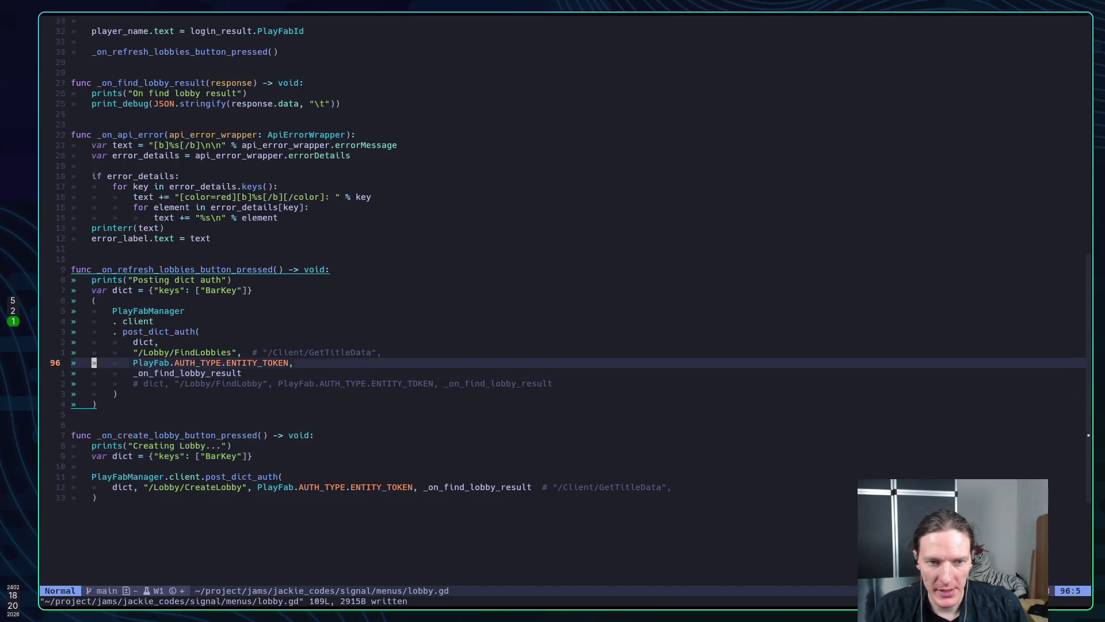
key(d)
key(d)
key(O)
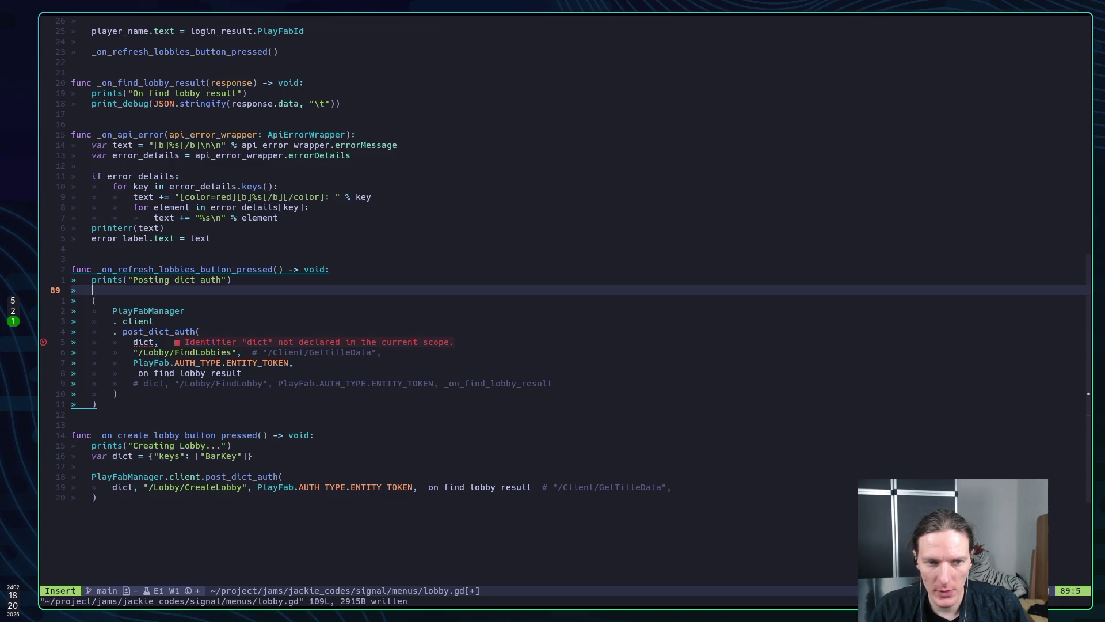
key(Return)
key(Up)
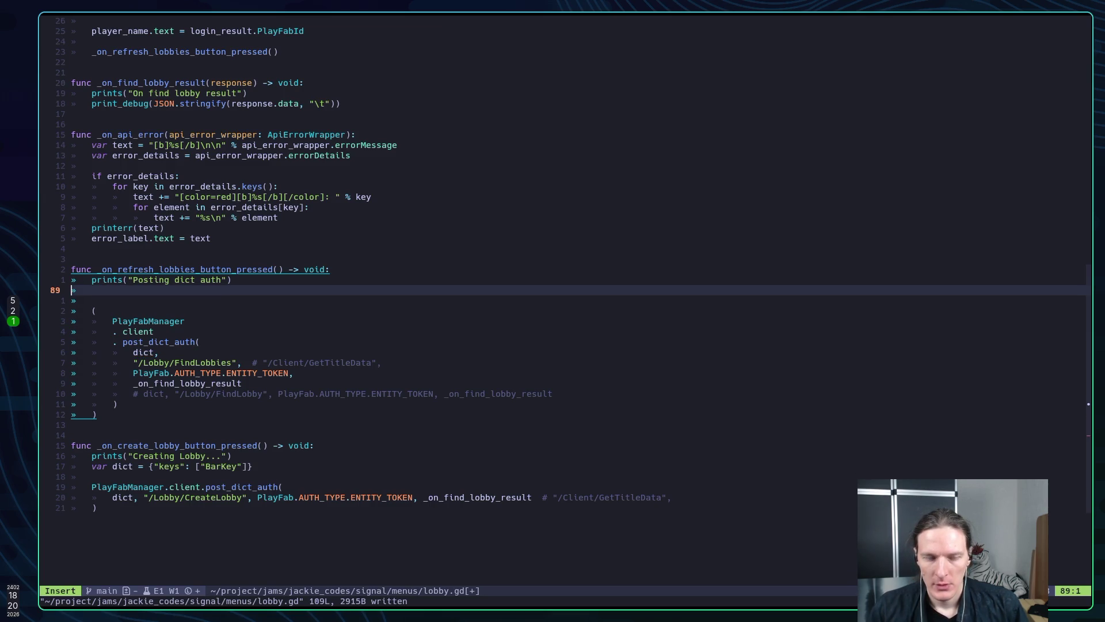
key(Return)
- Add 'var find_lobbies_requies: FindLobbies = FindLobbies.new()' and save
text(var )
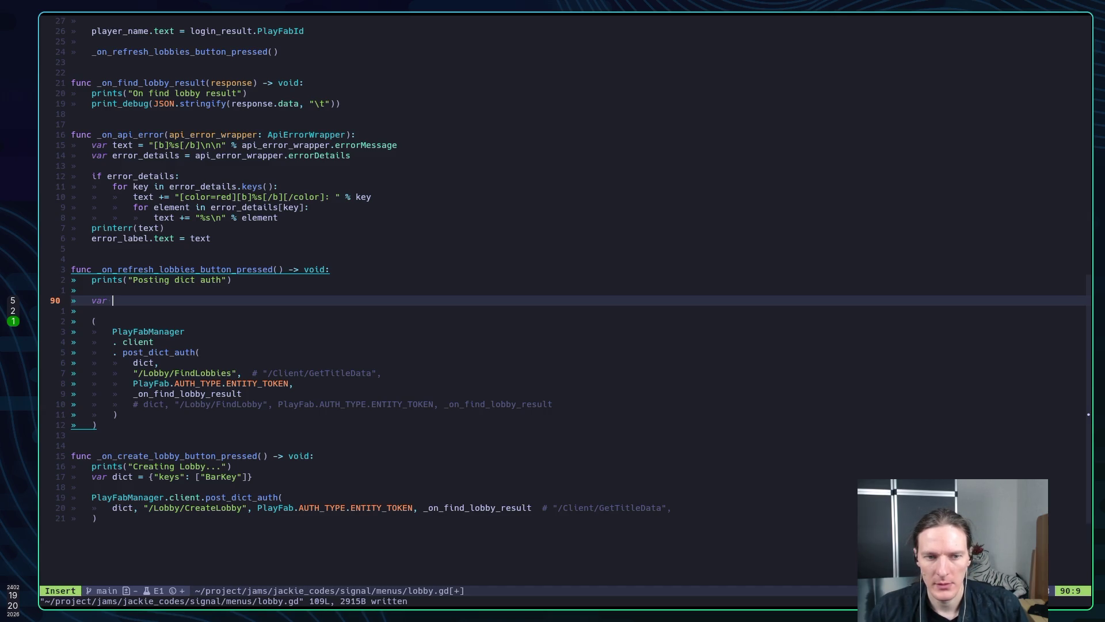
text(find_lobbies_requies: )
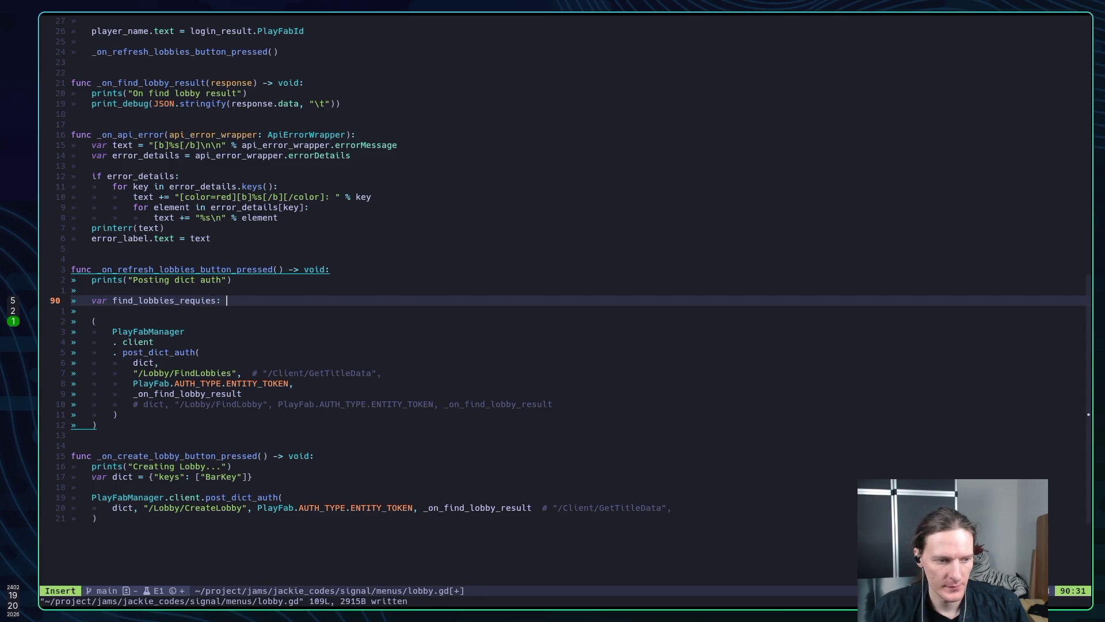
text(Fin)
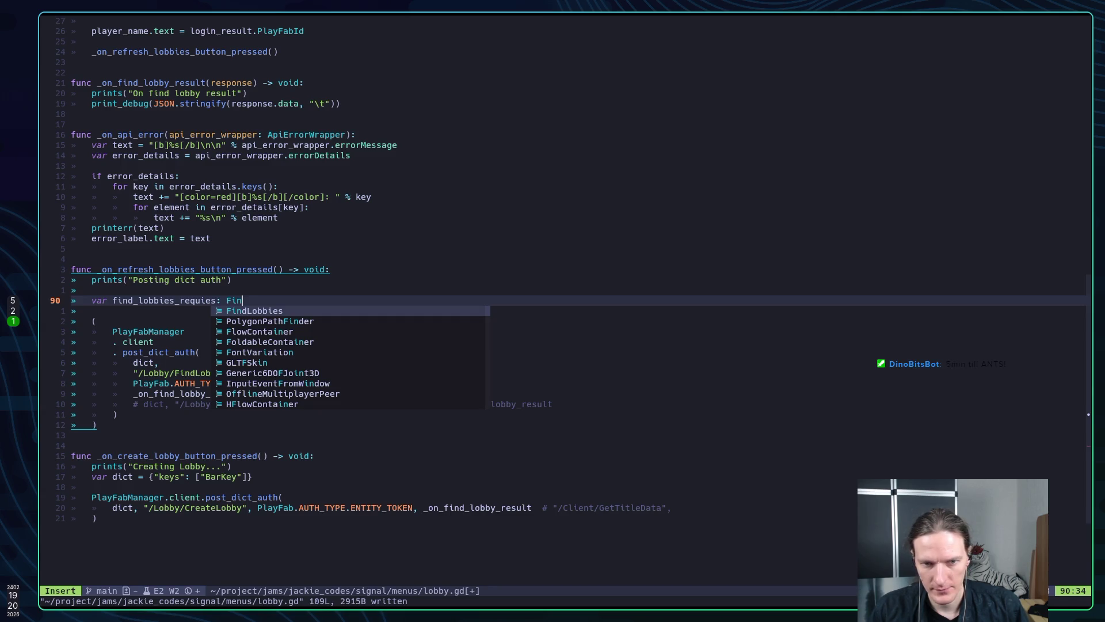
key(Return)
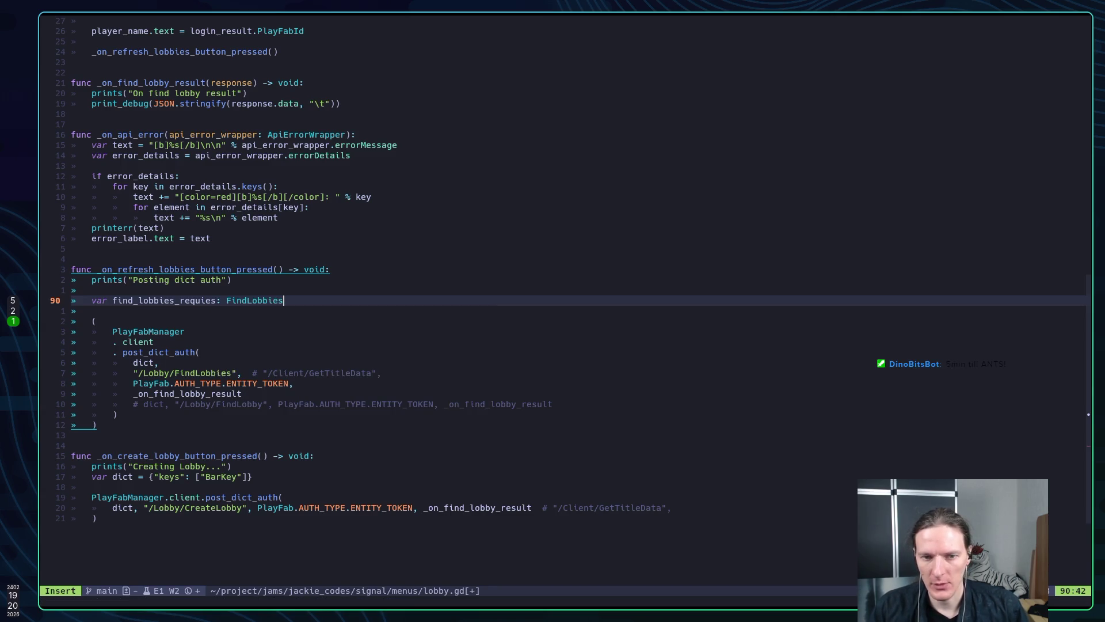
text(= F)
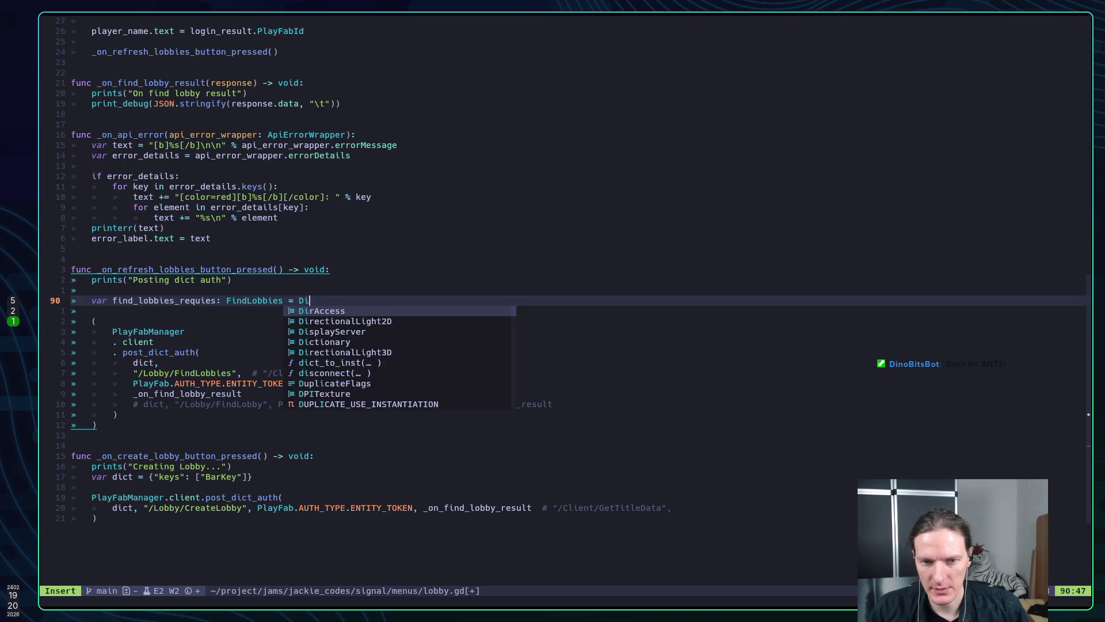
text(ind)
key(Return)
text(.)
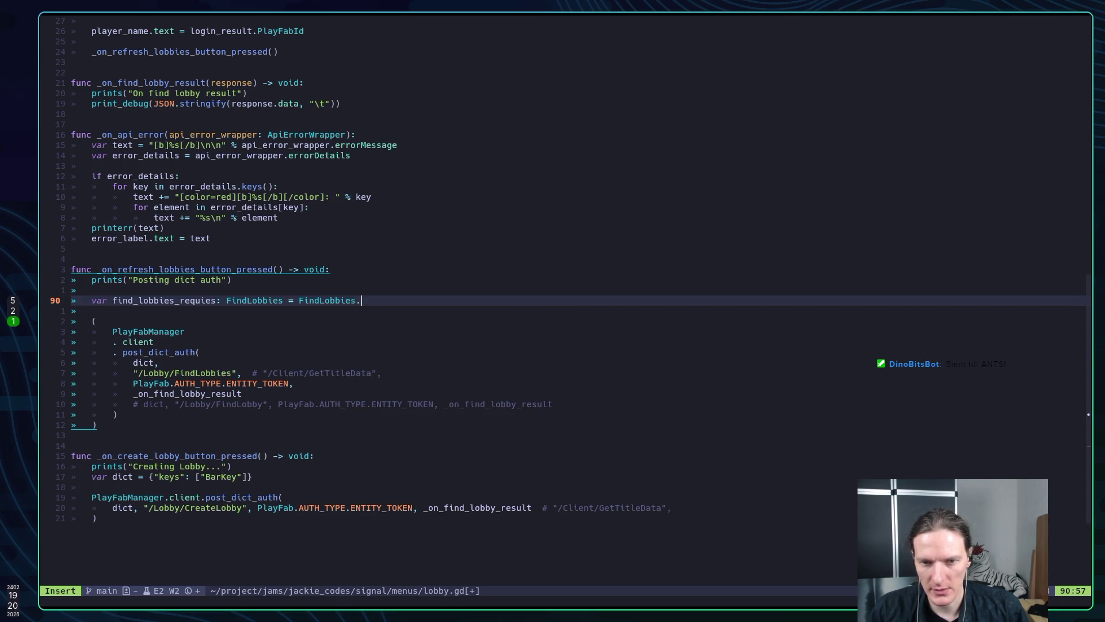
text(new())
key(Escape)
text(:w)
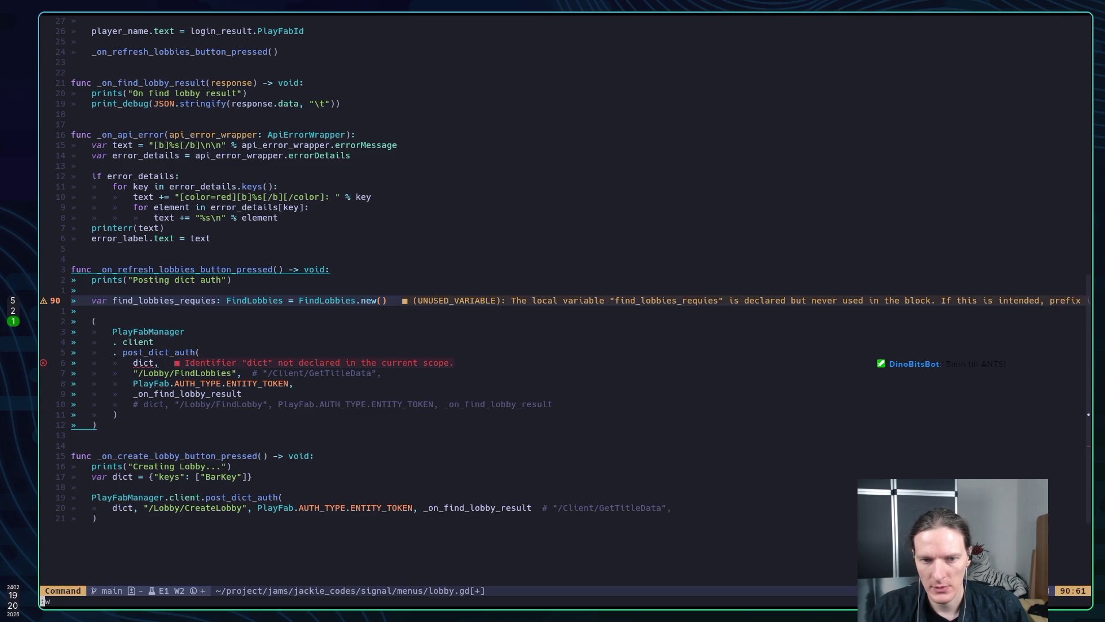
key(Return)
- Add the line 'dict = find_lobbies_requies' after trying out method completions on the object
text(odict)
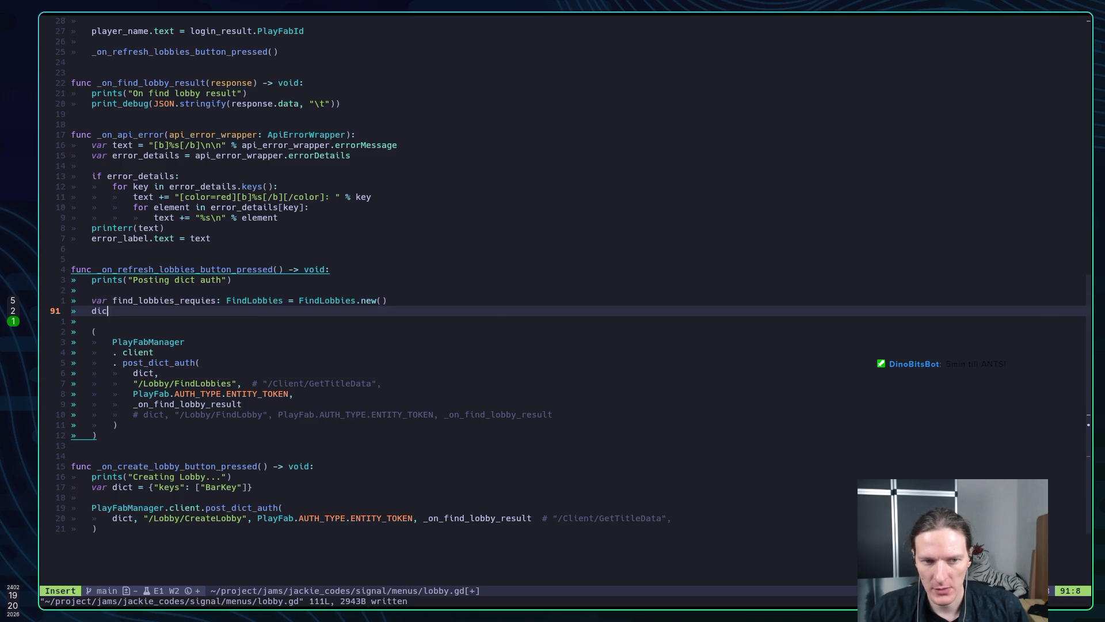
text( = find_lobbies_requies)
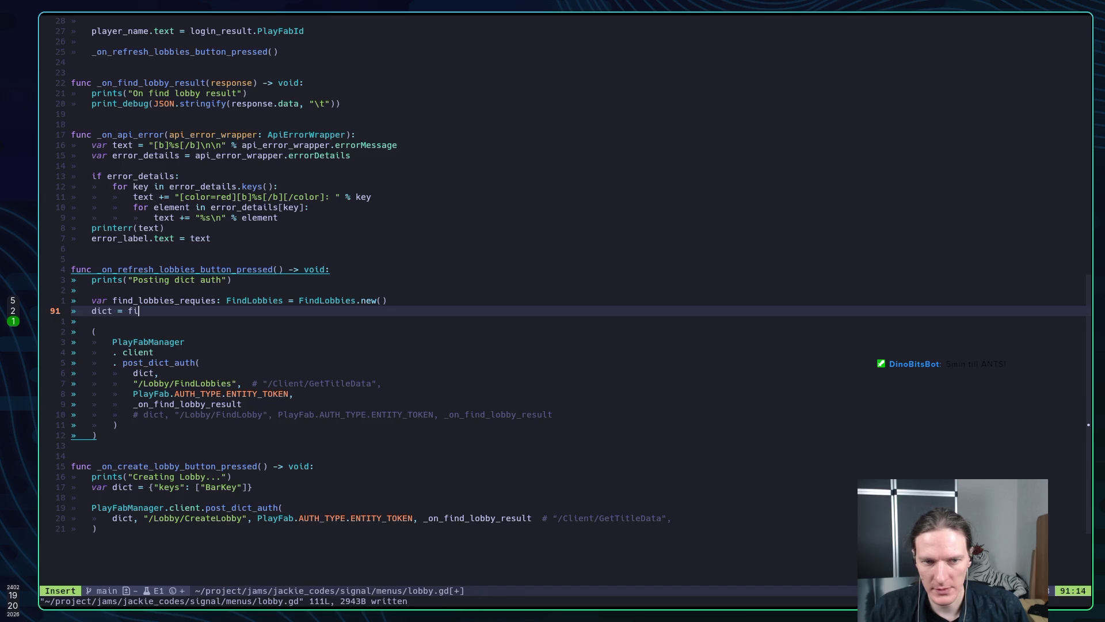
text(.)
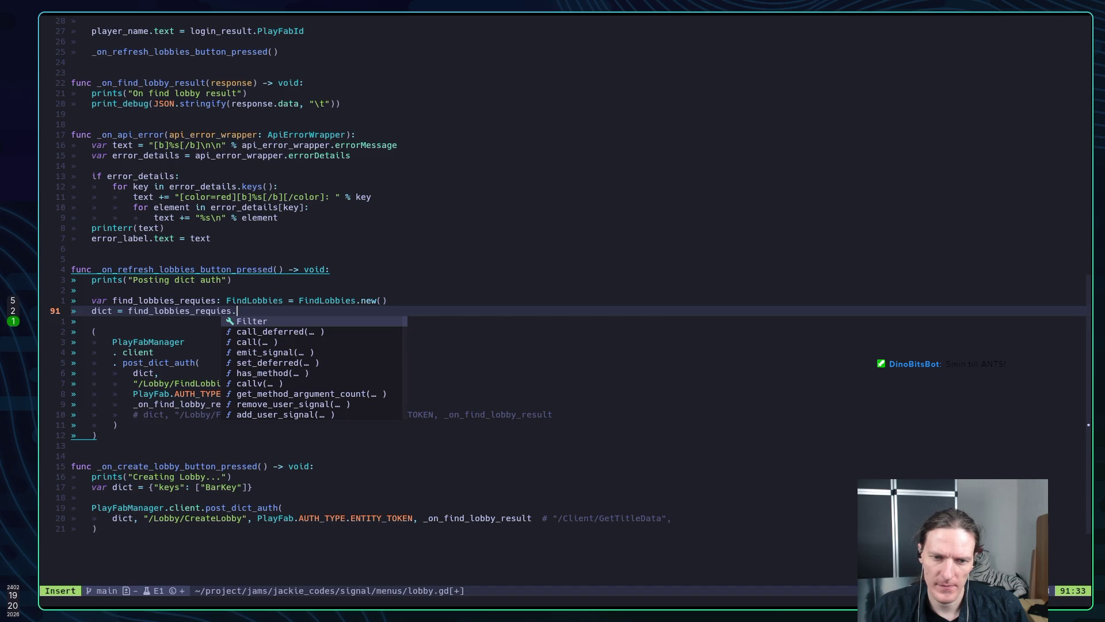
key(Tab)
key(Tab)
key(Tab)
key(Tab)
key(Tab)
key(Tab)
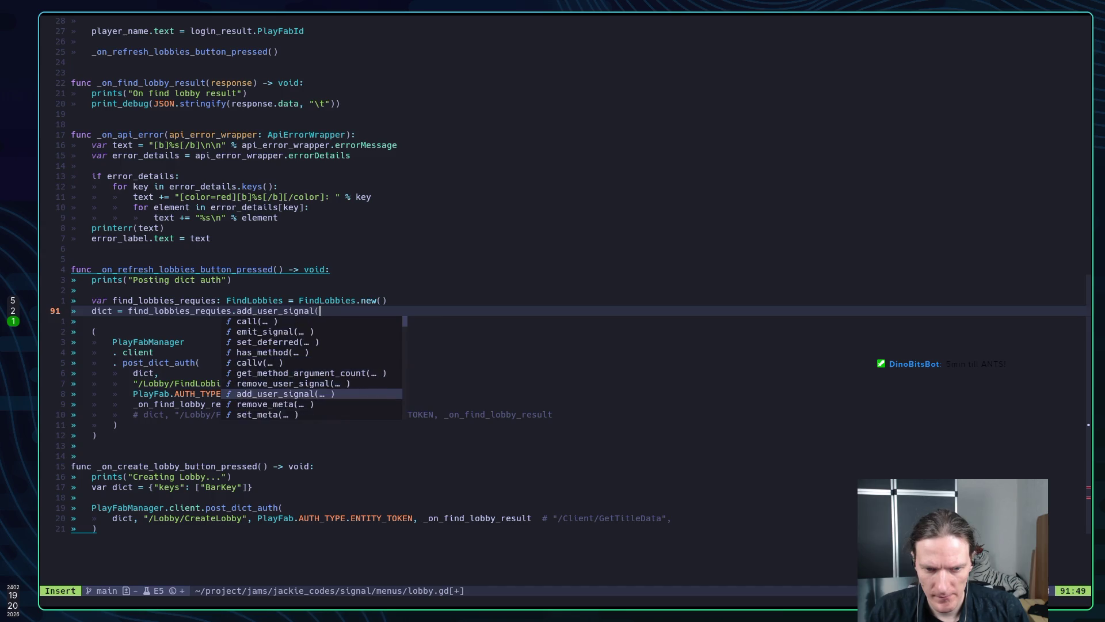
key(Tab)
key(Tab)
key(Tab)
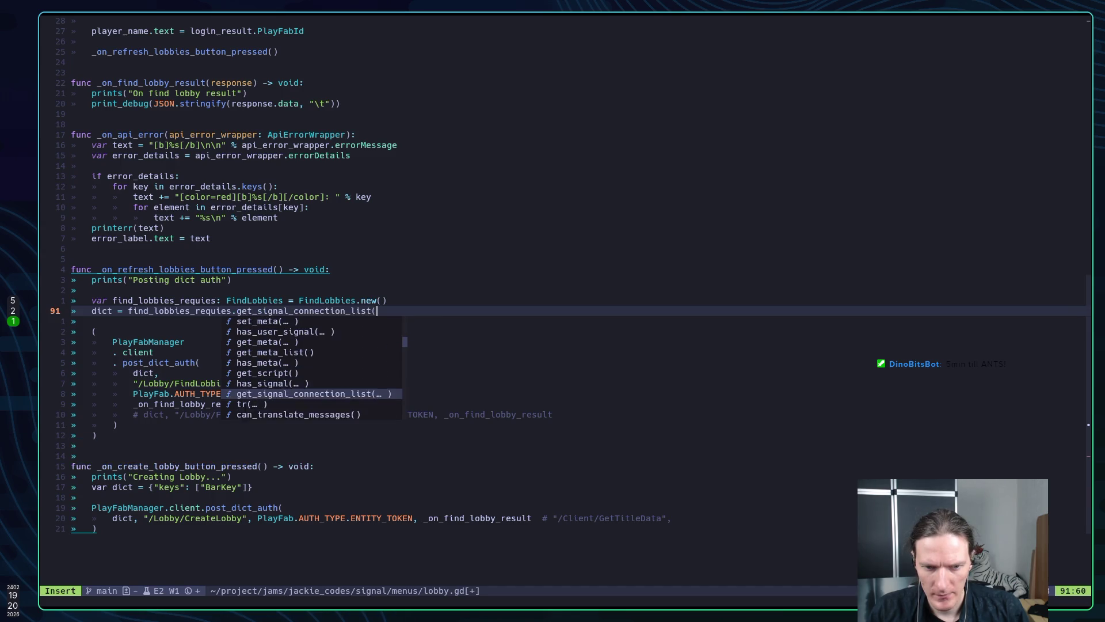
key(Tab)
key(Tab)
key(Tab)
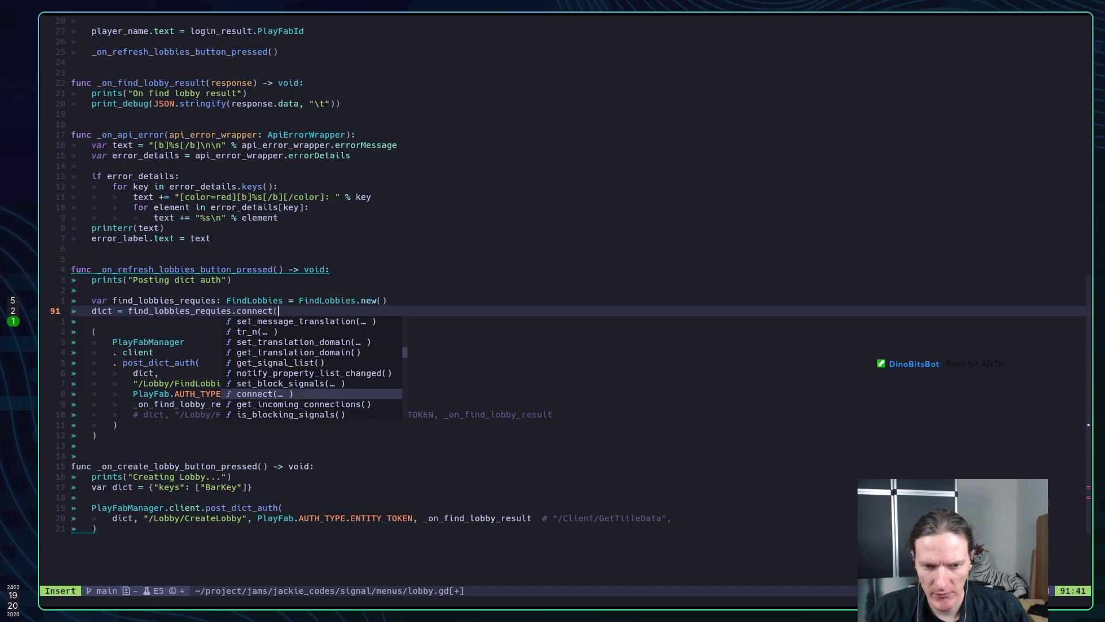
key(Tab)
key(Tab)
key(Tab)
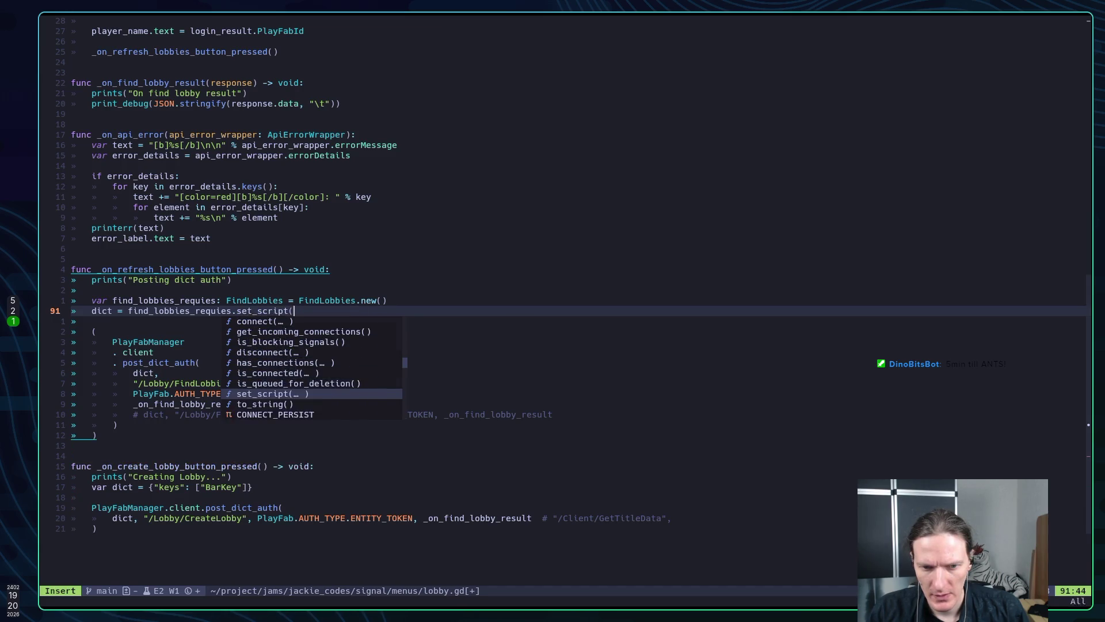
key(Return)
key(BackSpace)
key(BackSpace)
key(BackSpace)
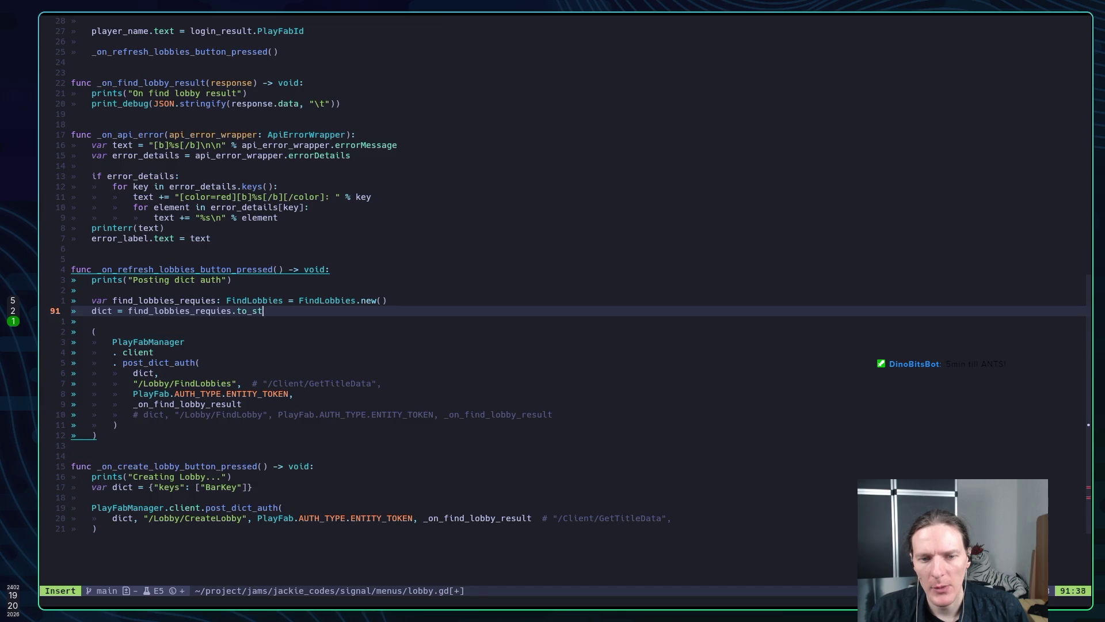
text(.)
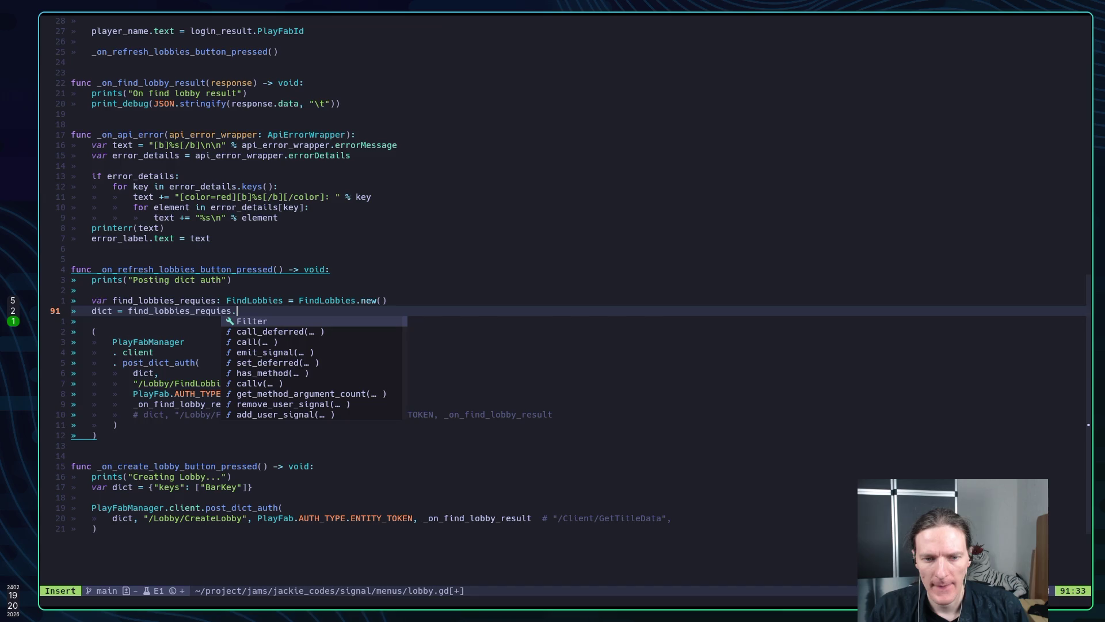
text(ser)
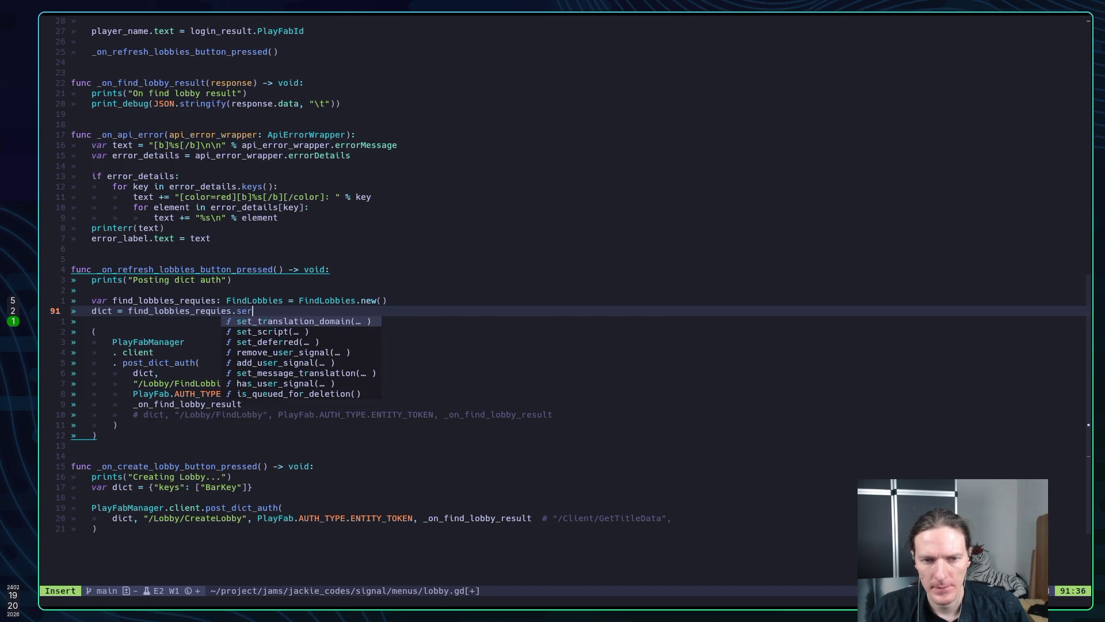
key(BackSpace)
key(BackSpace)
key(BackSpace)
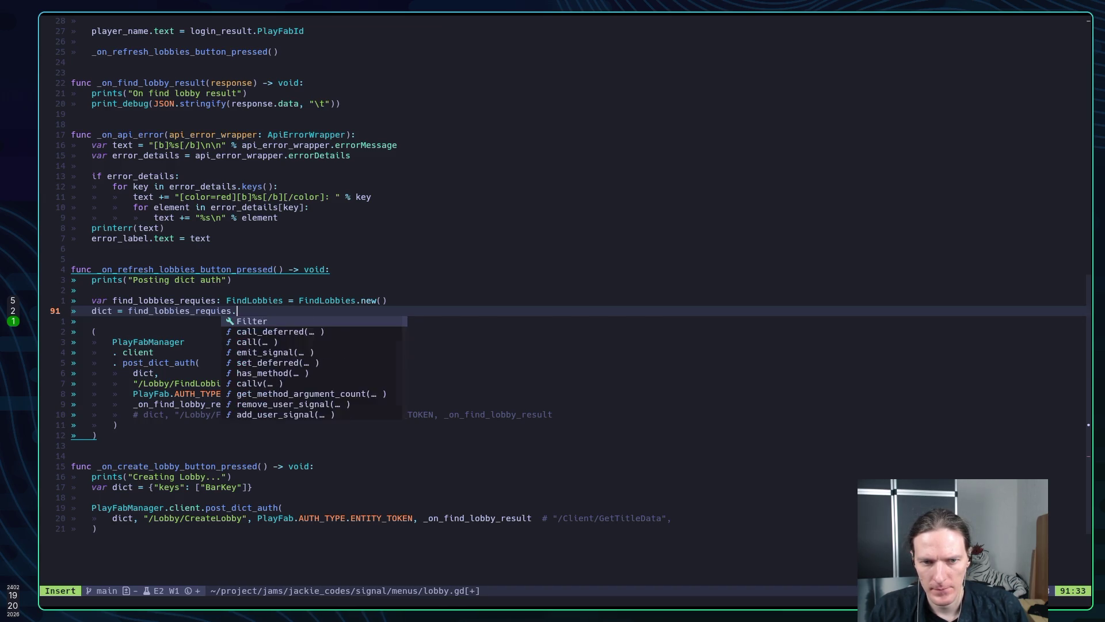
key(Escape)
- Correct the misspelled variable on line 90 to find_lobbies_request and save lobby.gd
key(k)
key(l)
key(l)
key(l)
key(h)
key(h)
key(h)
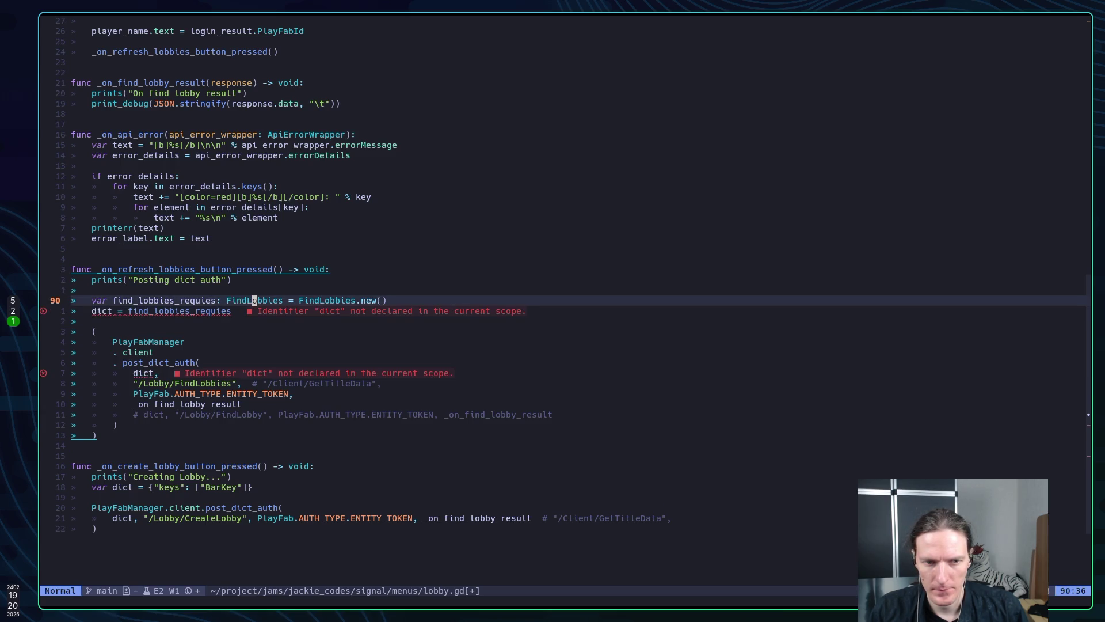
key(l)
key(l)
key(l)
text(at)
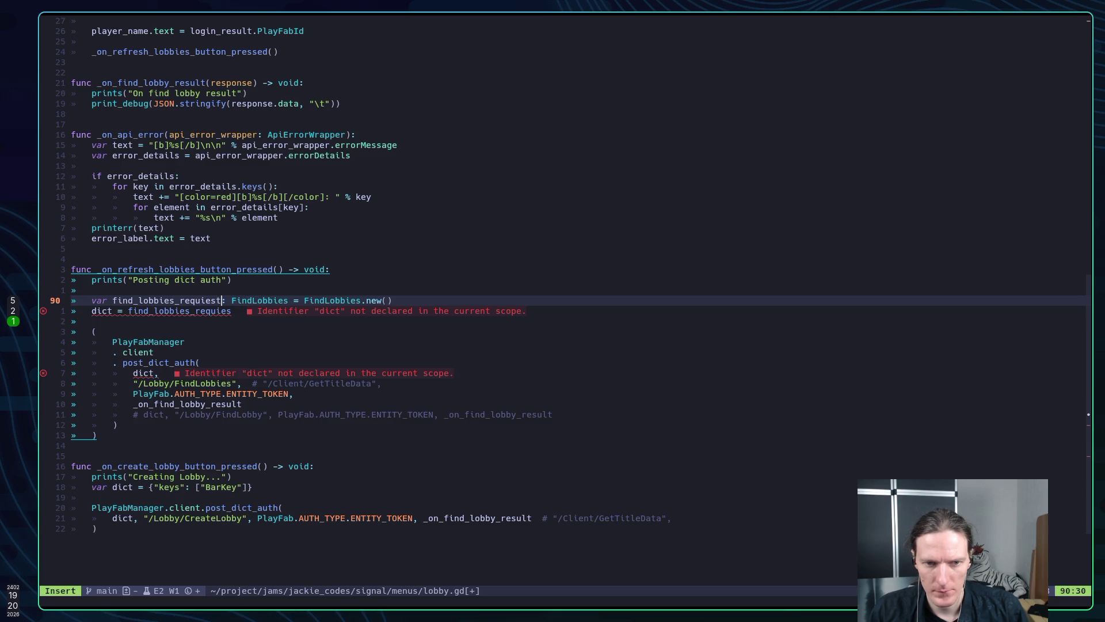
key(BackSpace)
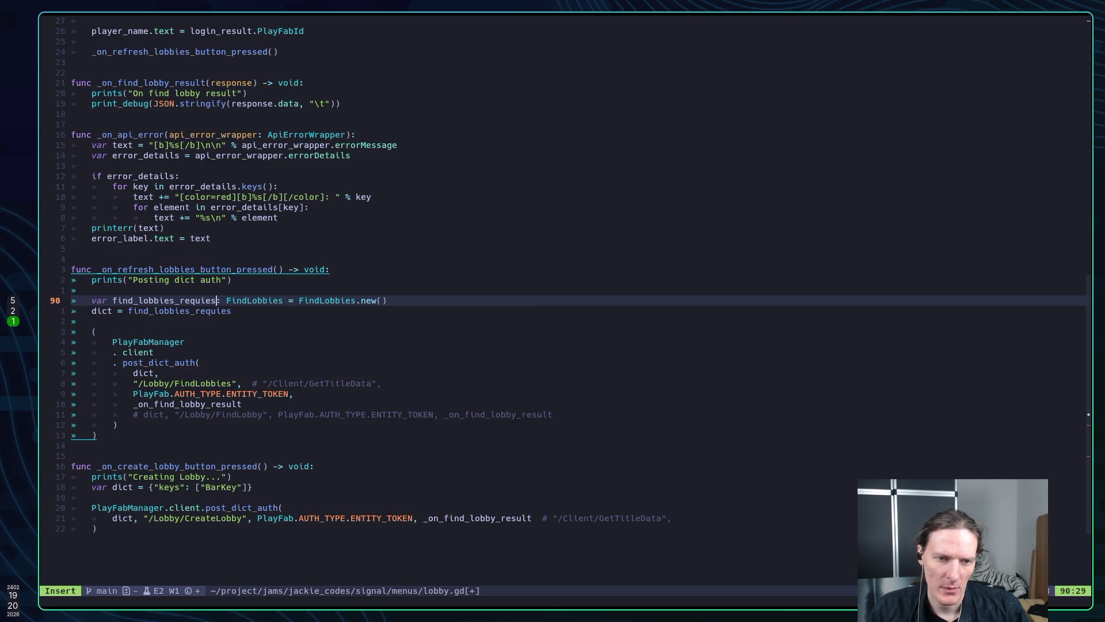
key(BackSpace)
key(BackSpace)
key(BackSpace)
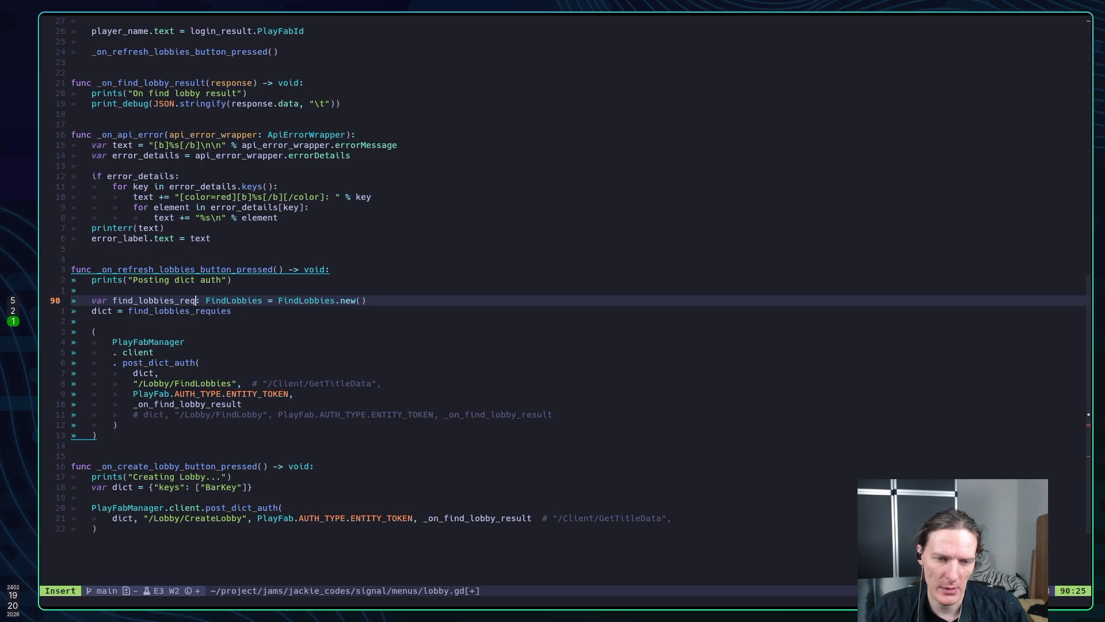
text(uweas)
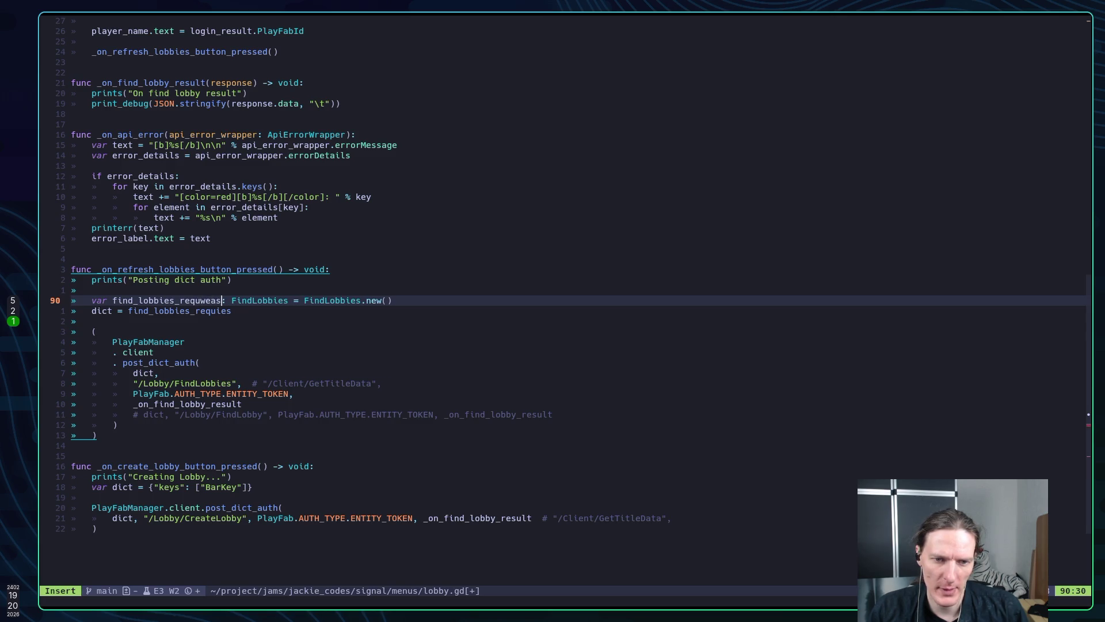
key(BackSpace)
text(est)
key(Escape)
text(:w)
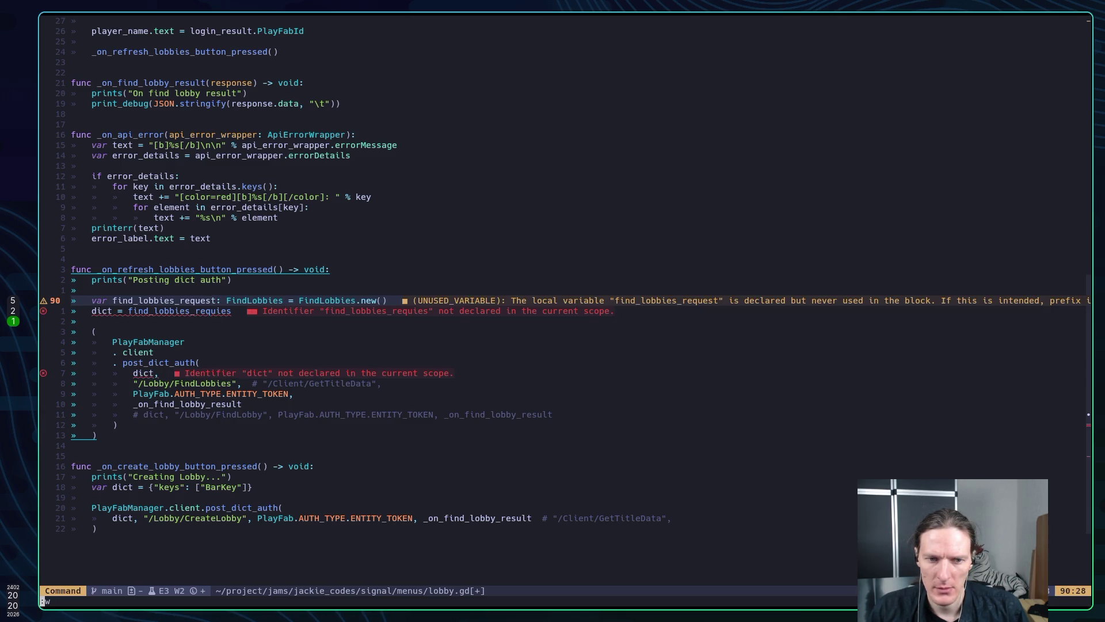
key(Return)
- Fix line 91's reference to find_lobbies_request, save, and bring the PlayFab docs forward
key(j)
key(C)
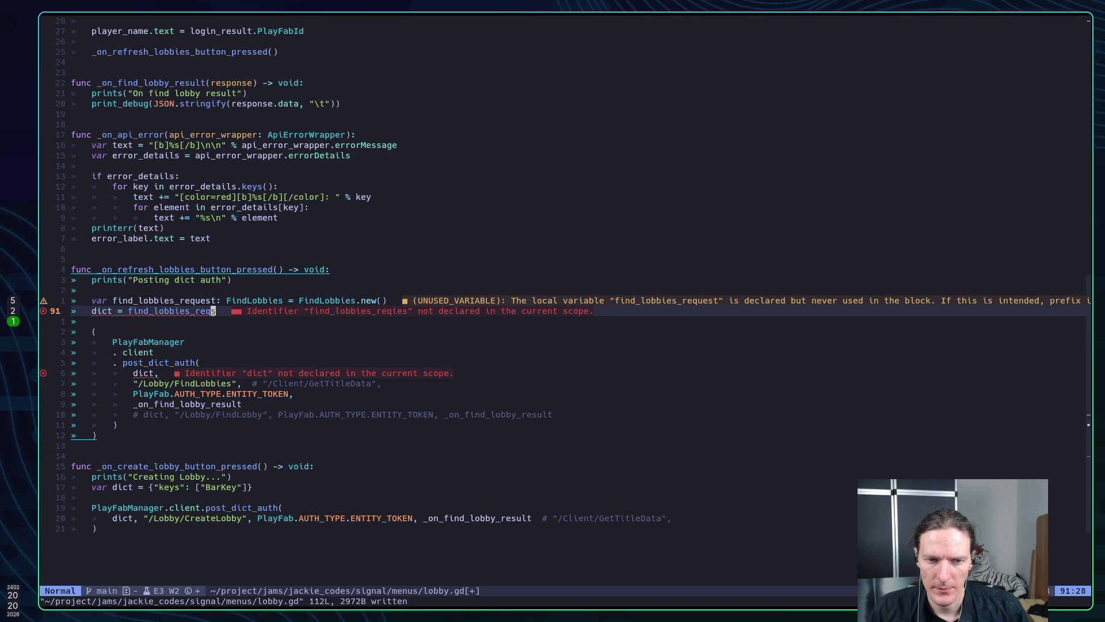
text(uest)
key(Escape)
text(:w)
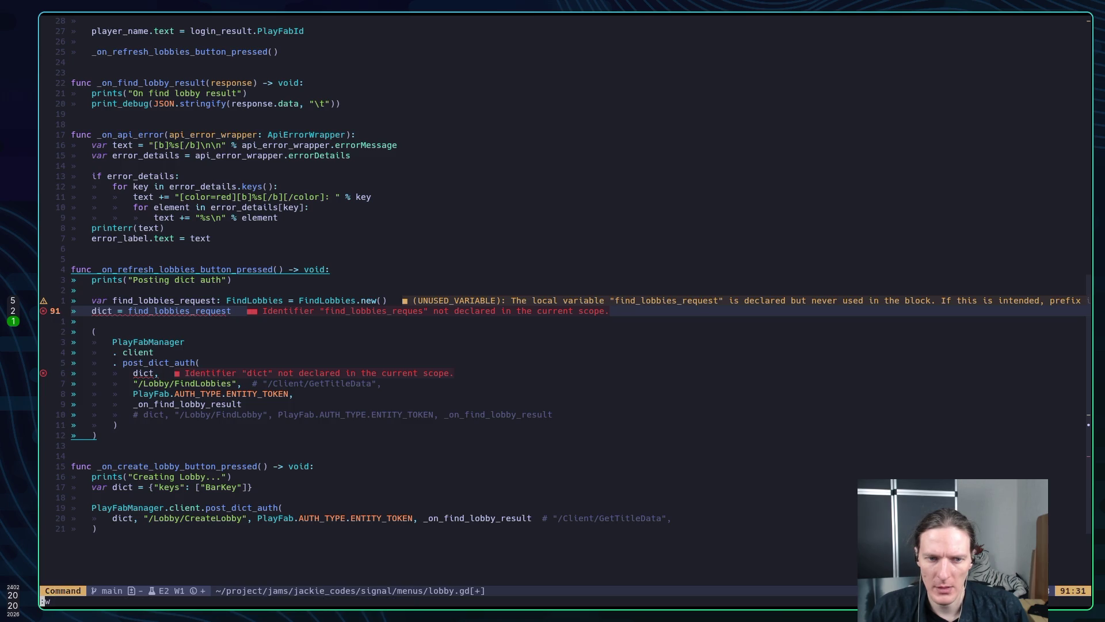
key(Return)
key(k)
key(l)
key(l)
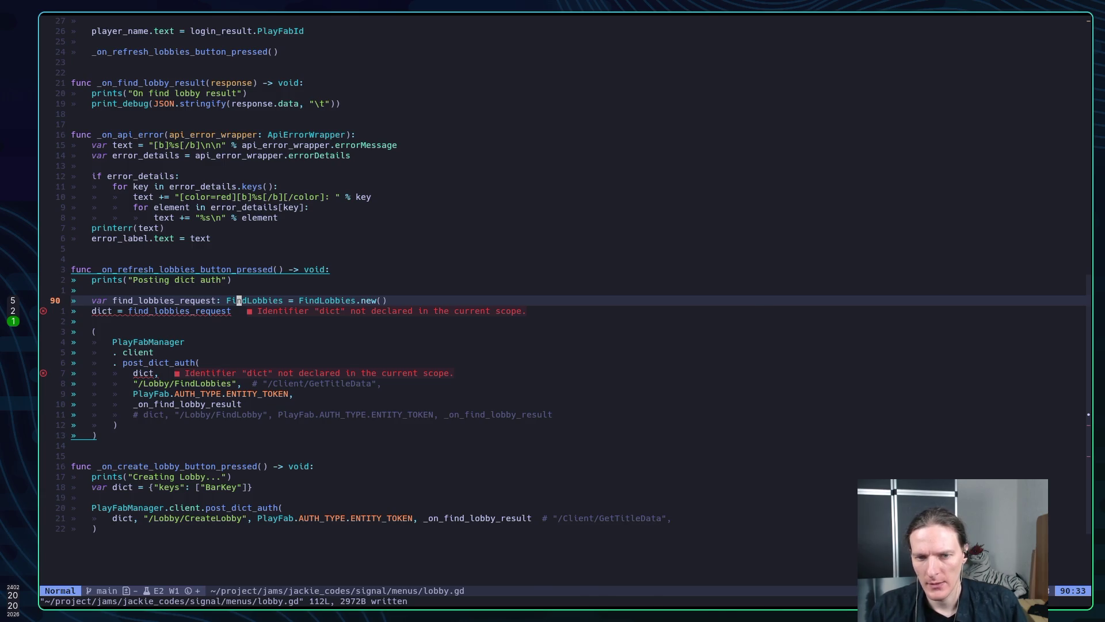
key(super+2)
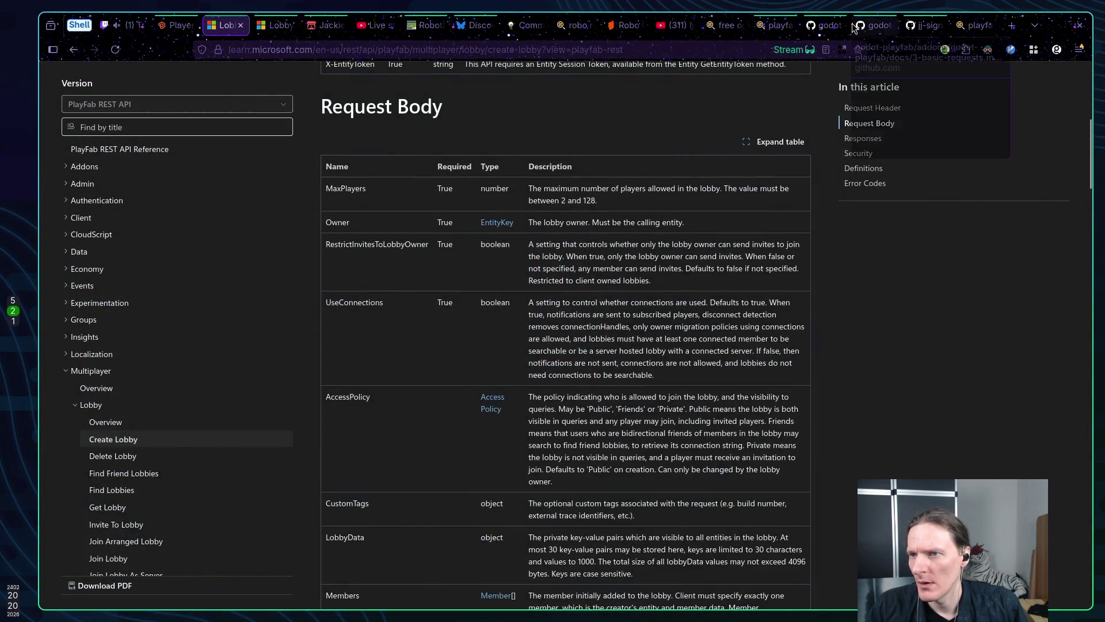
- Browse the godot-playfab GitHub, constants.gd and README tabs
click(858, 26)
click(920, 29)
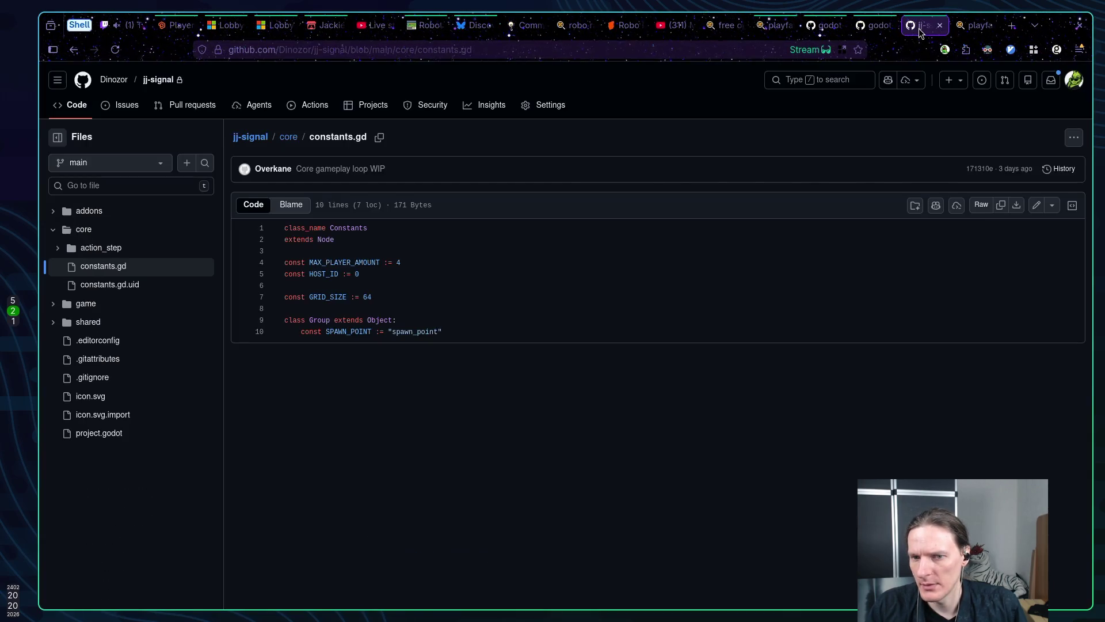
click(825, 25)
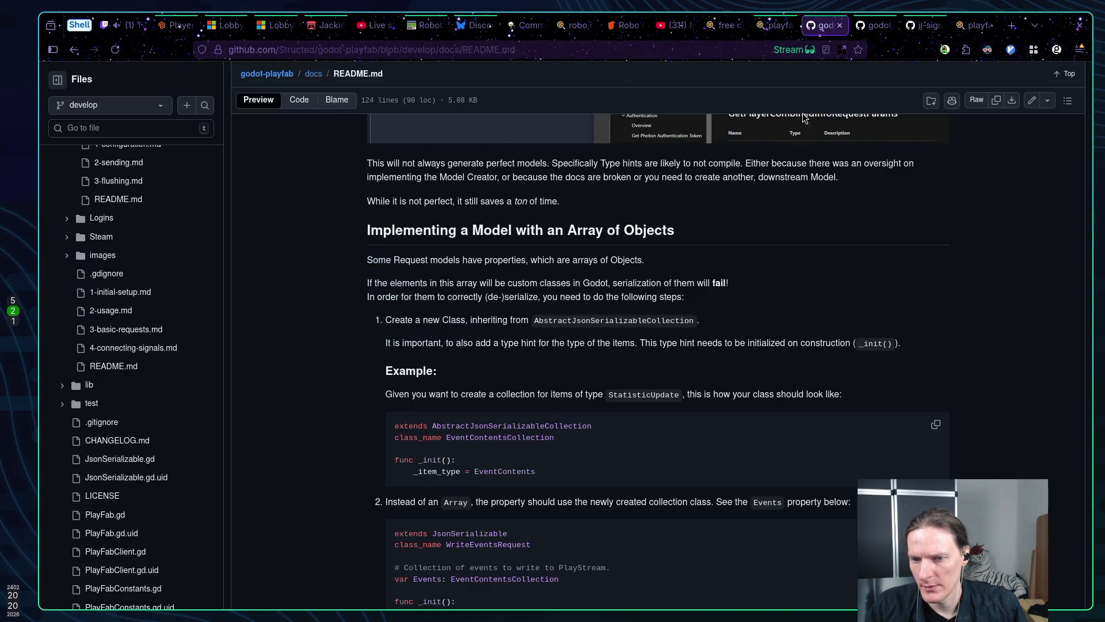
scroll(782, 198, up, 5)
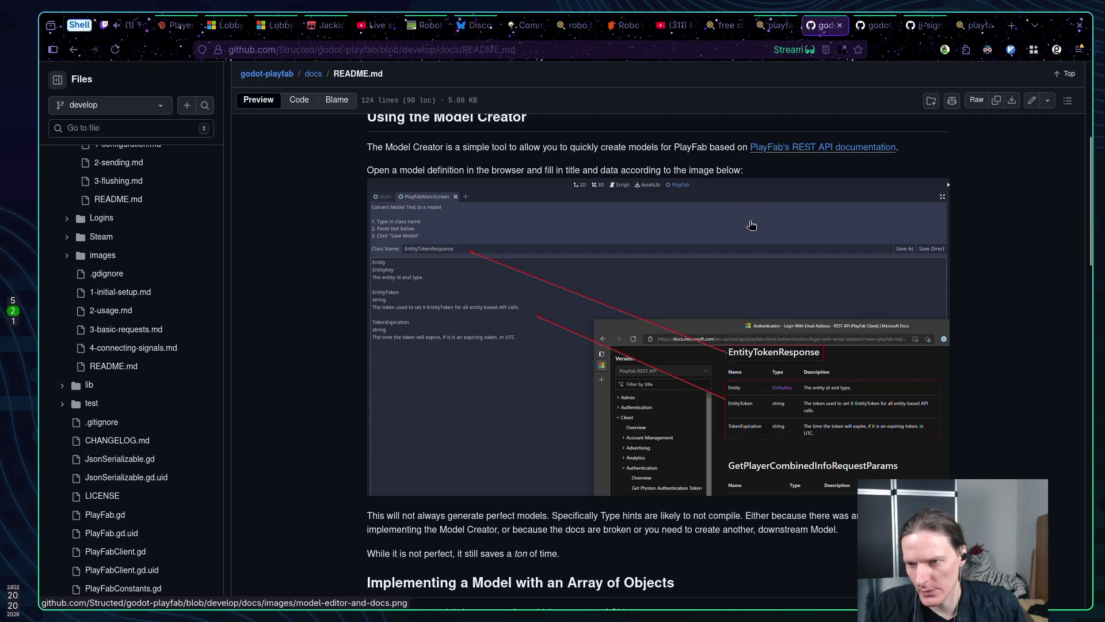
scroll(781, 228, up, 4)
scroll(782, 228, down, 3)
- Find the FindLobbiesRequest definition on the Find Lobbies reference, then return to lobby.gd
click(229, 29)
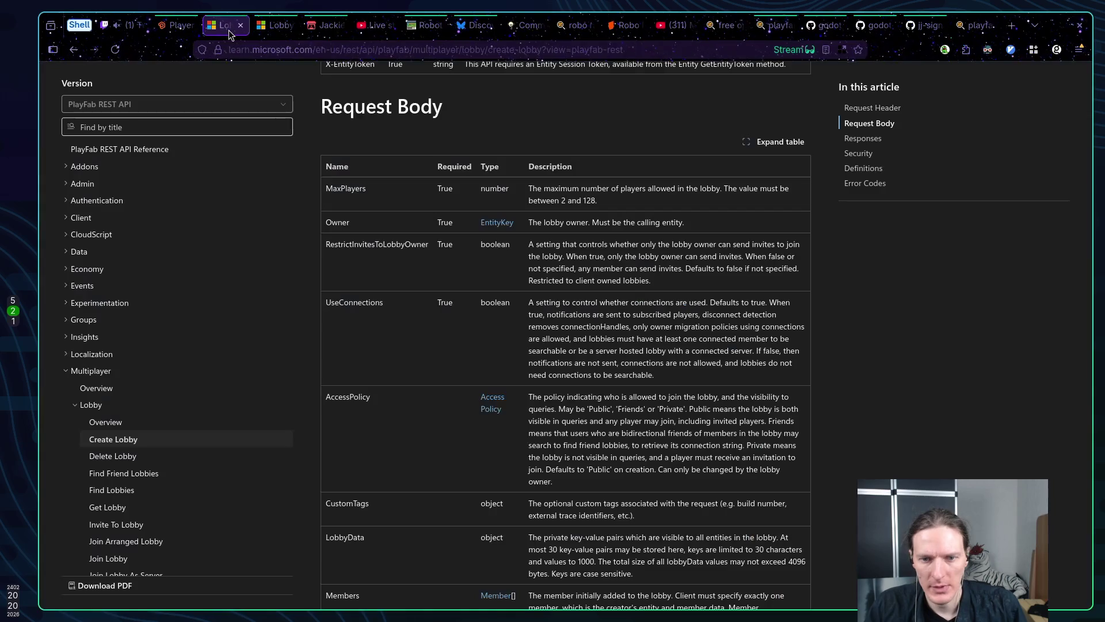
click(275, 25)
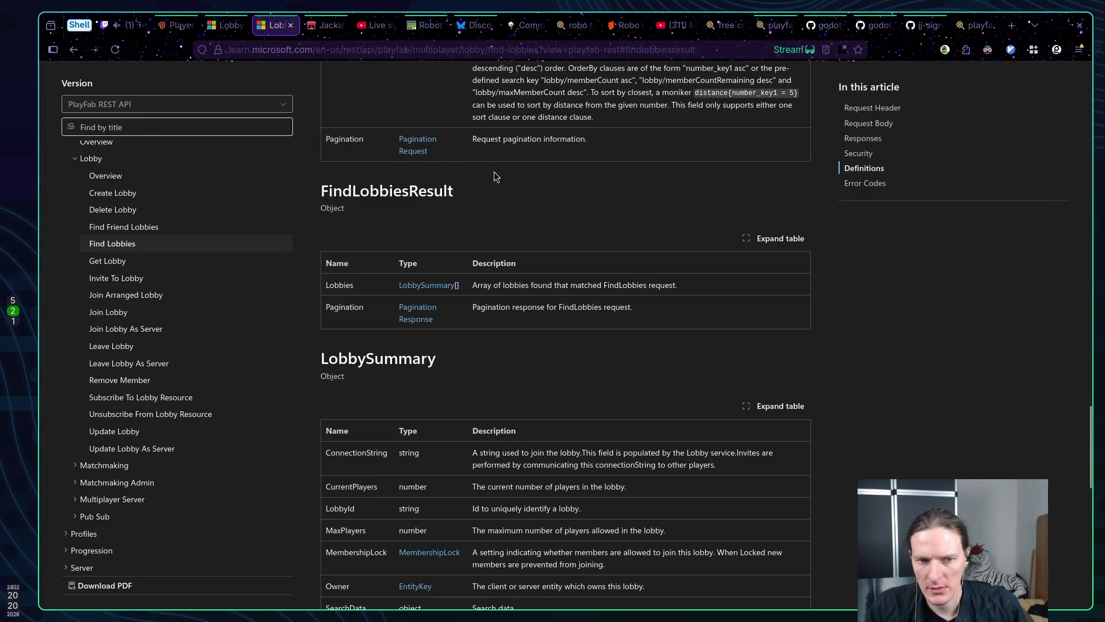
scroll(502, 257, up, 9)
scroll(532, 253, up, 9)
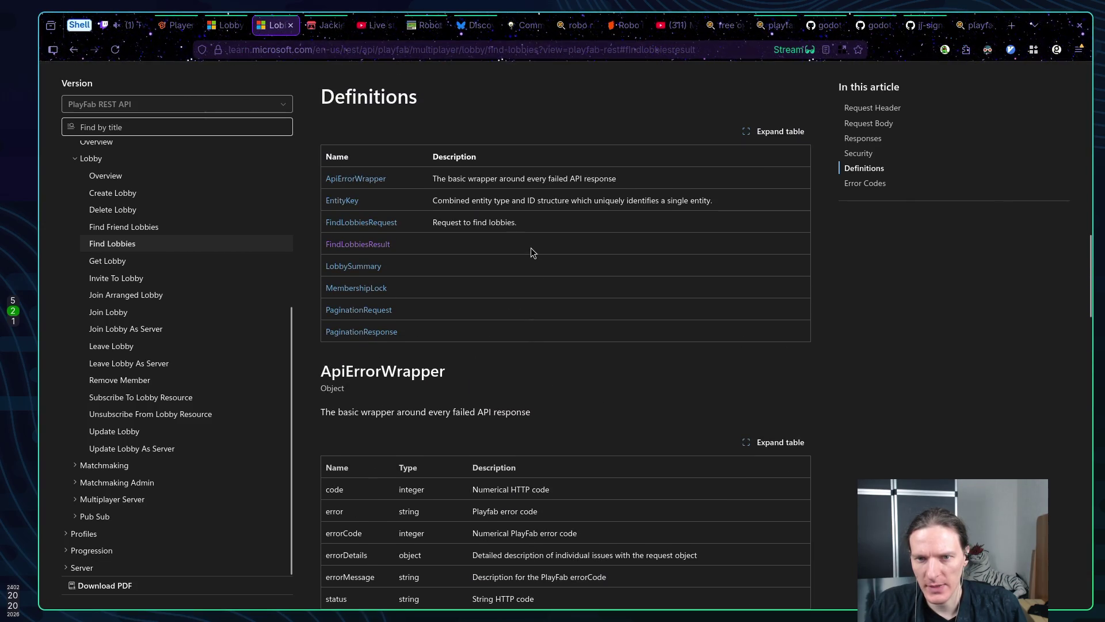
scroll(531, 247, down, 9)
double_click(434, 420)
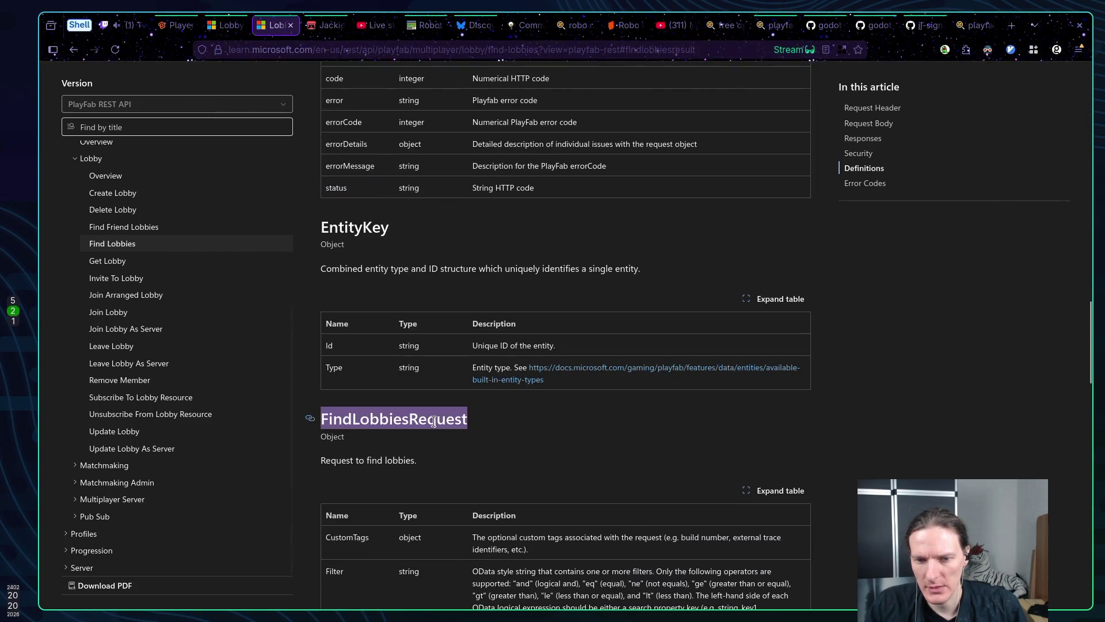
click(521, 423)
key(alt+Tab)
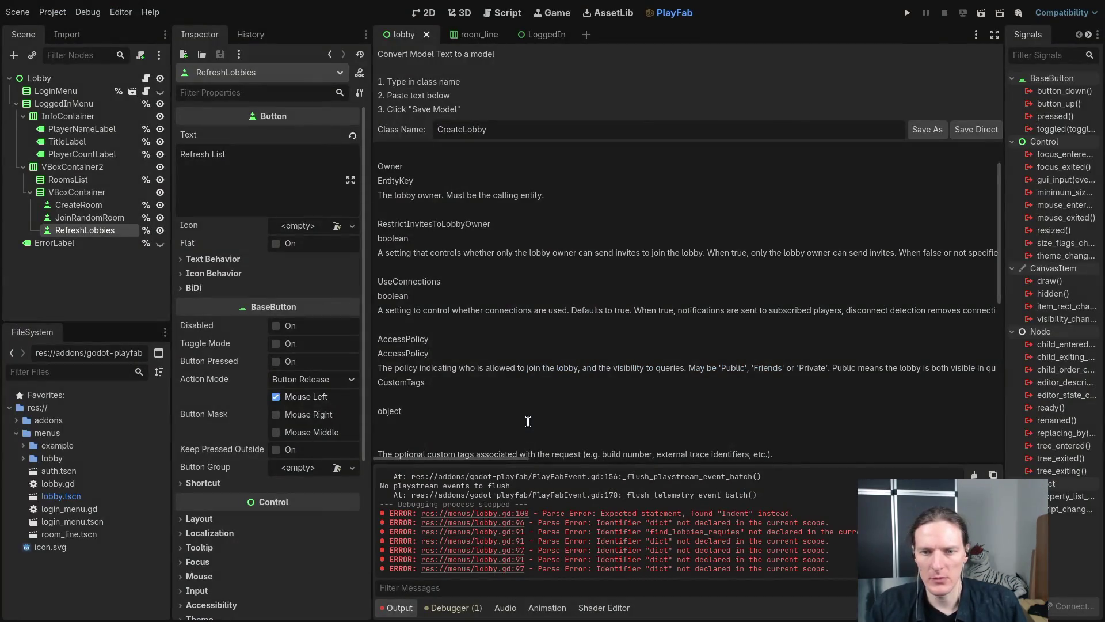
key(alt+Tab)
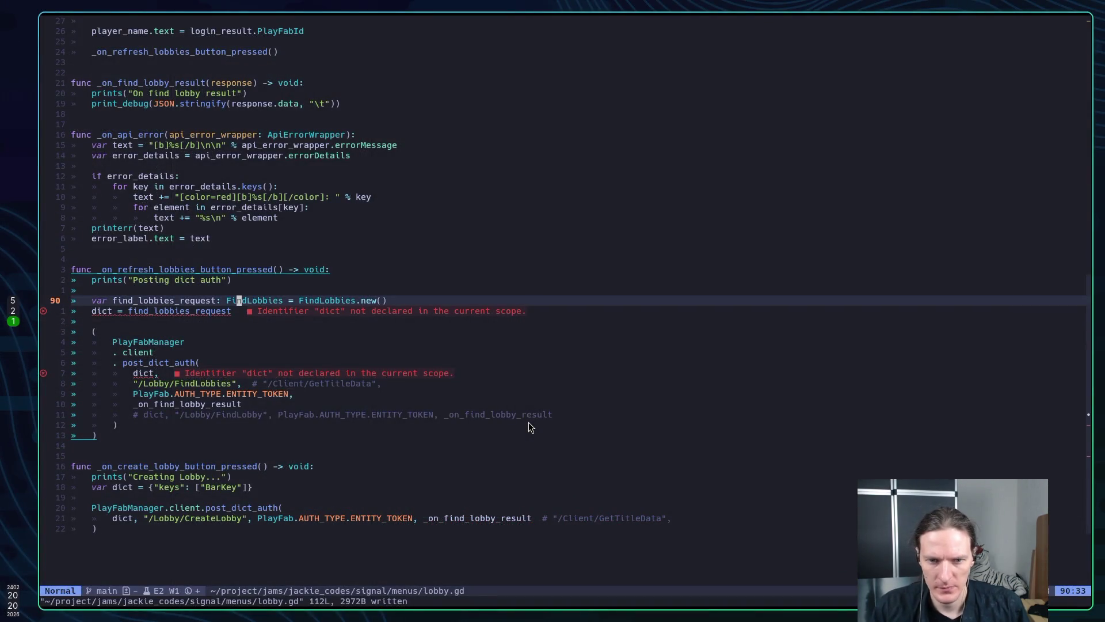
- Comment out line 91 with gcc, add 'var dict = {}' below it, and save
key(j)
key(g)
key(c)
key(c)
text(:w)
key(Return)
text(ovar di)
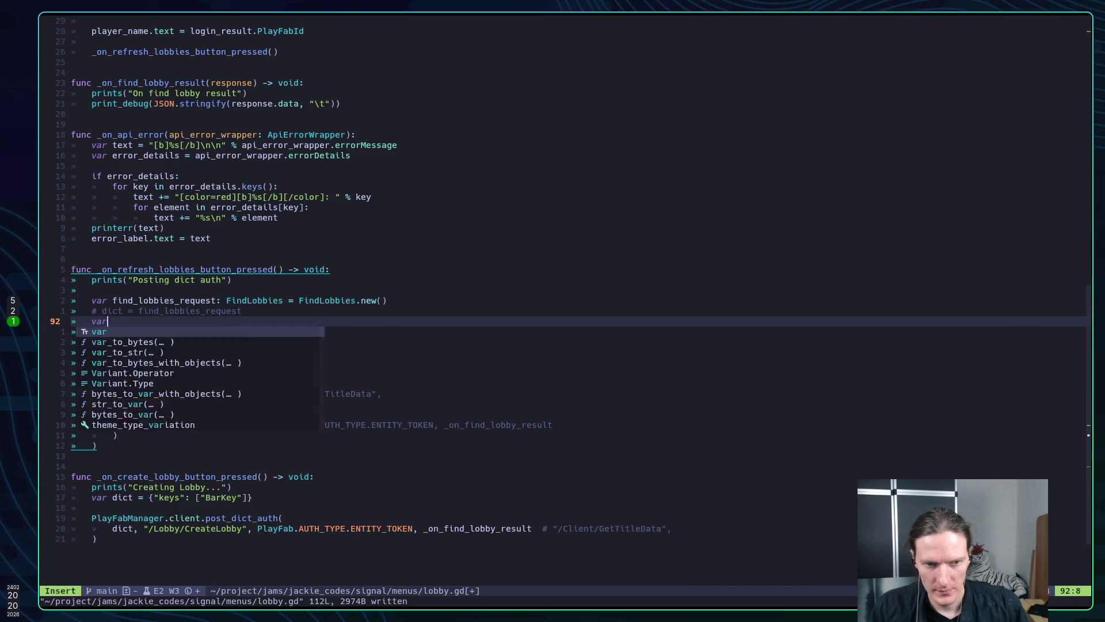
text(ct = {})
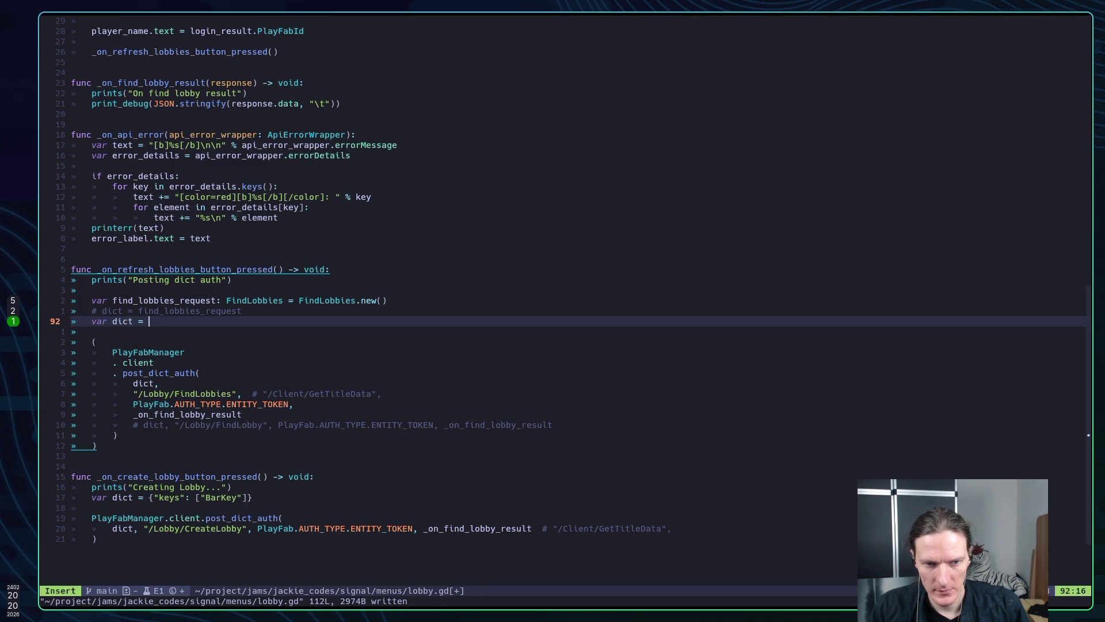
key(Escape)
text(:w)
key(Return)
- Begin an LSP rename of FindLobbies to FindLobbiesRequest, then check the docs
key(k)
key(k)
key(w)
key(w)
key(space)
key(r)
key(n)
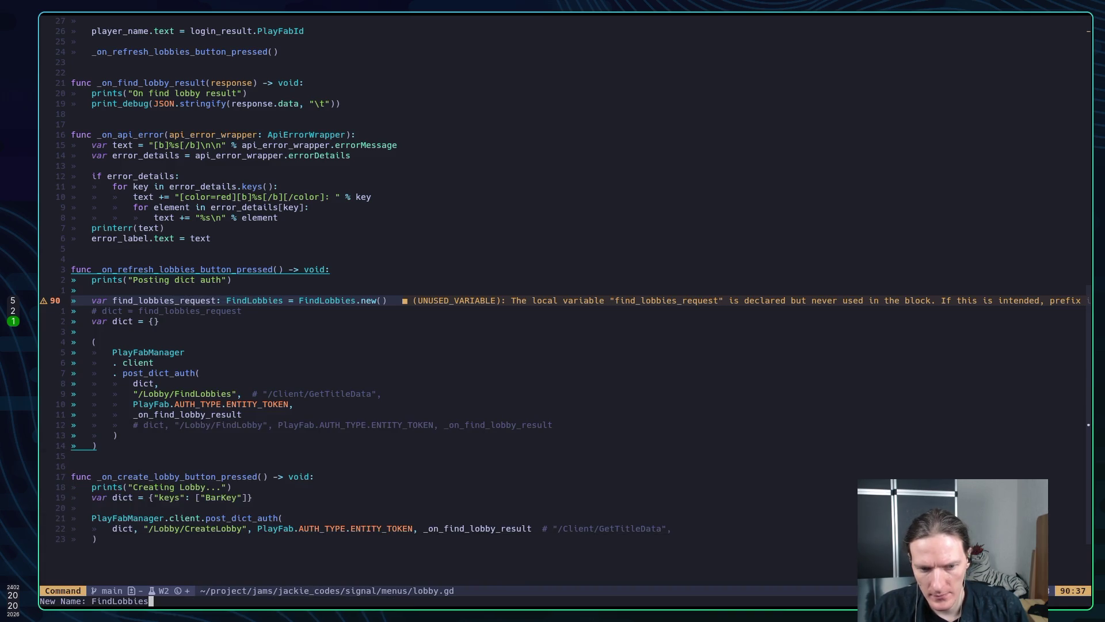
text(Request)
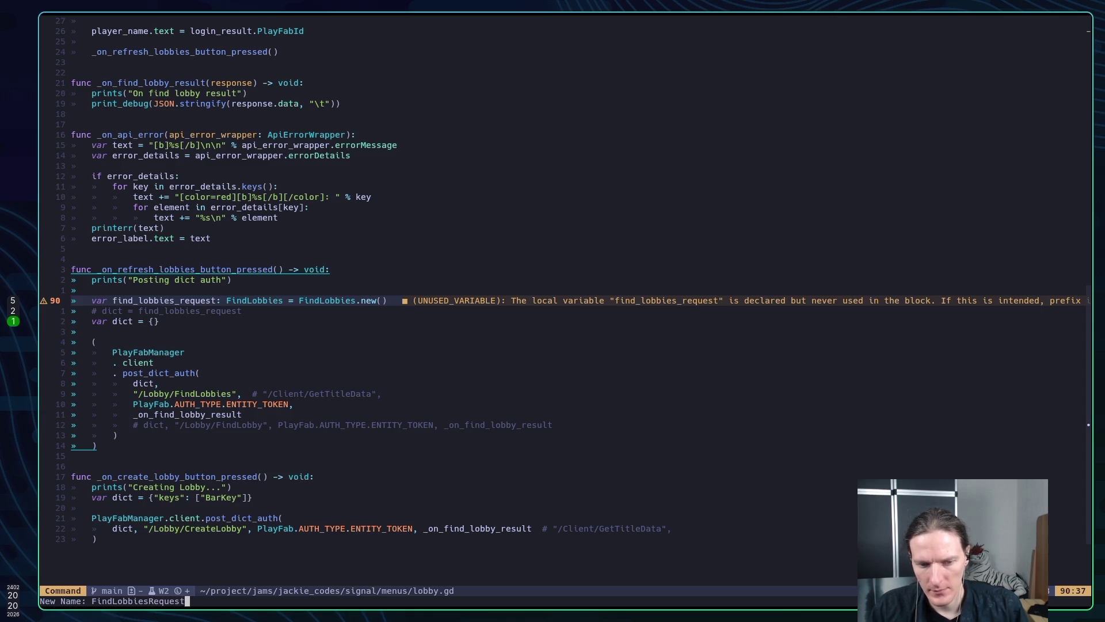
key(alt+Tab)
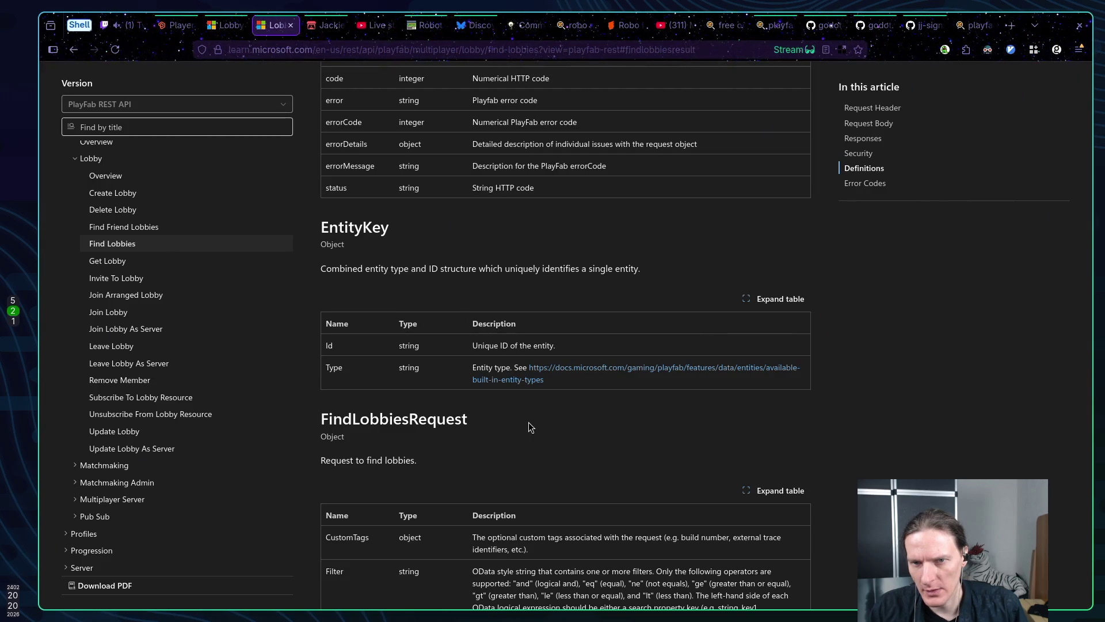
- Scroll around the FindLobbiesRequest section to confirm the name, then return to Neovim
scroll(530, 427, up, 1)
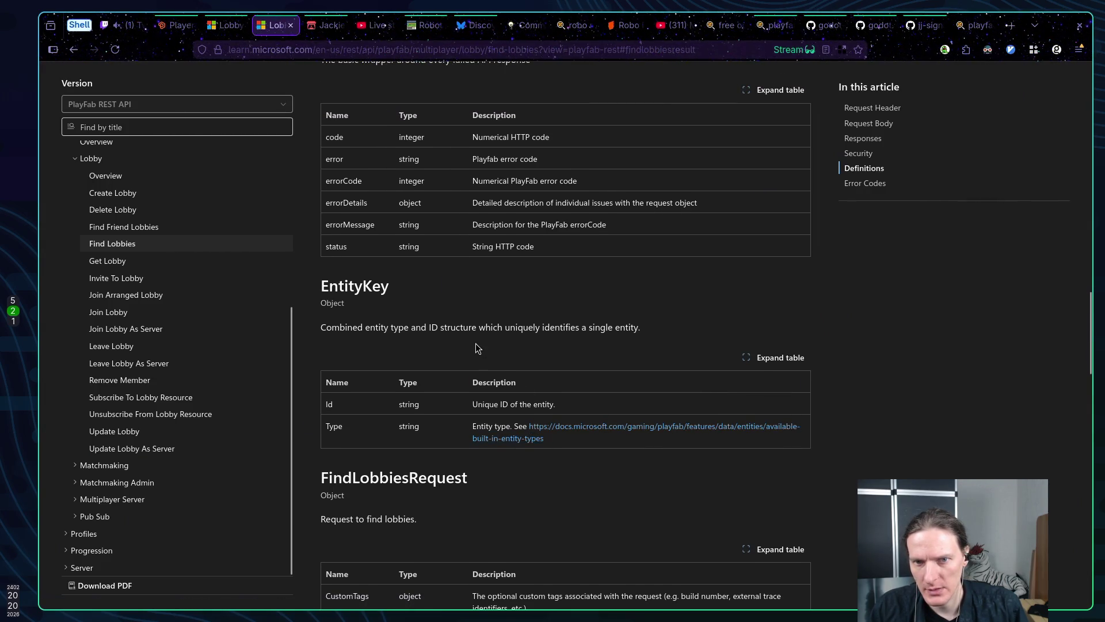
scroll(475, 344, up, 2)
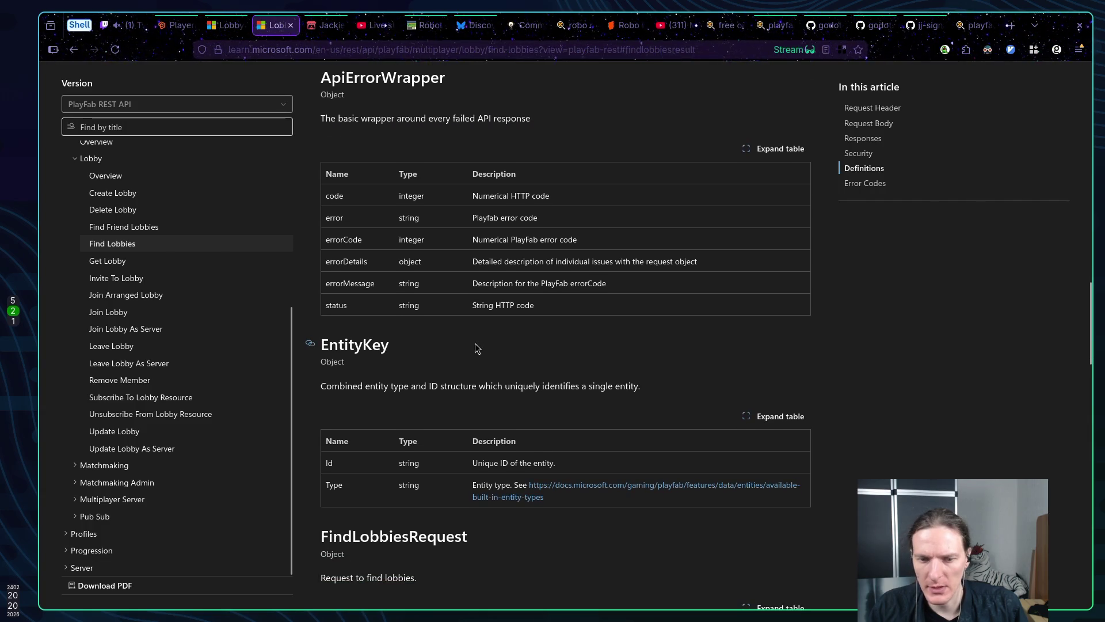
scroll(478, 368, down, 3)
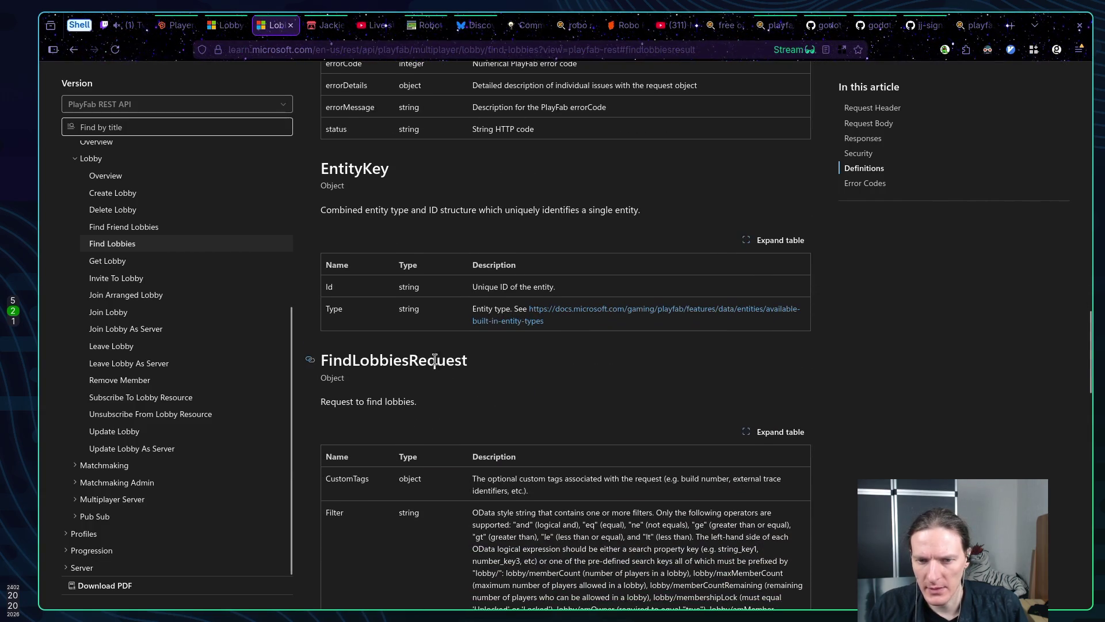
key(super+1)
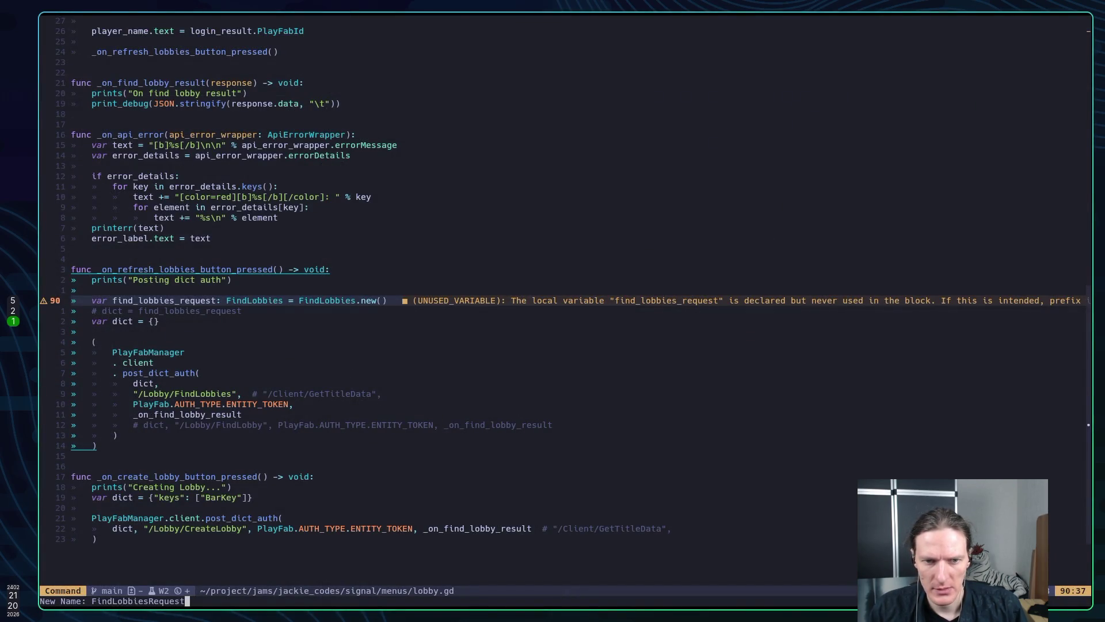
- Apply the rename of FindLobbies to FindLobbiesRequest and save all buffers with :wa
key(Return)
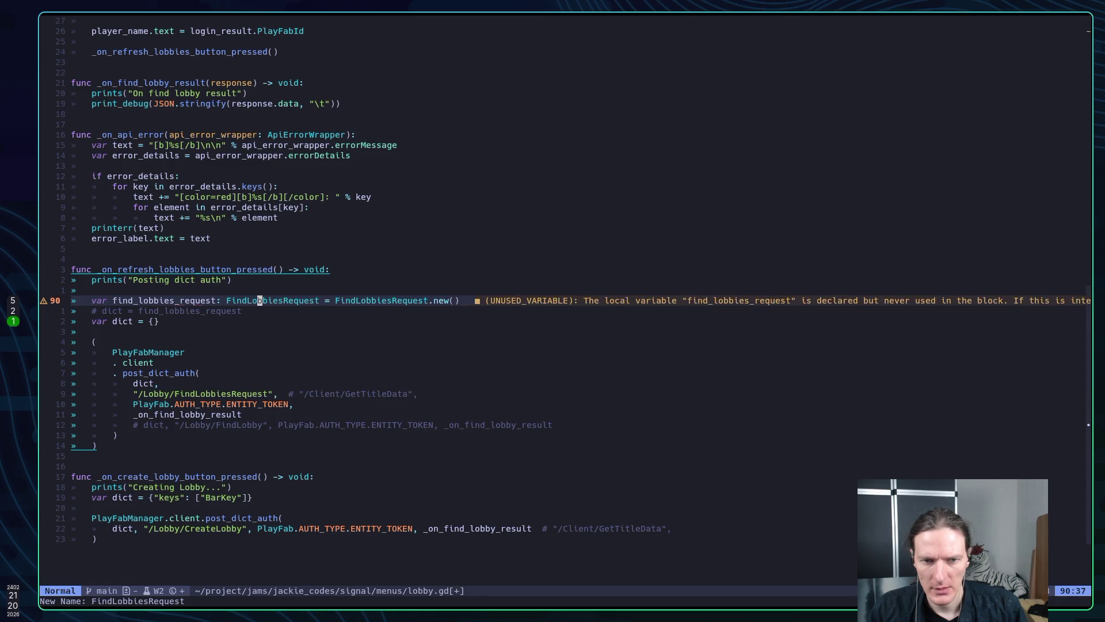
text(:wa)
key(Return)
text(:wa)
key(Home)
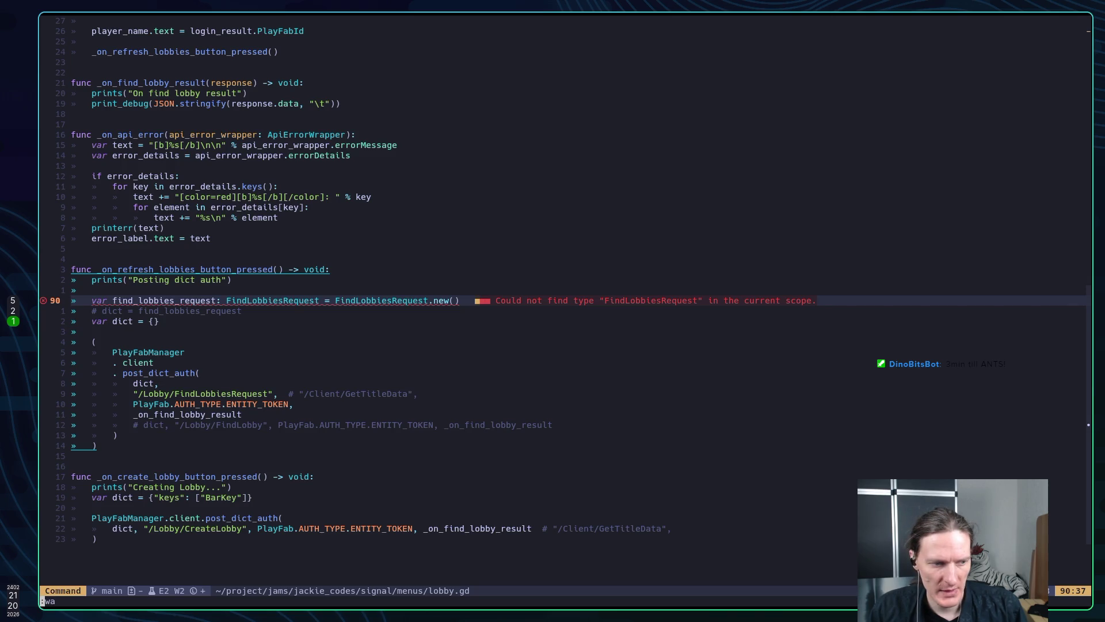
key(Return)
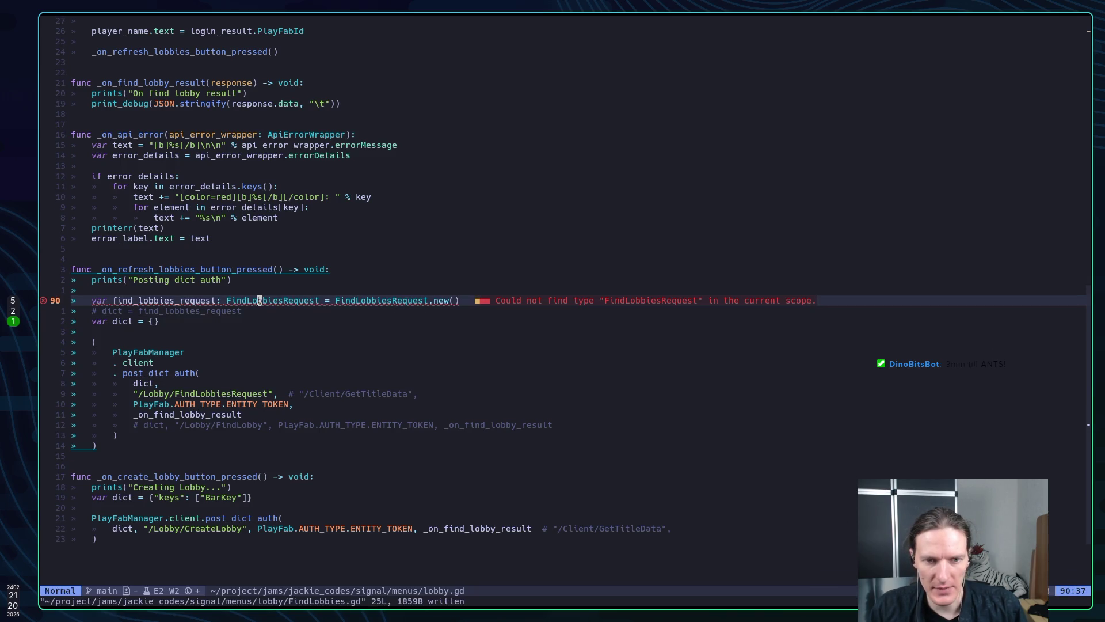
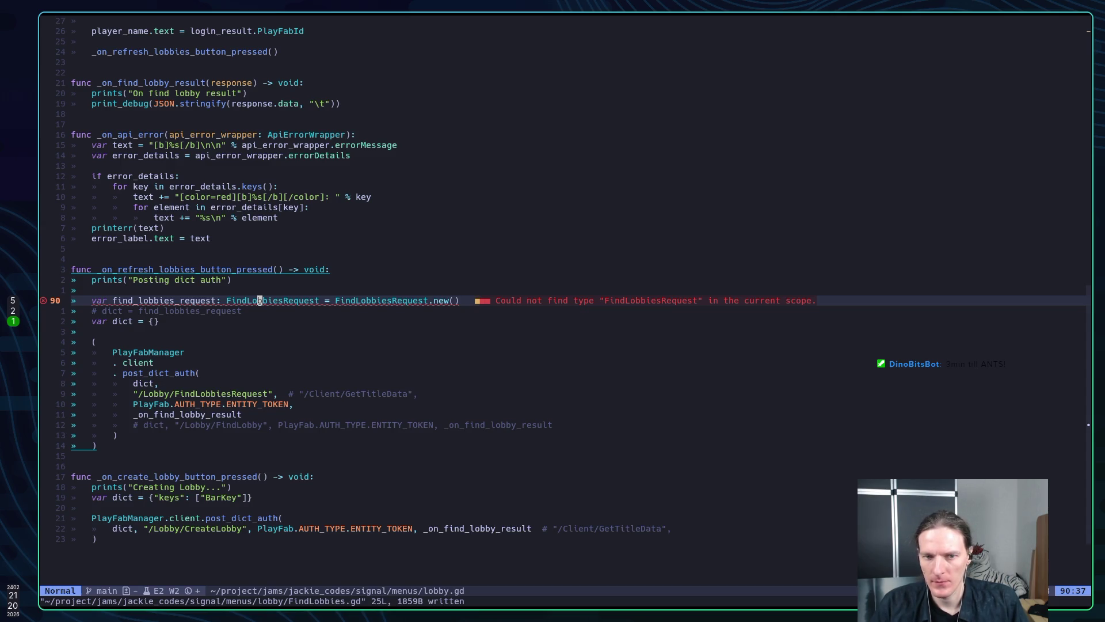
- Open FindLobbies.gd from the buffer search 'fbfin' and save all modified buffers with :wa
key(space)
text(fb)
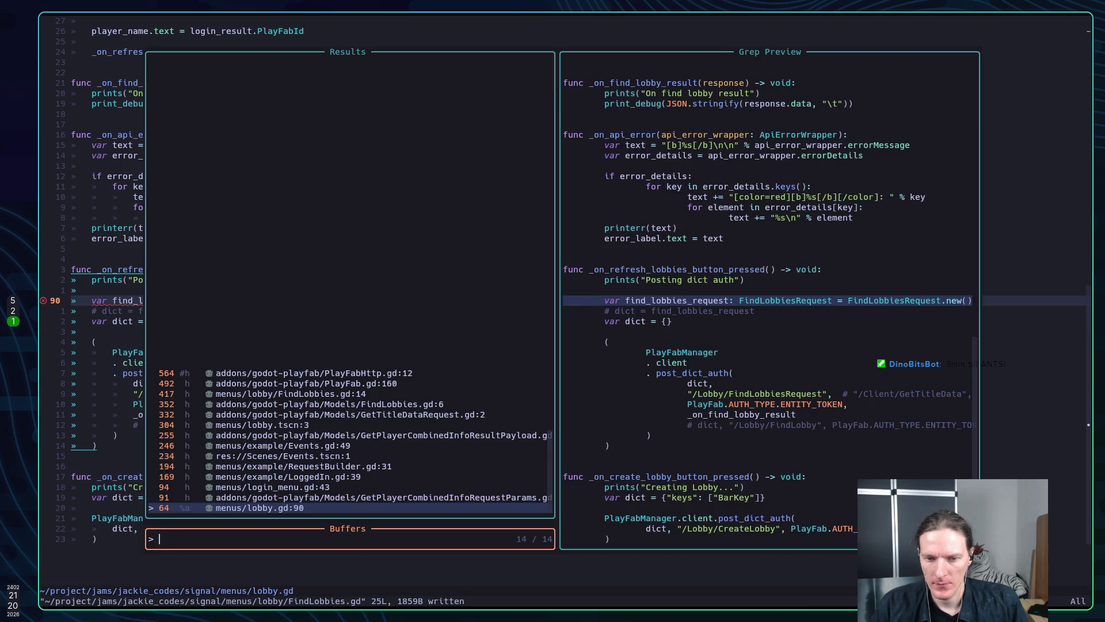
text(fin)
key(Return)
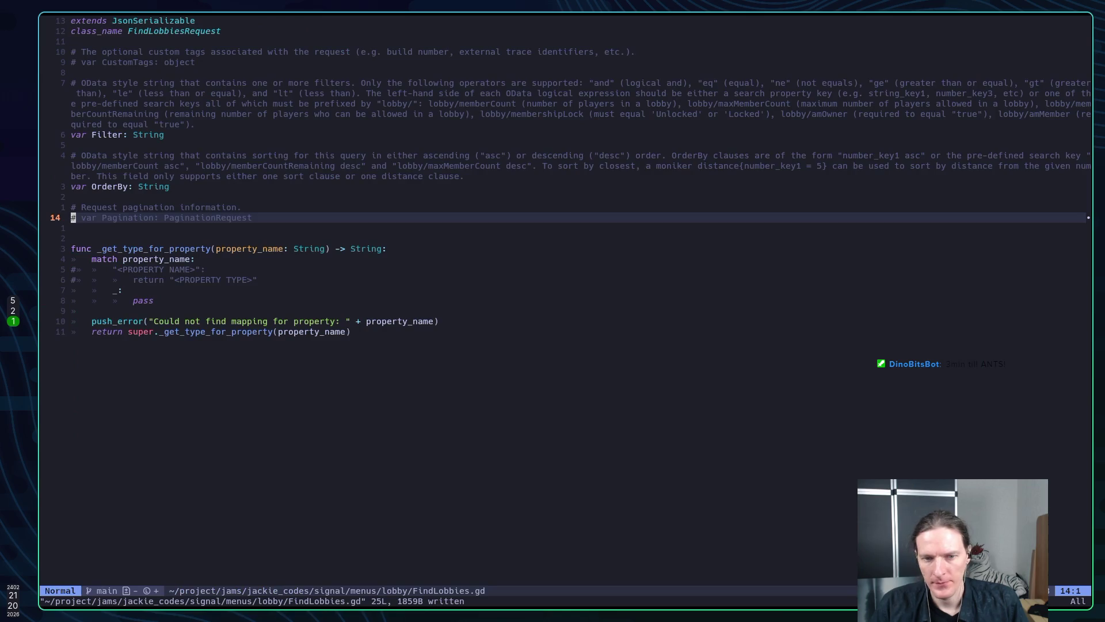
text(:wa)
key(Return)
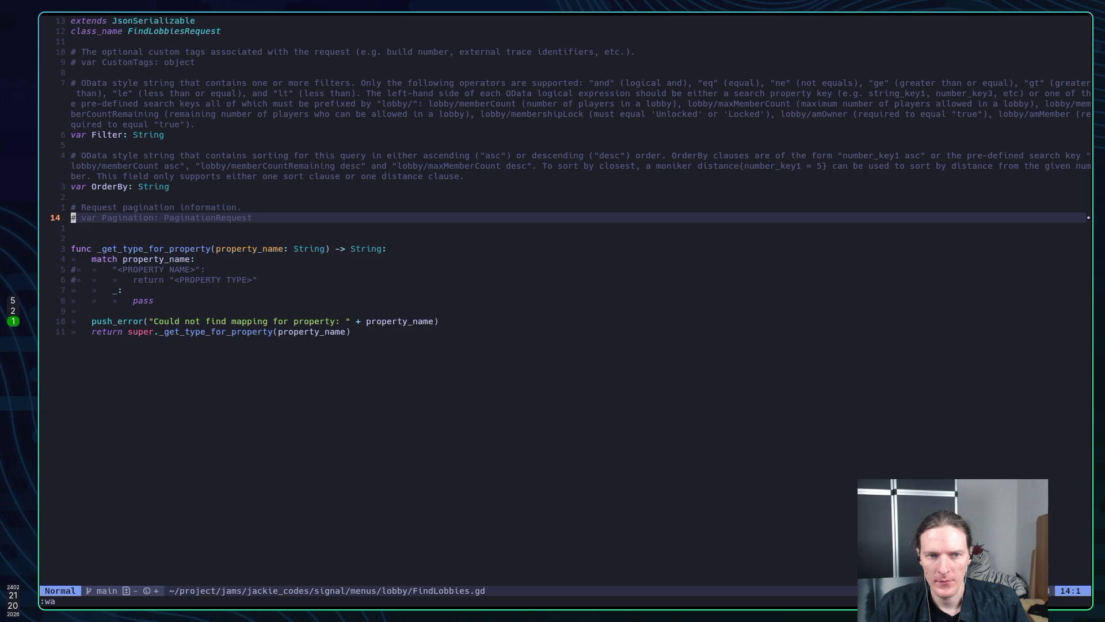
key(alt+Tab)
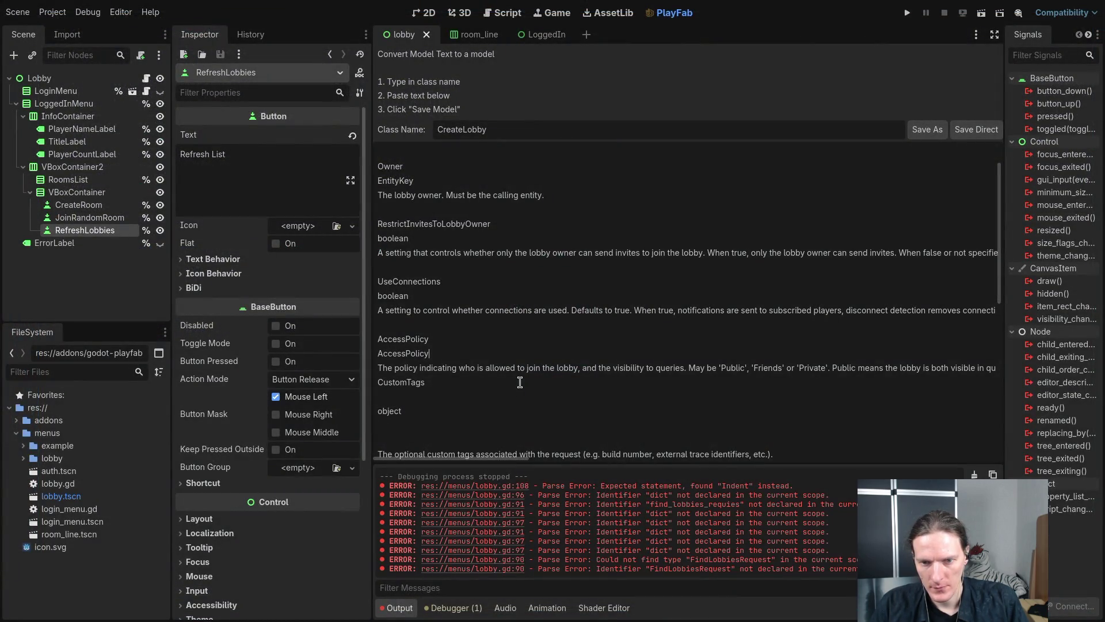
- Tidy the CustomTags block so its name, object type and description sit together
scroll(506, 374, down, 3)
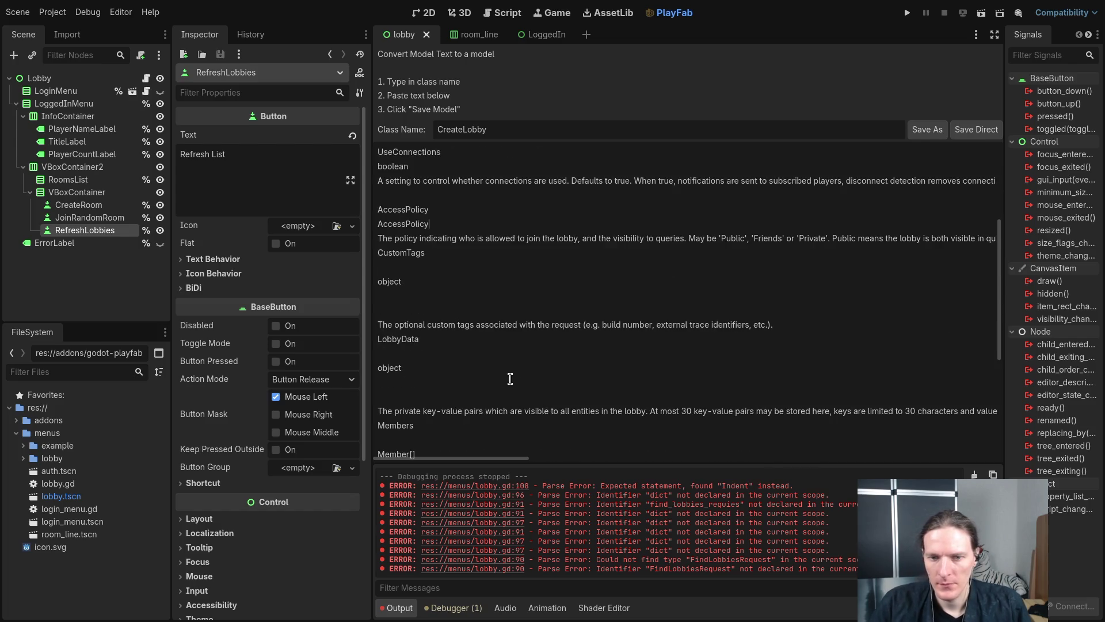
scroll(488, 364, down, 1)
scroll(488, 365, up, 1)
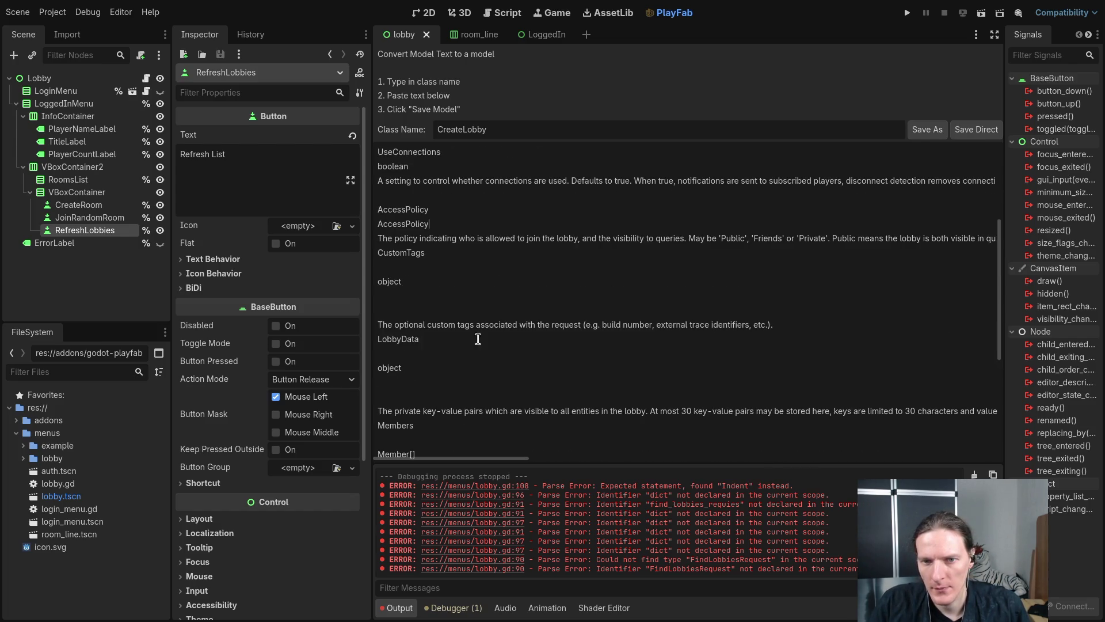
click(423, 268)
key(Up)
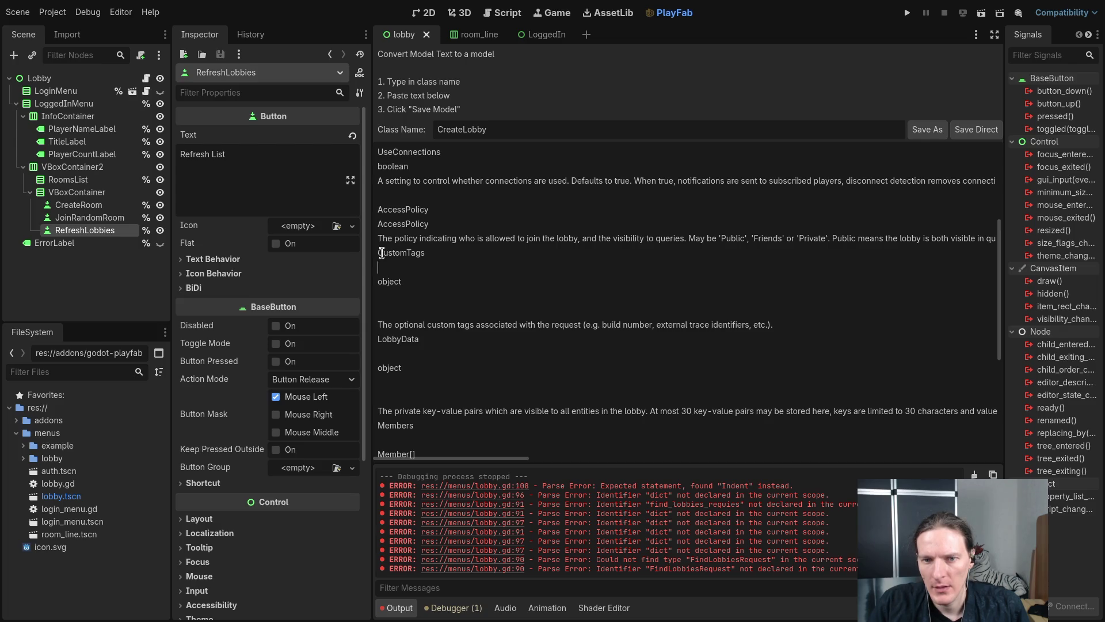
key(Return)
click(404, 280)
key(BackSpace)
click(412, 297)
key(Delete)
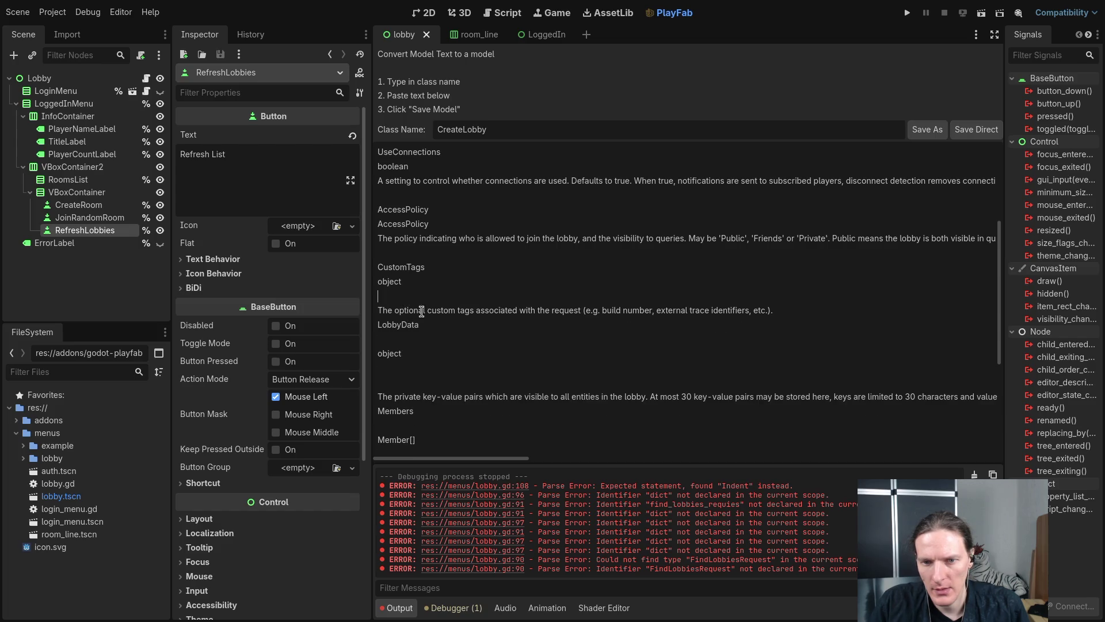
key(BackSpace)
- Regroup the LobbyData and Members blocks, each separated by a single blank line
click(380, 311)
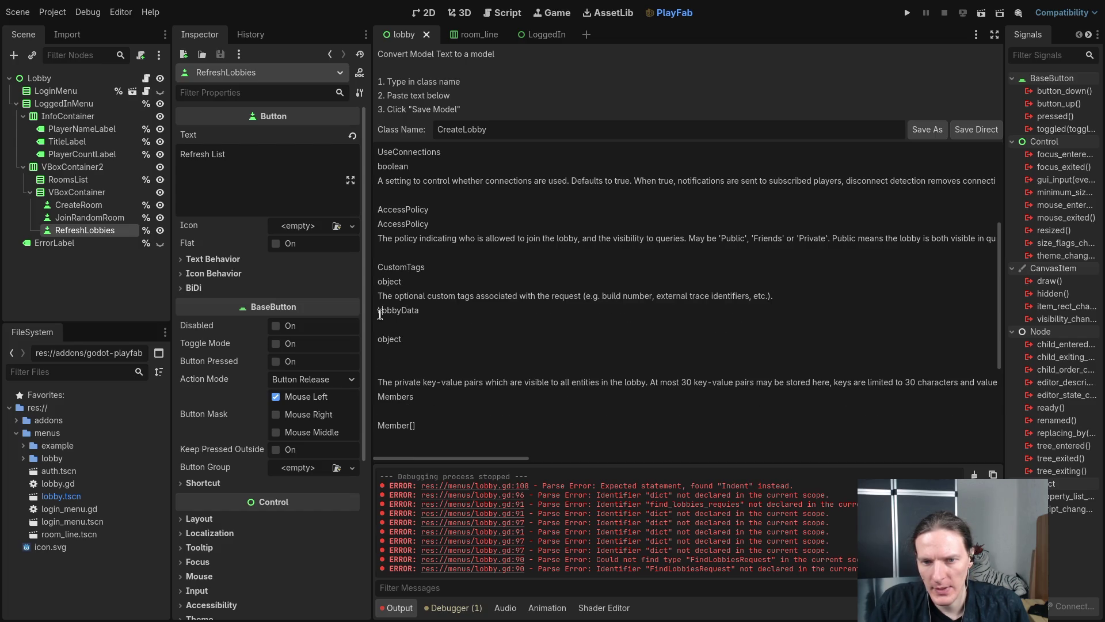
key(Return)
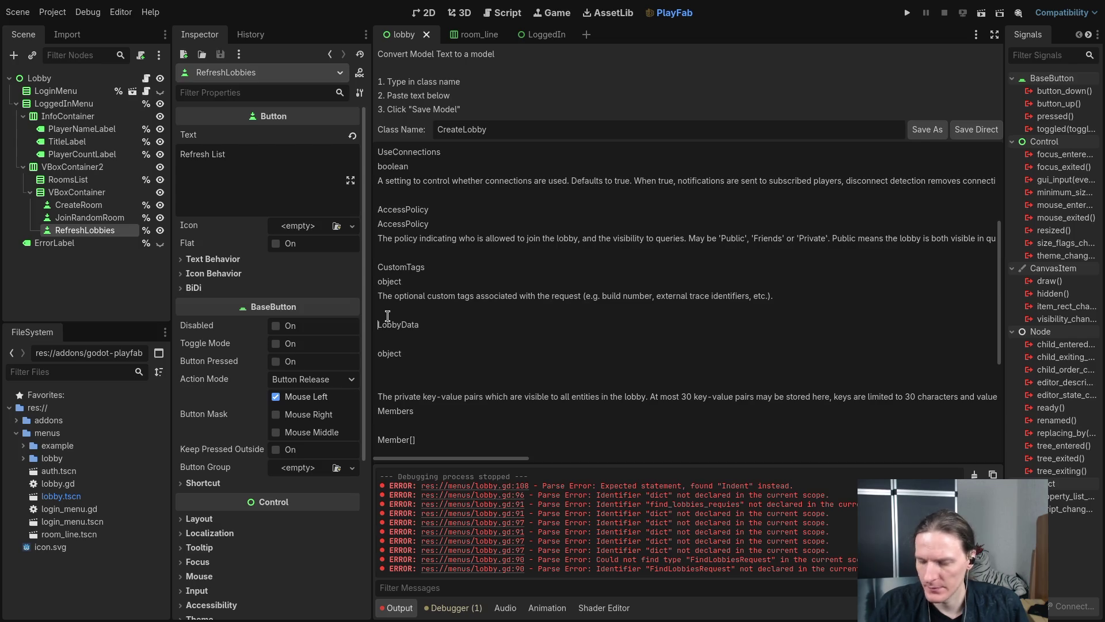
key(BackSpace)
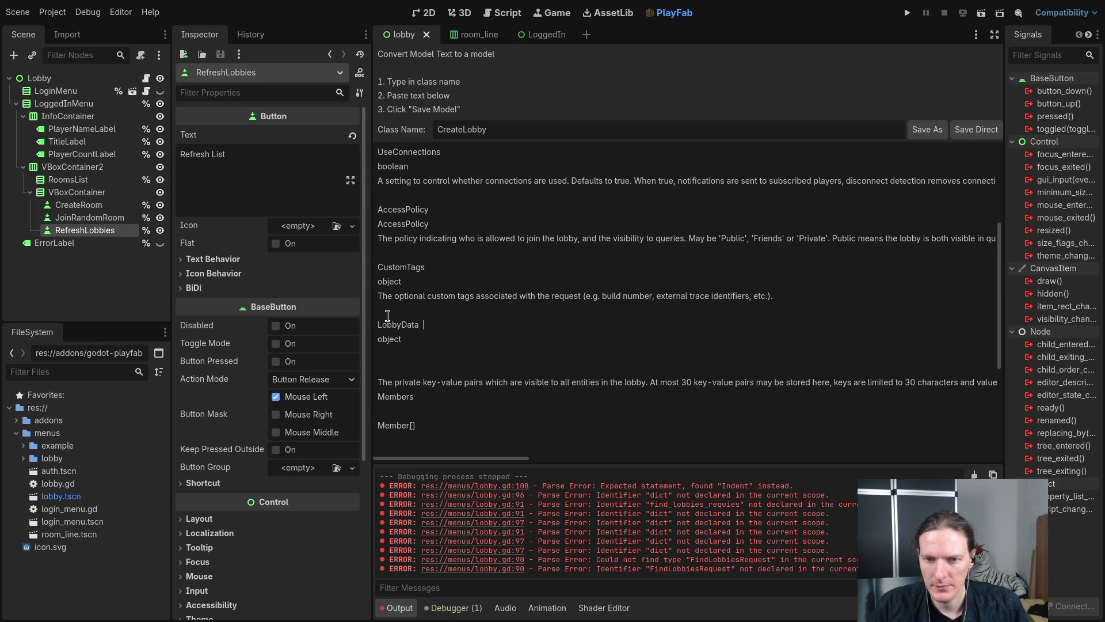
key(Delete)
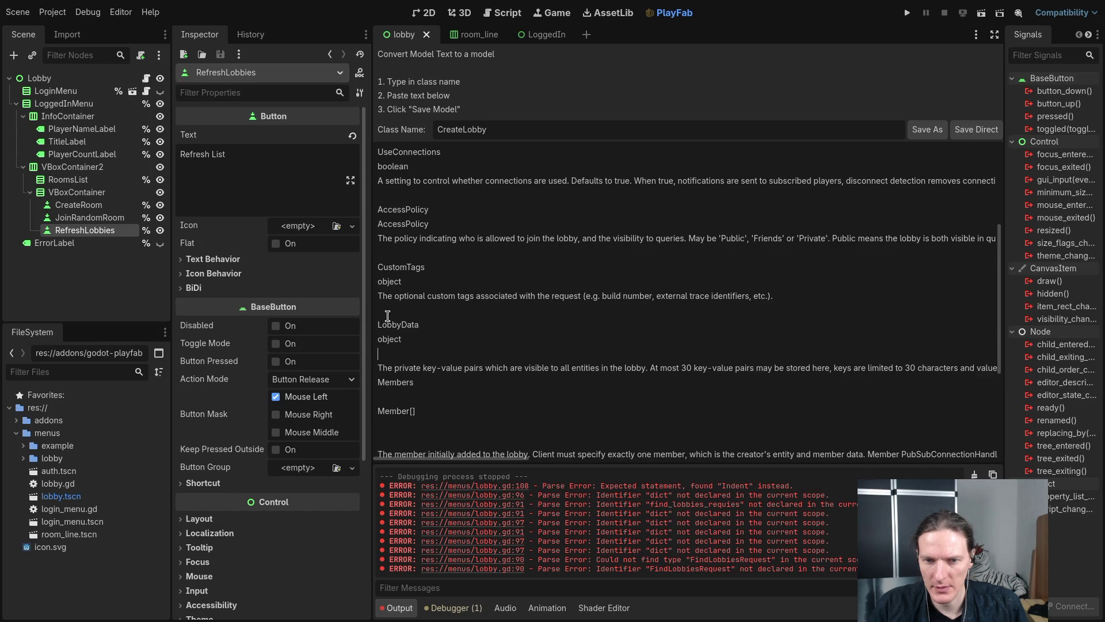
key(BackSpace)
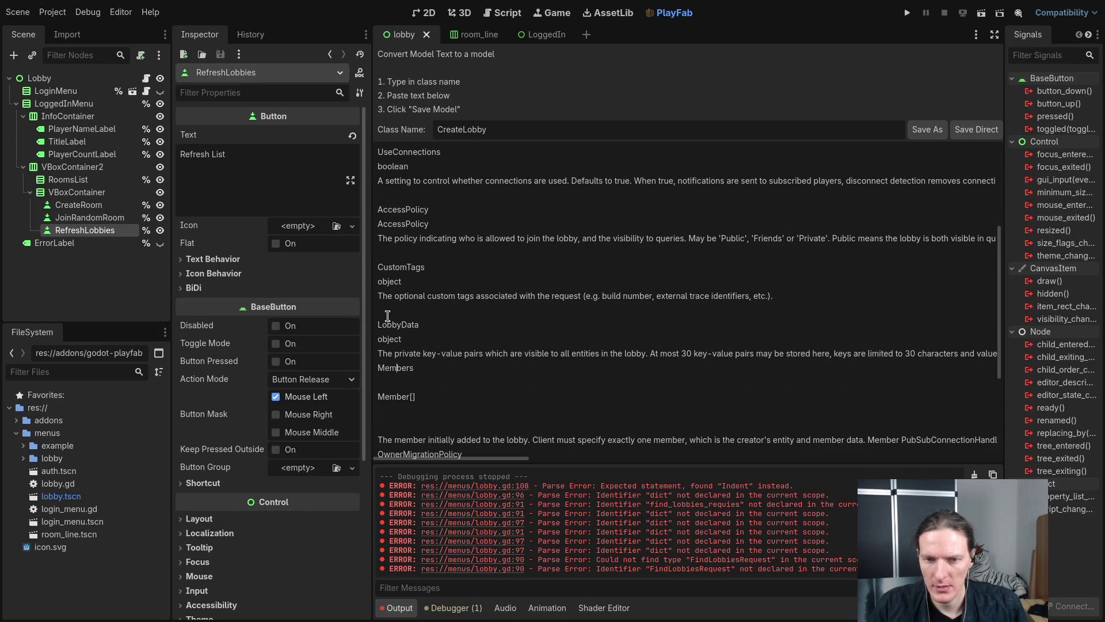
key(Return)
key(End)
key(Delete)
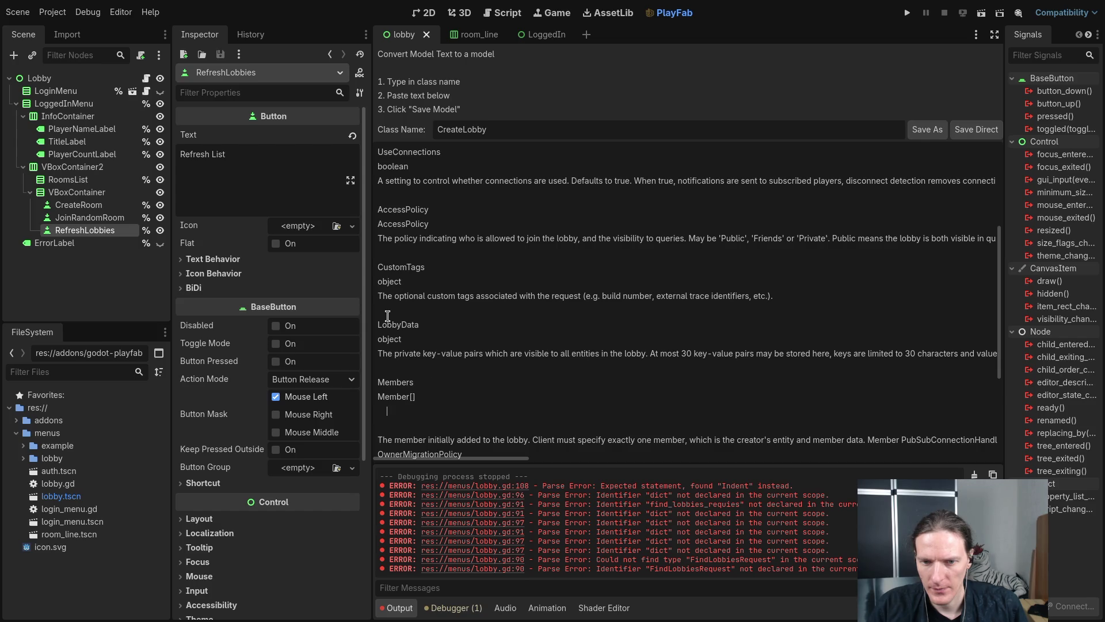
key(BackSpace)
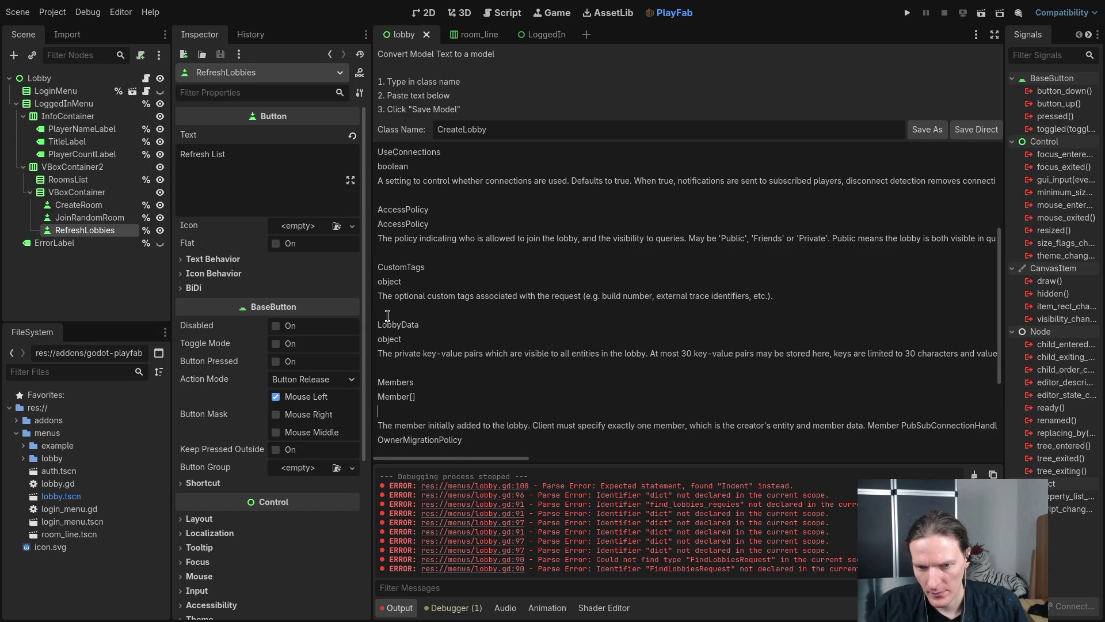
key(Delete)
- Join the OwnerMigrationPolicy lines and remove the extra blank lines below it
key(Return)
key(End)
key(Delete)
key(Down)
key(Down)
key(Return)
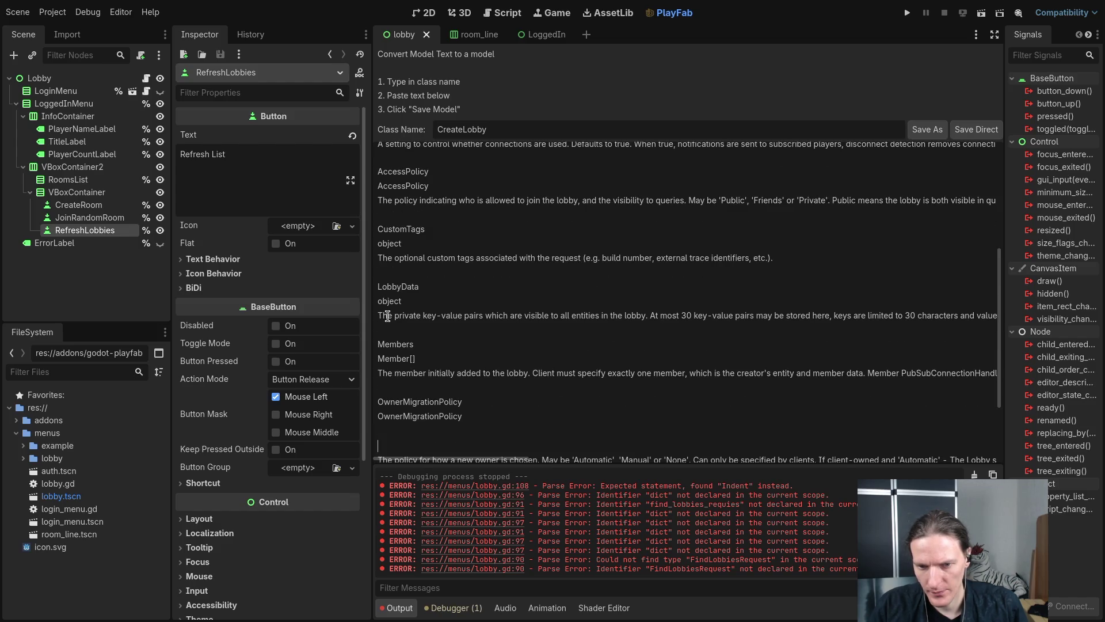
key(BackSpace)
key(BackSpace)
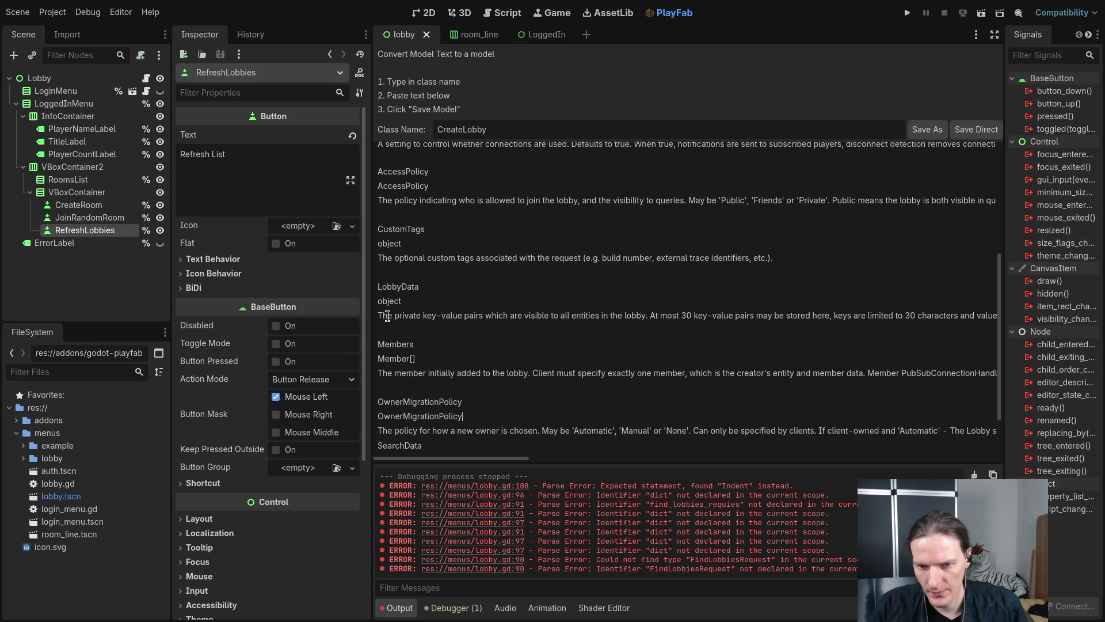
- Tidy the SearchData block with one blank line above and no gaps beneath
key(Down)
key(Down)
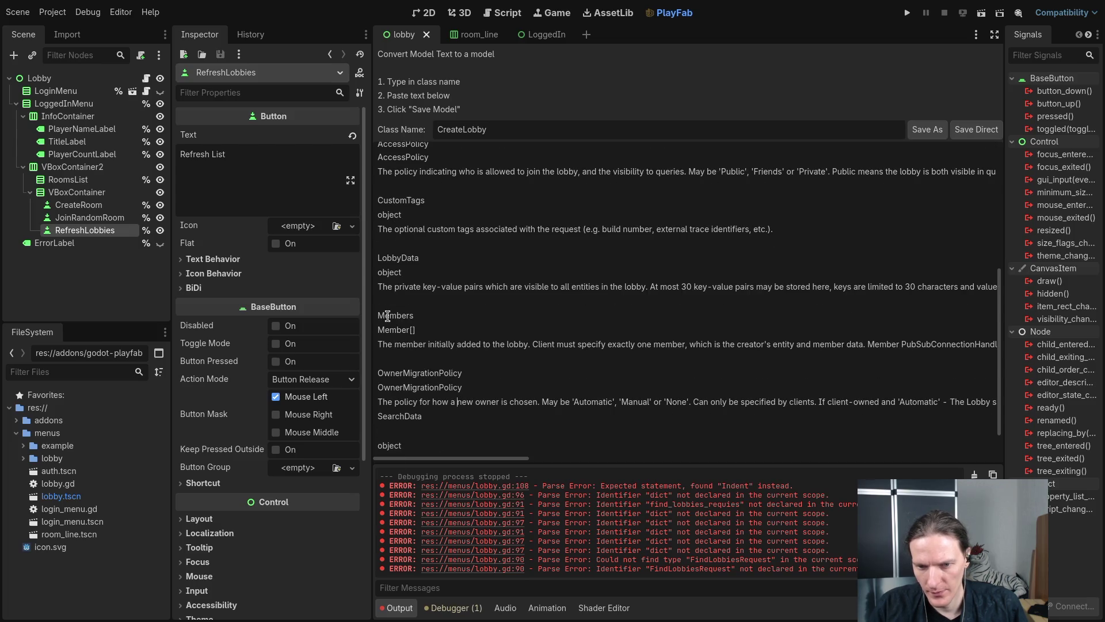
key(Home)
key(Down)
key(Return)
key(BackSpace)
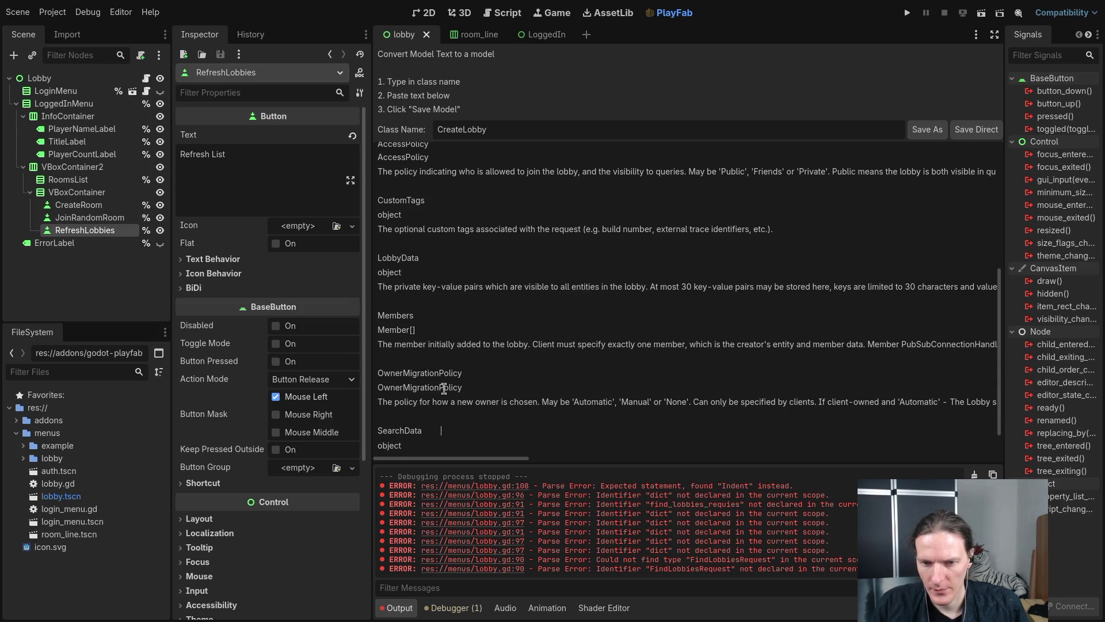
scroll(463, 395, down, 1)
click(420, 433)
key(BackSpace)
key(BackSpace)
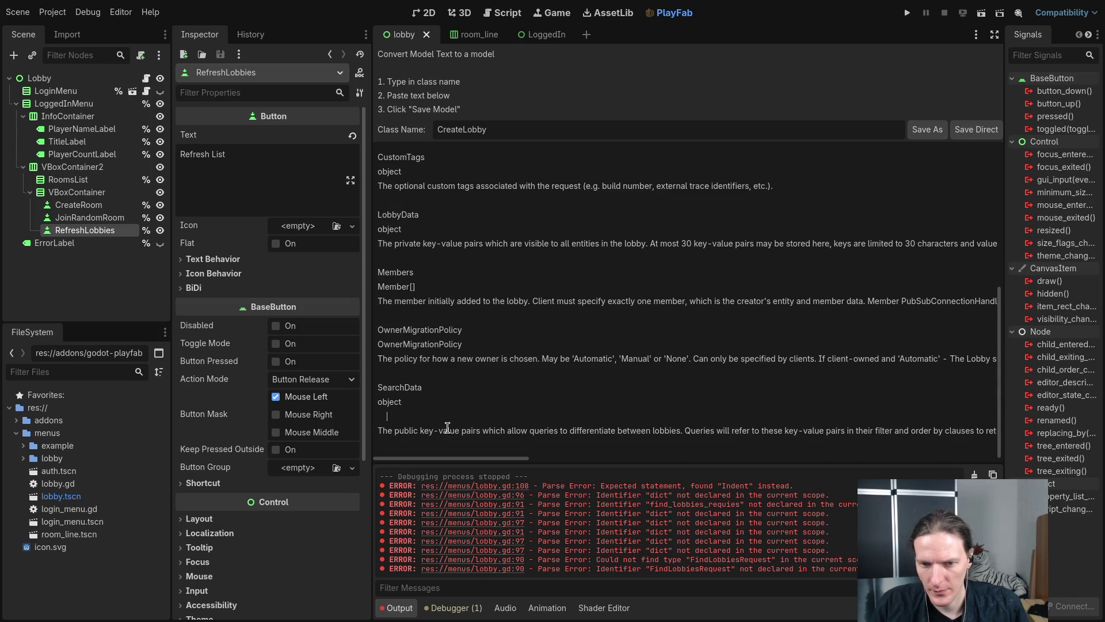
scroll(481, 423, up, 1)
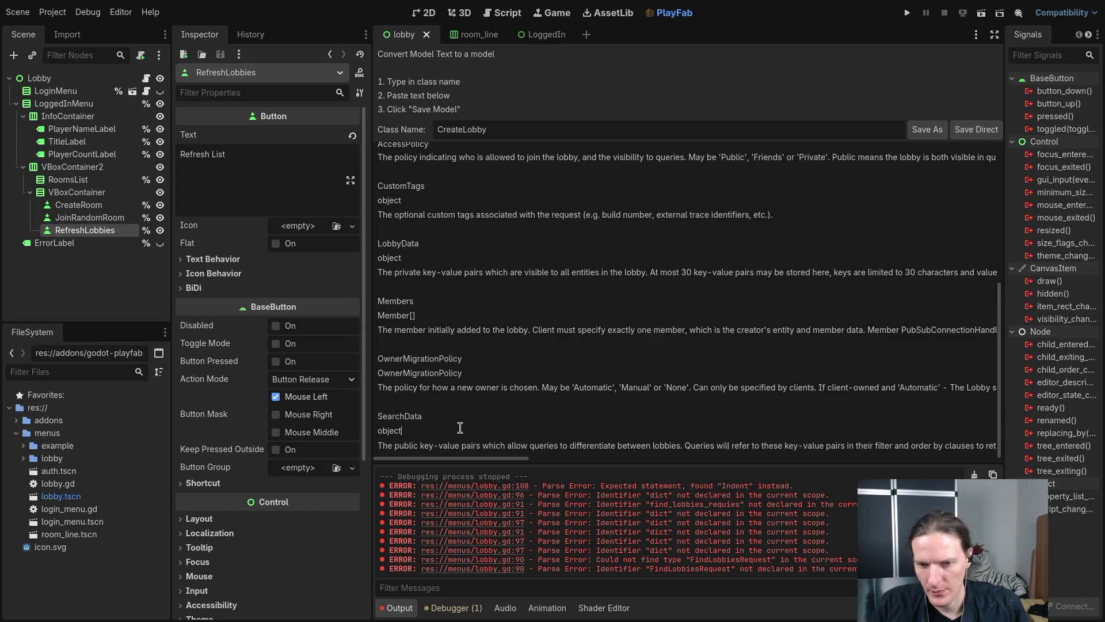
click(460, 416)
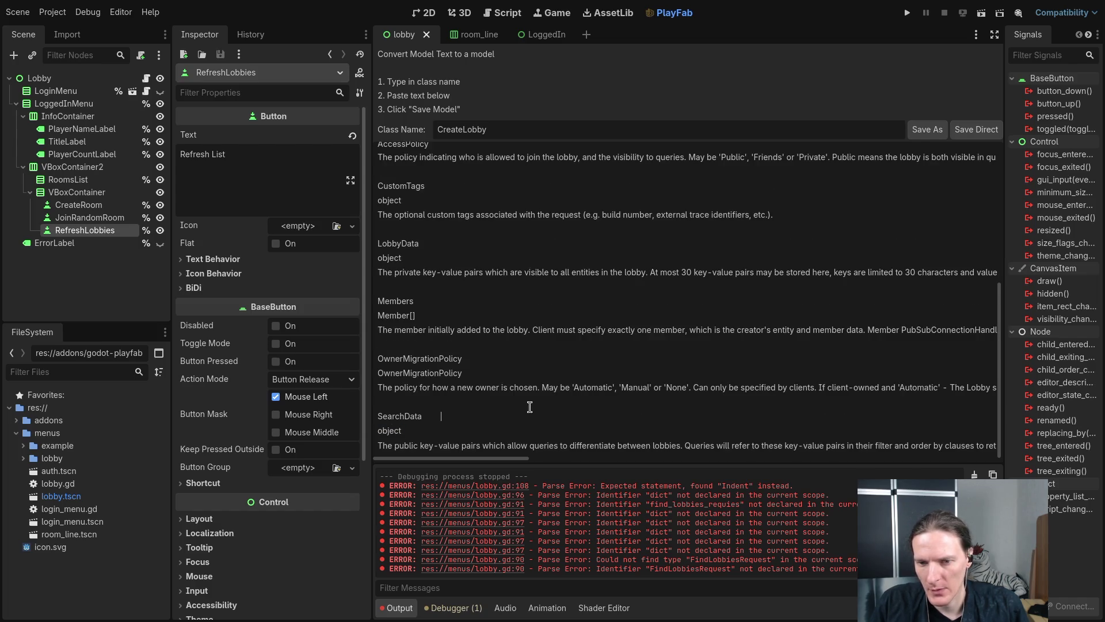
click(568, 400)
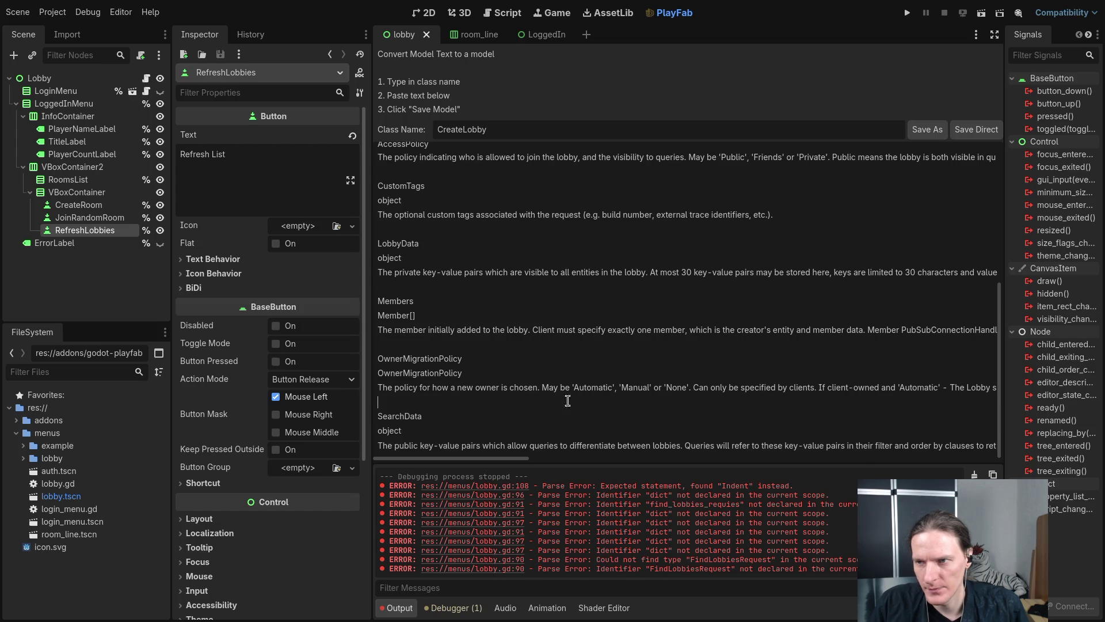
- Change the model's class name from CreateLobby to CreateLobbyRequest
click(928, 129)
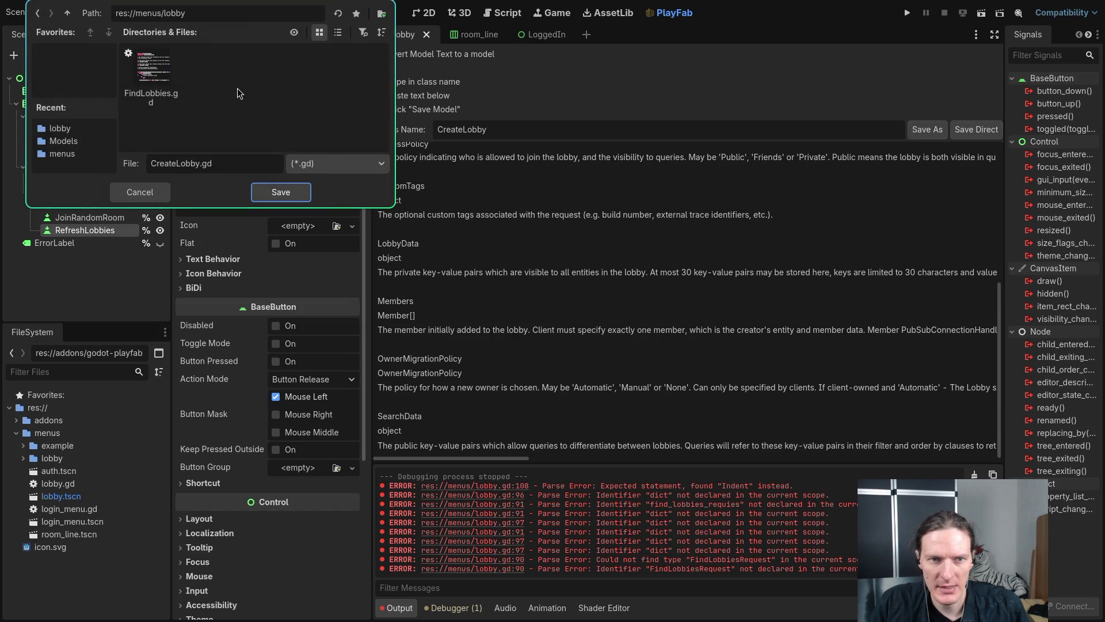
click(227, 163)
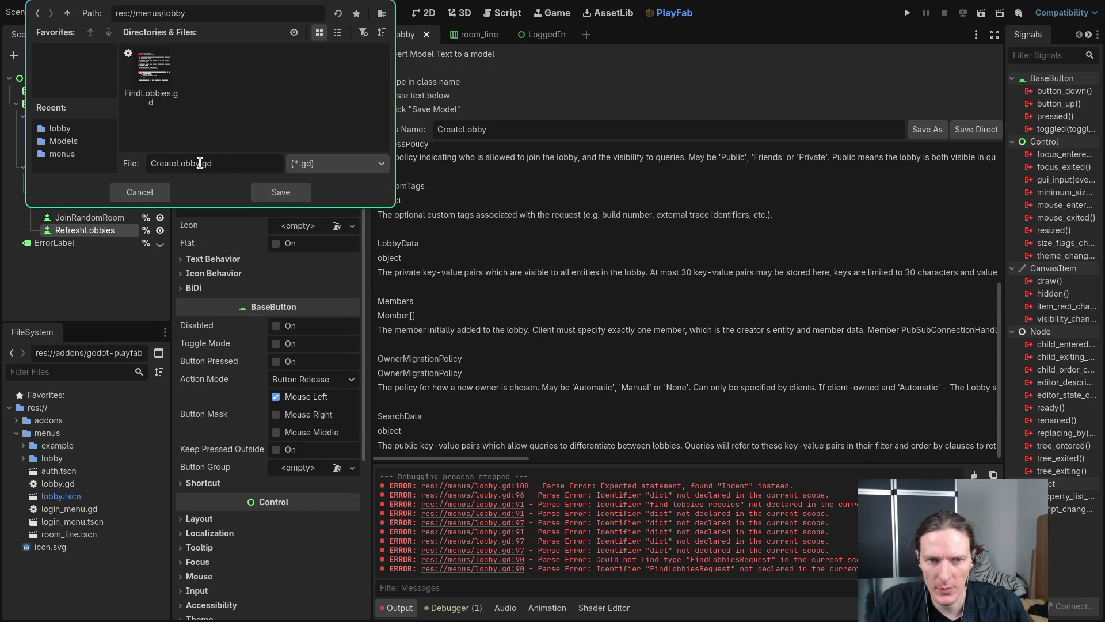
text(Request)
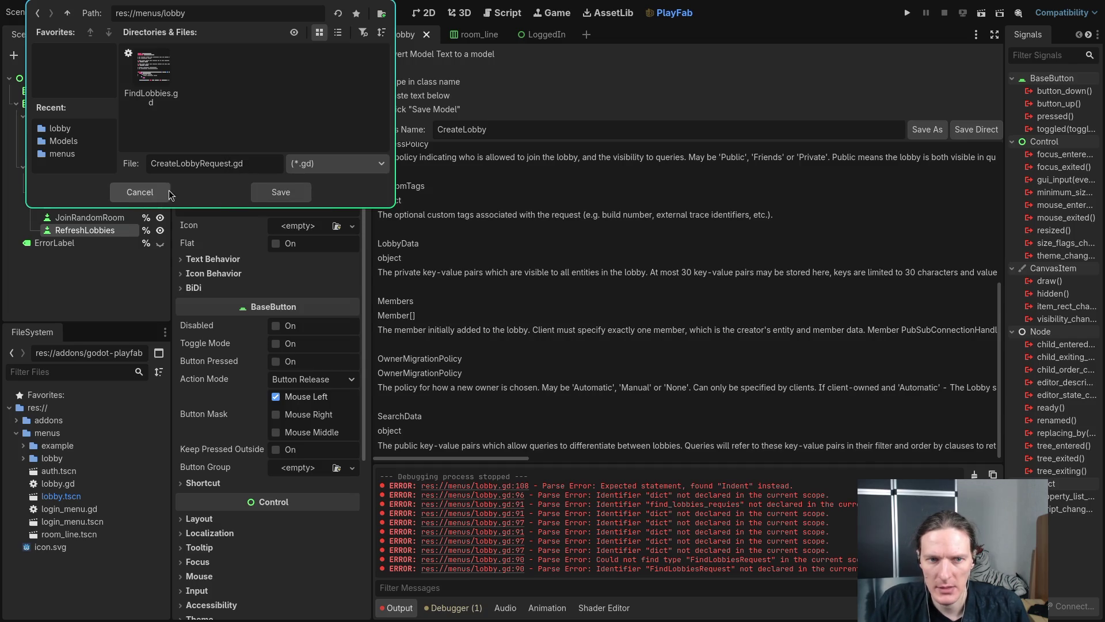
click(140, 191)
click(526, 130)
text(Reques)
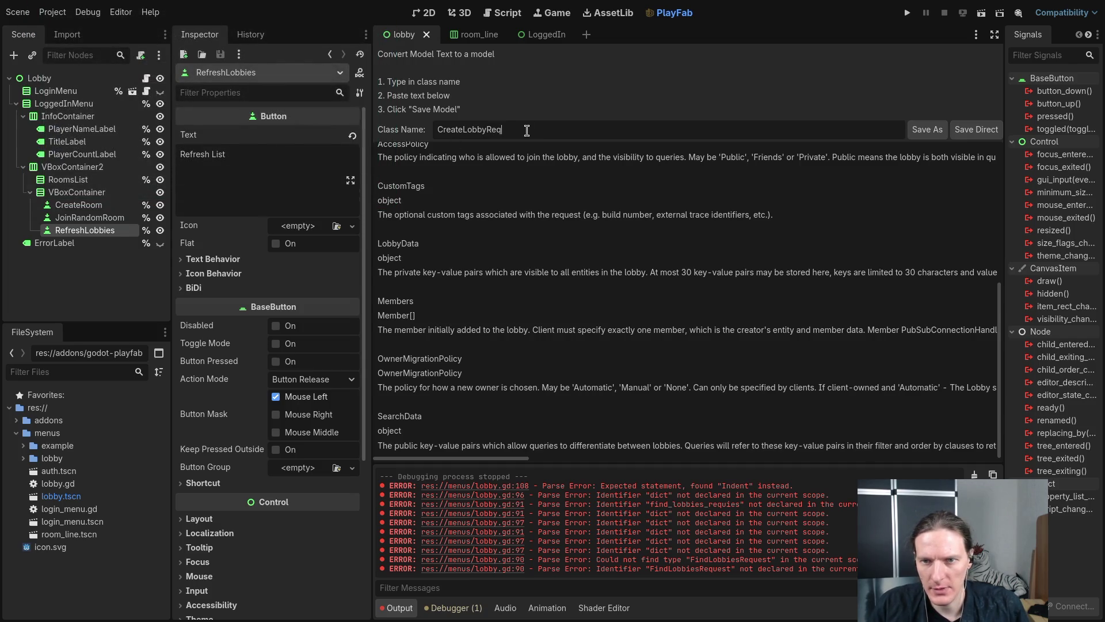
text(t)
click(871, 166)
- Save the model as CreateLobbyRequest.gd and return to lobby.gd in Neovim
click(927, 130)
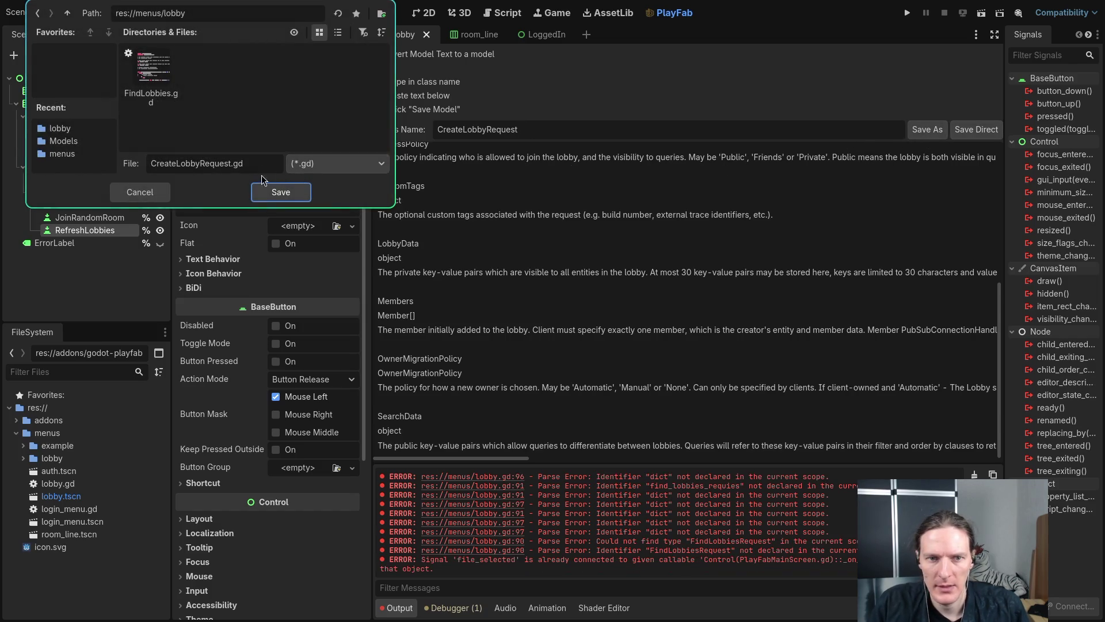
click(290, 193)
click(460, 247)
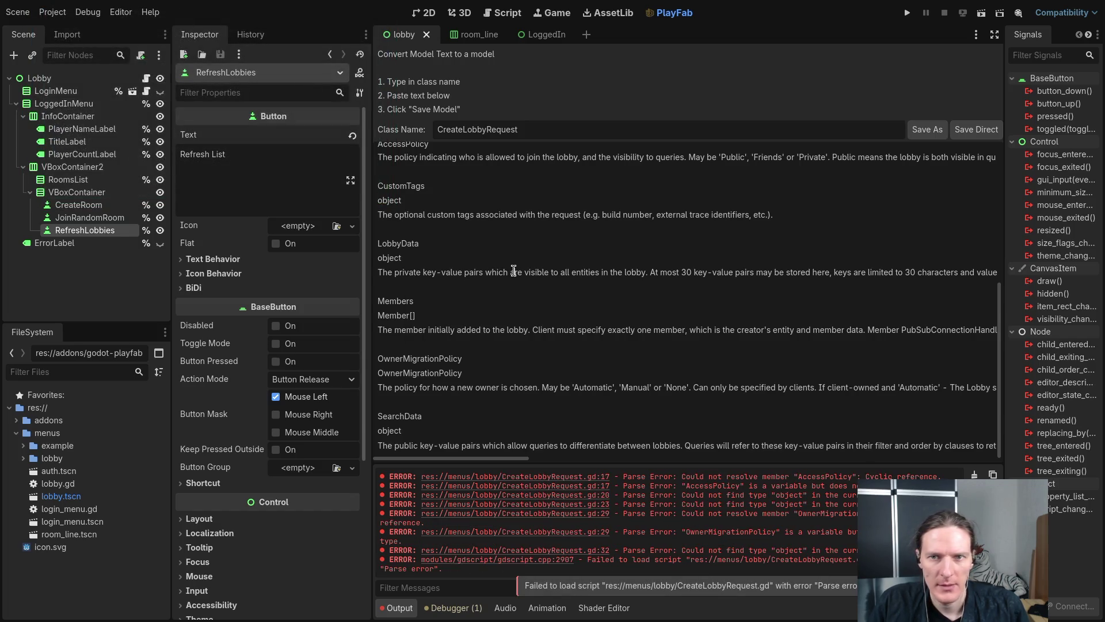
key(alt+Tab)
key(Return)
key(ctrl+o)
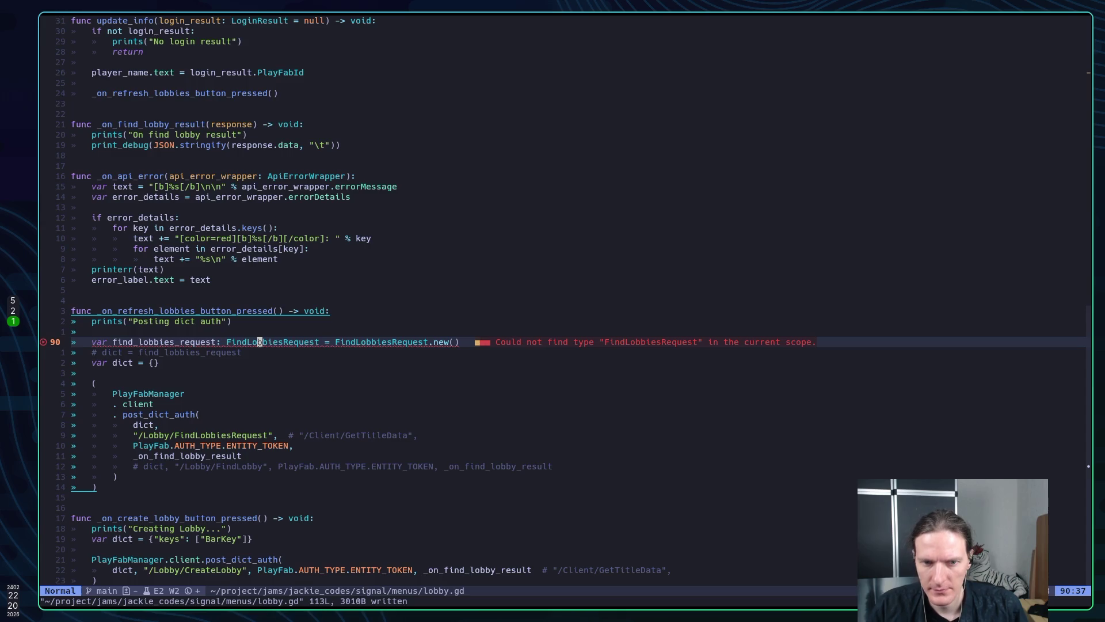
- Peek at the FindLobbiesRequest definition, then save lobby.gd with :w
key(g)
key(d)
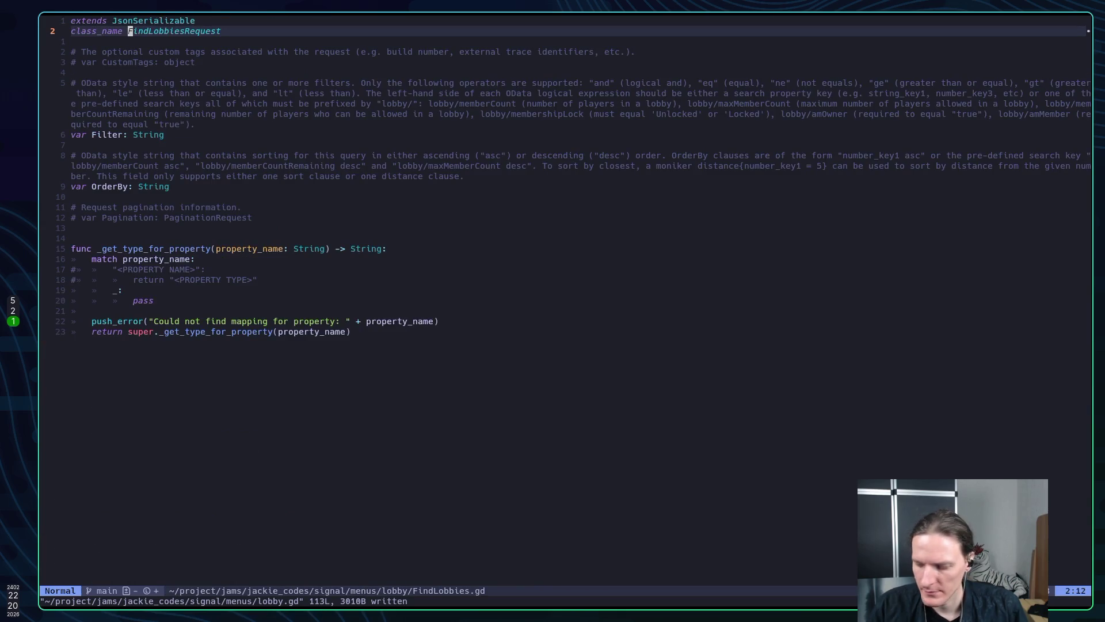
key(ctrl+o)
key(colon)
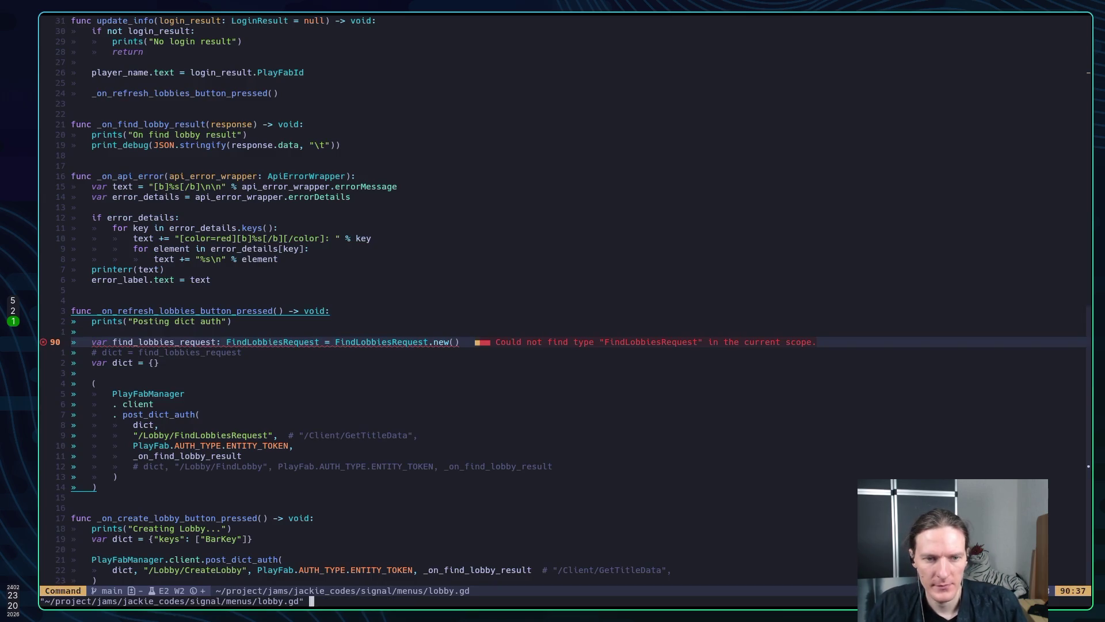
text(w)
key(Return)
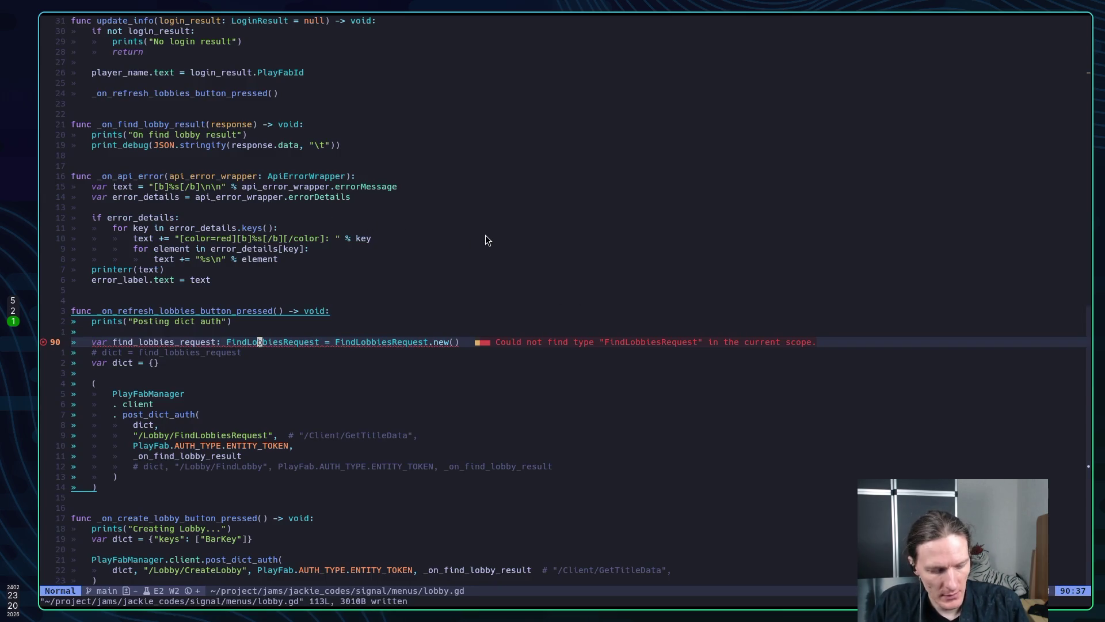
key(alt+Tab)
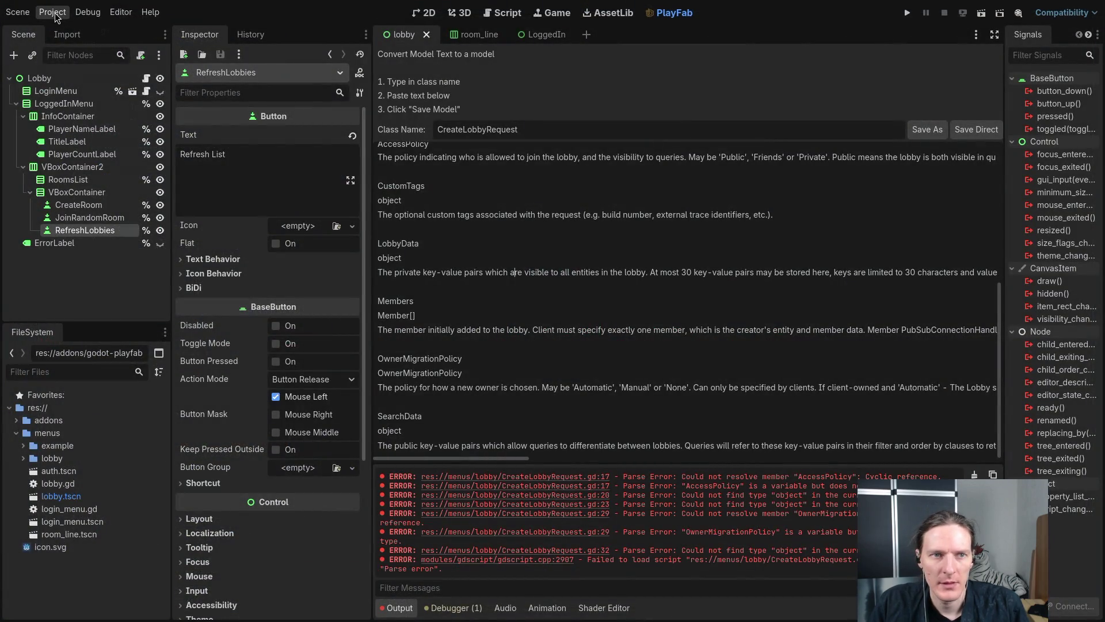
- Reload the current Godot project from the Project menu
click(56, 17)
click(88, 158)
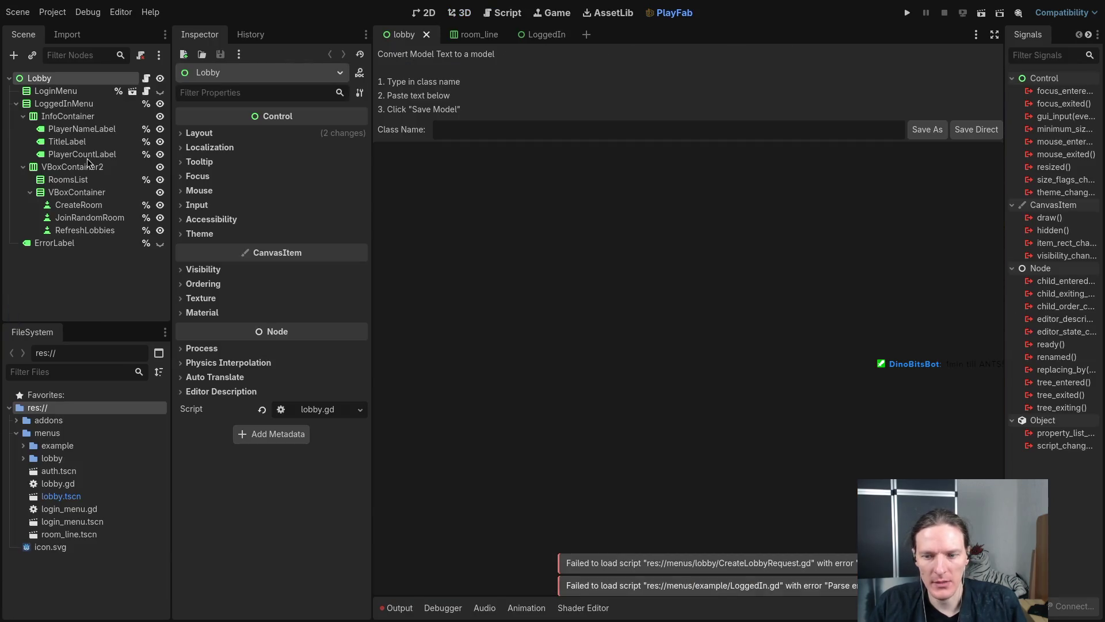
key(alt+Tab)
- Restart Neovim, save login_menu.gd and move up to its _on_api_error function
text(:q)
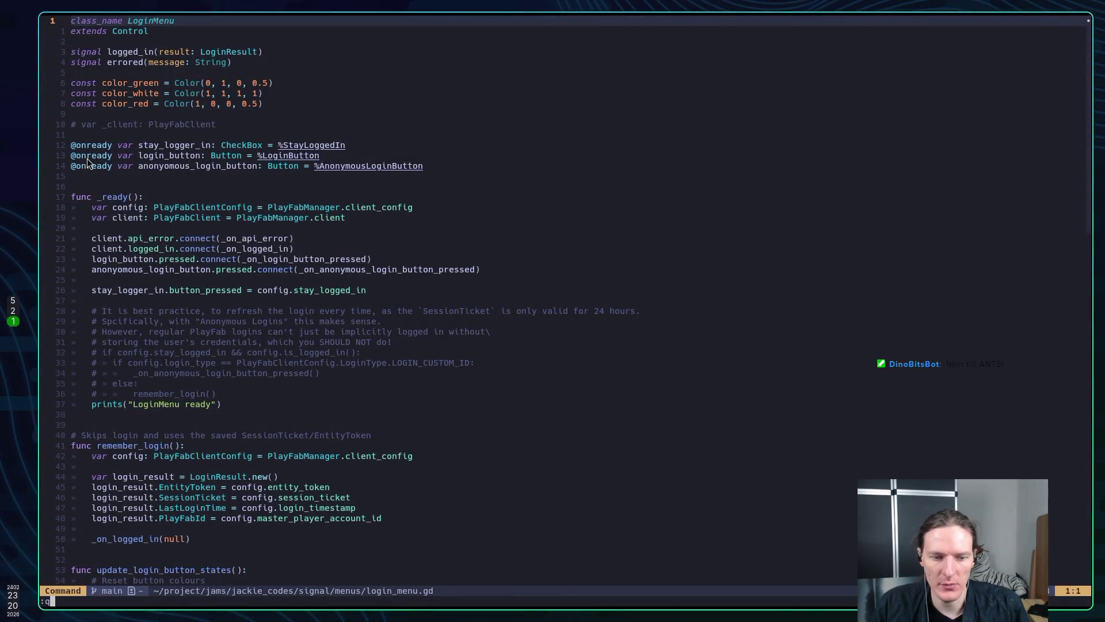
key(Return)
text(nvim)
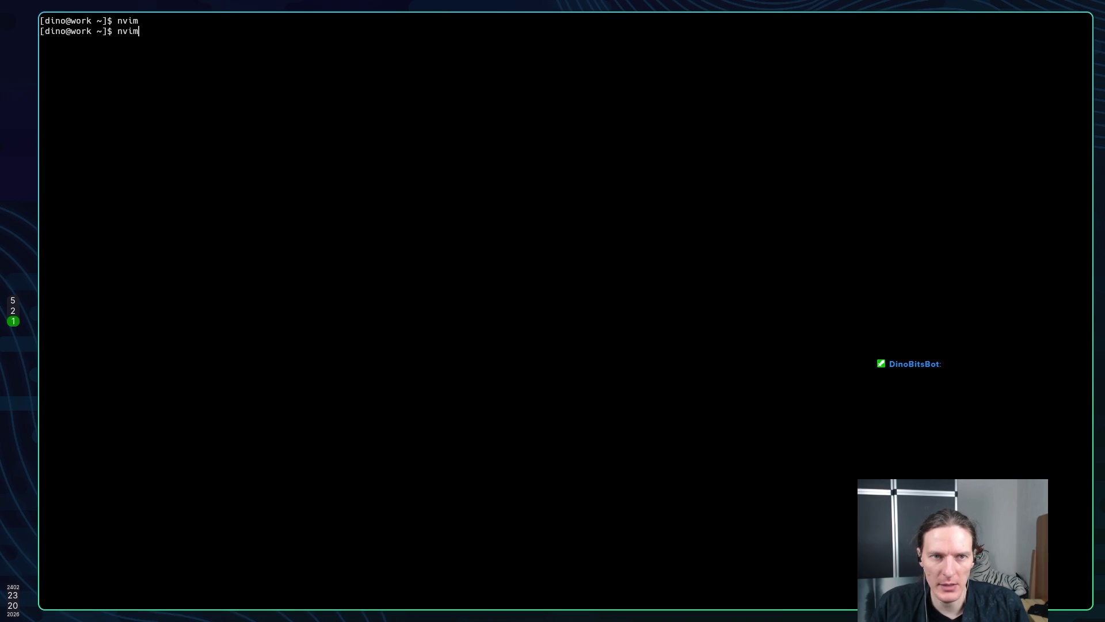
key(Return)
text(j:w)
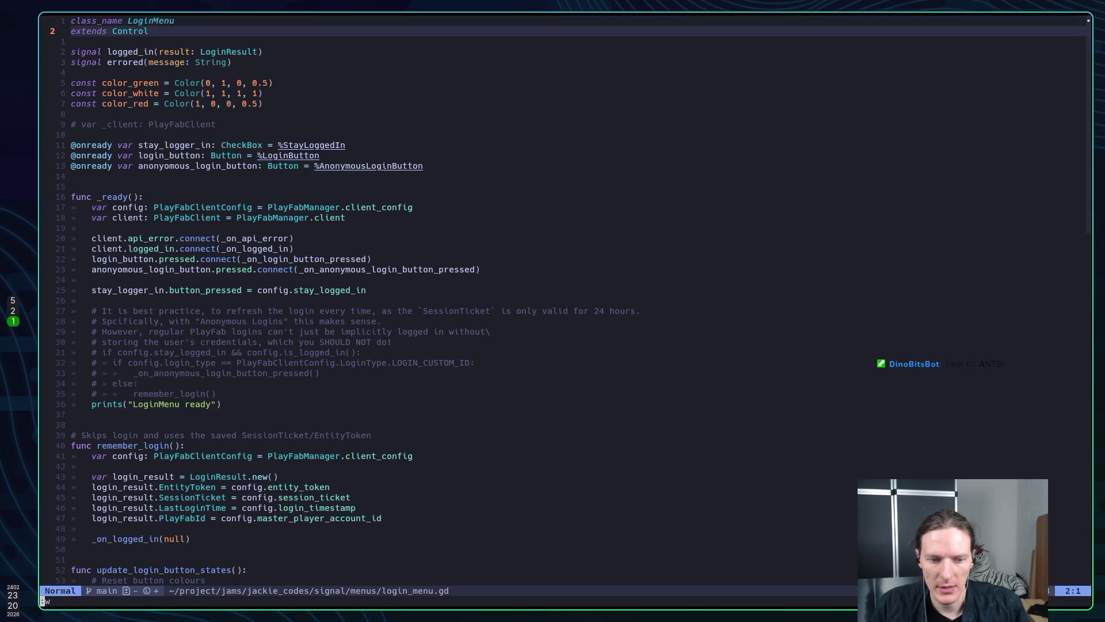
key(Return)
key(k)
key(g)
key(g)
key(j)
key(j)
key(G)
key(2)
key(8)
key(k)
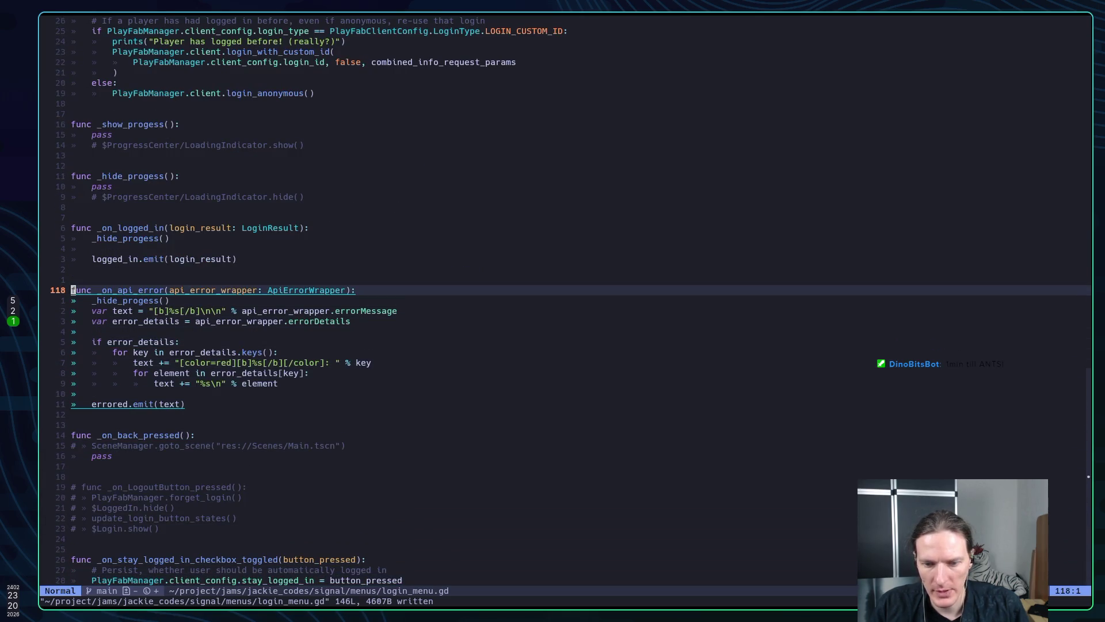
- Switch to lobby.gd, move into its _ready function and save the file
key(ctrl+6)
key(j)
key(j)
key(j)
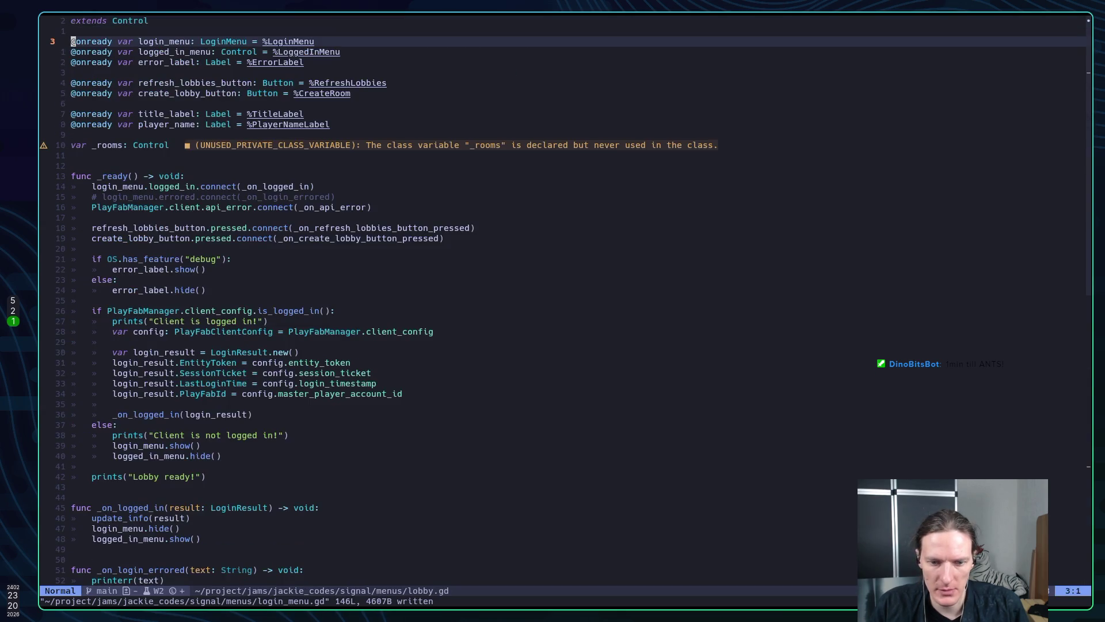
key(1)
key(2)
key(j)
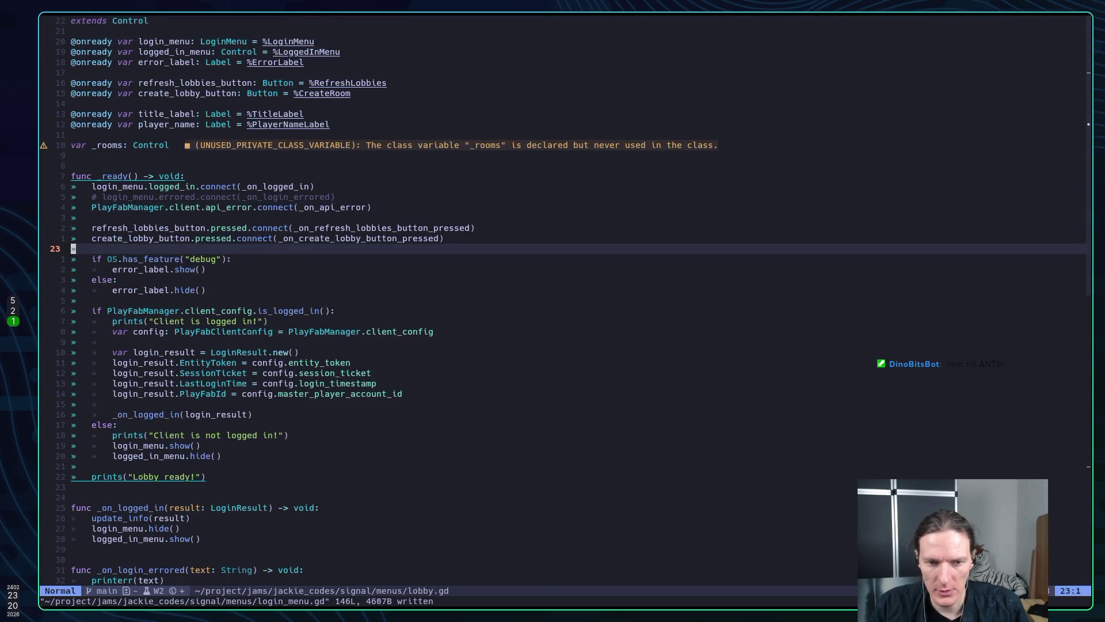
text(G:w)
key(Return)
- Write find_lobbies_request.to_dict() on line 91 using completion
key(k)
key(k)
key(k)
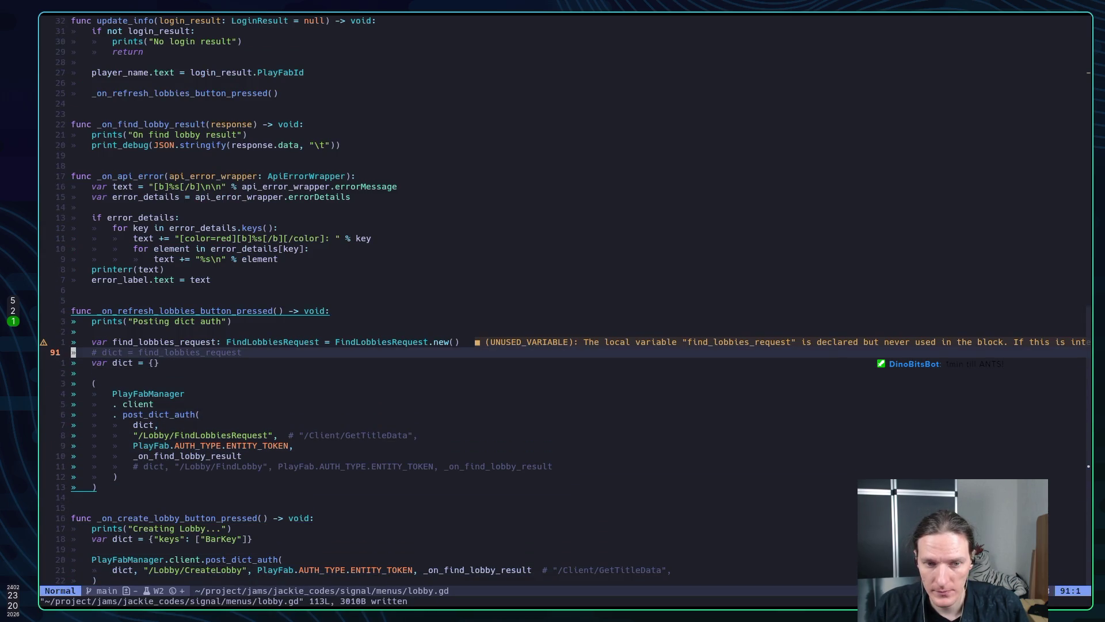
text(kofincl)
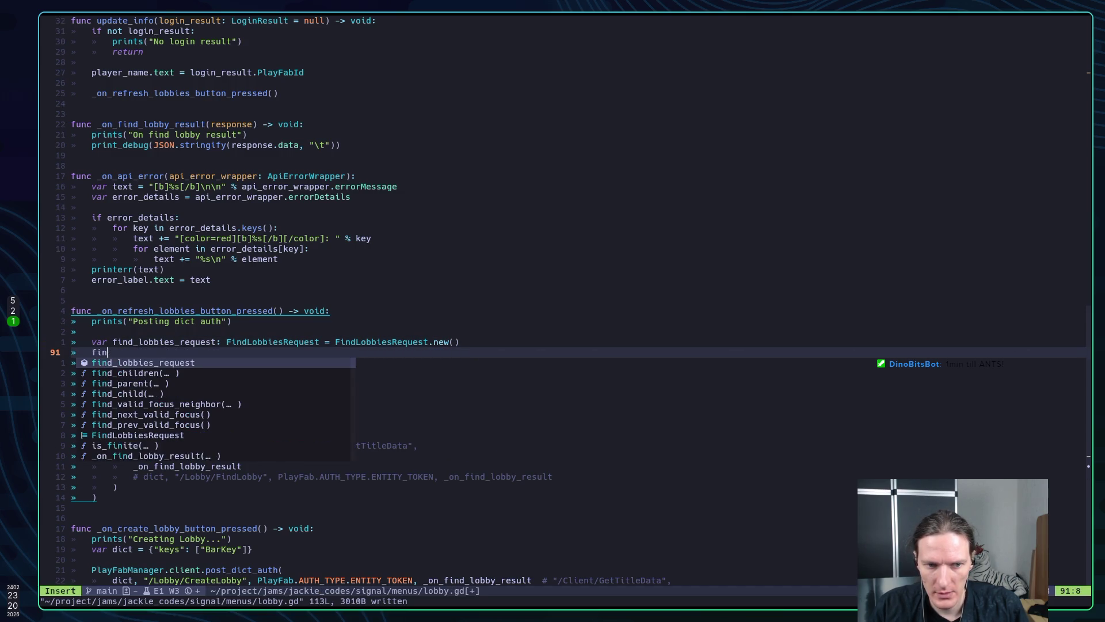
key(Return)
text(.)
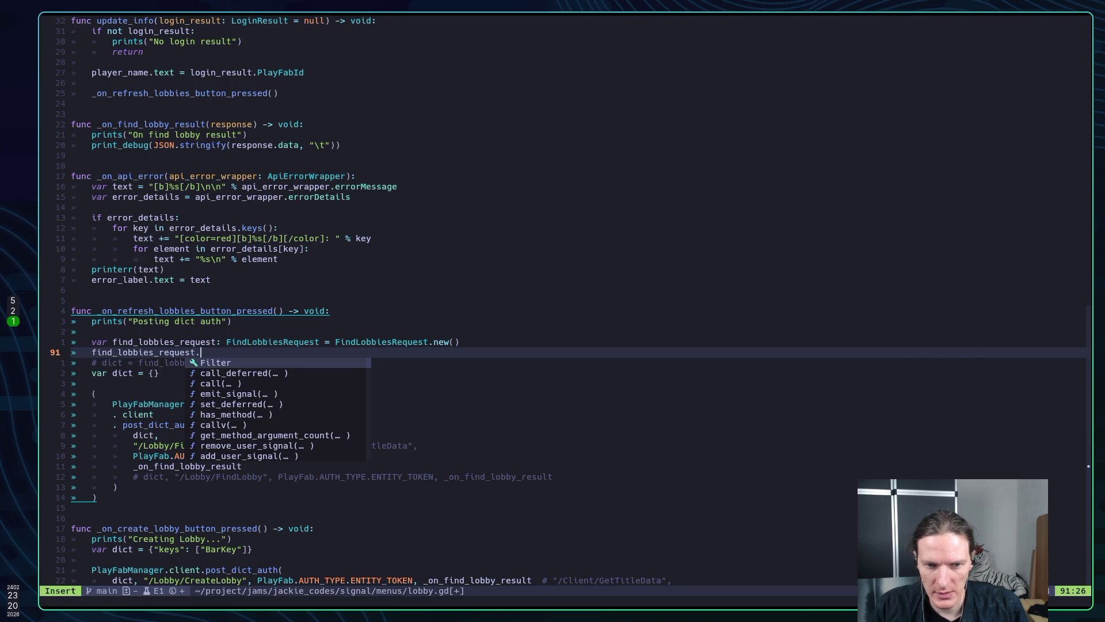
key(Tab)
key(Tab)
key(Tab)
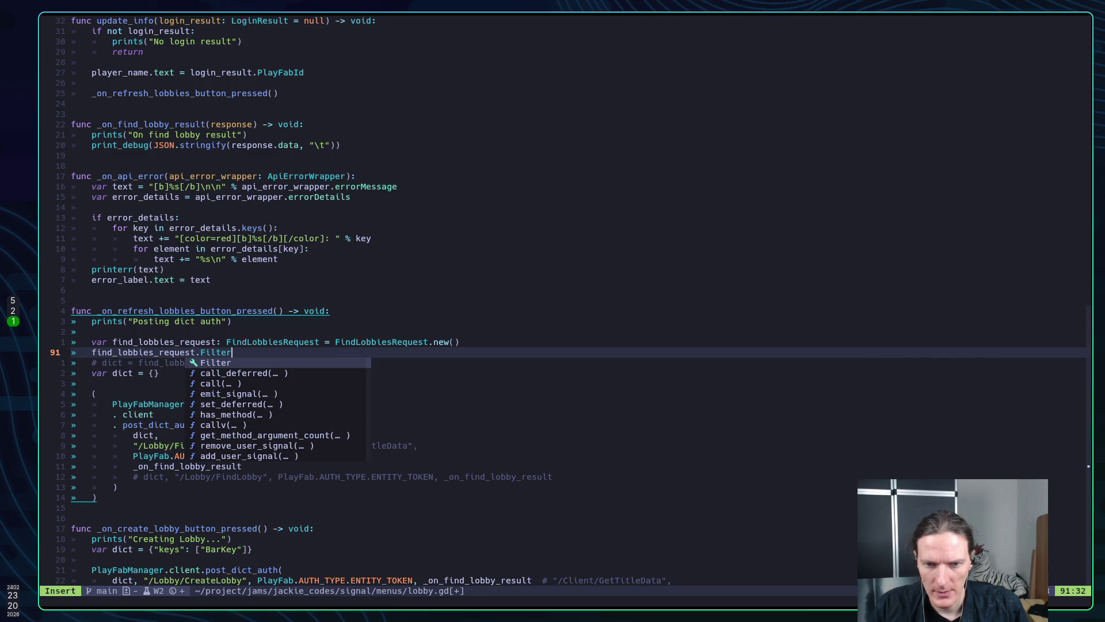
key(Tab)
key(Tab)
key(Tab)
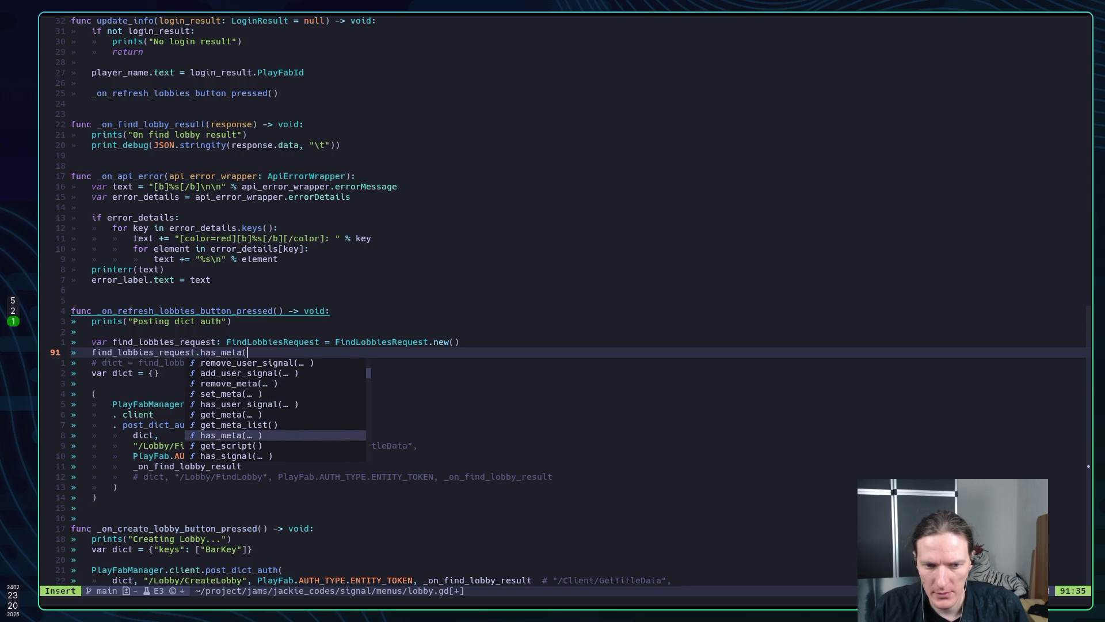
key(Tab)
key(Tab)
key(Tab)
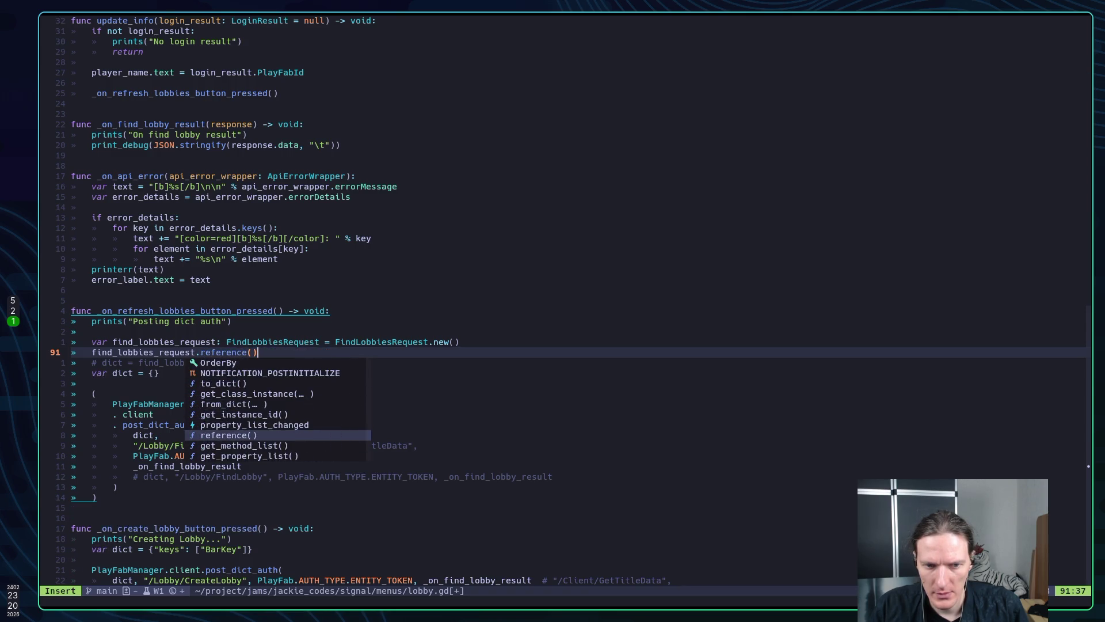
key(shift+Tab)
key(shift+Tab)
key(shift+Tab)
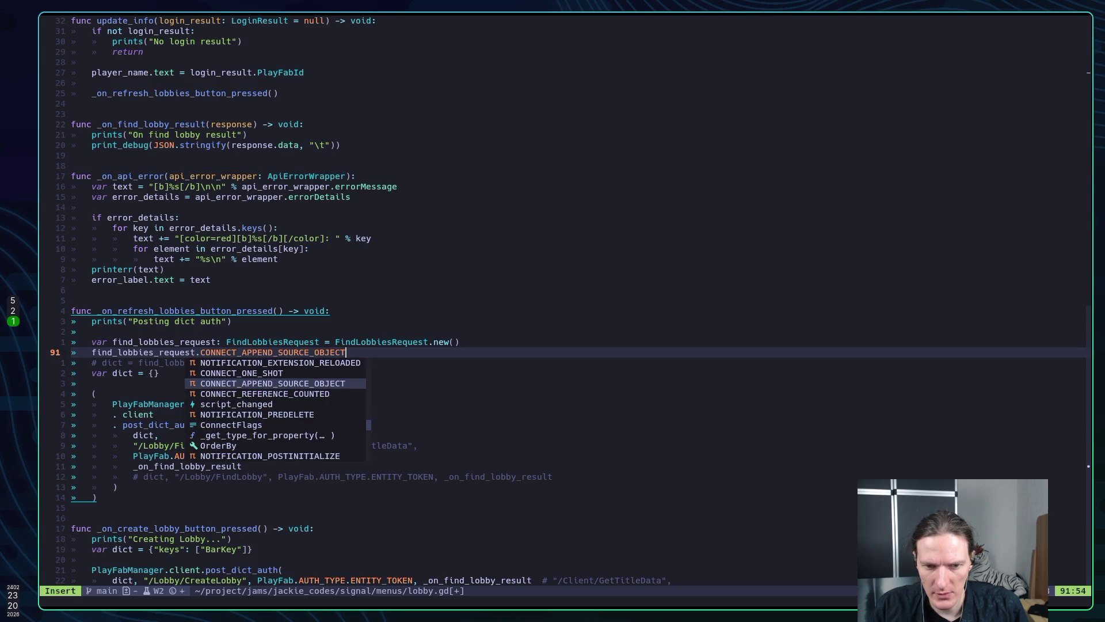
key(Tab)
key(Tab)
key(Tab)
key(Tab)
key(Tab)
key(Tab)
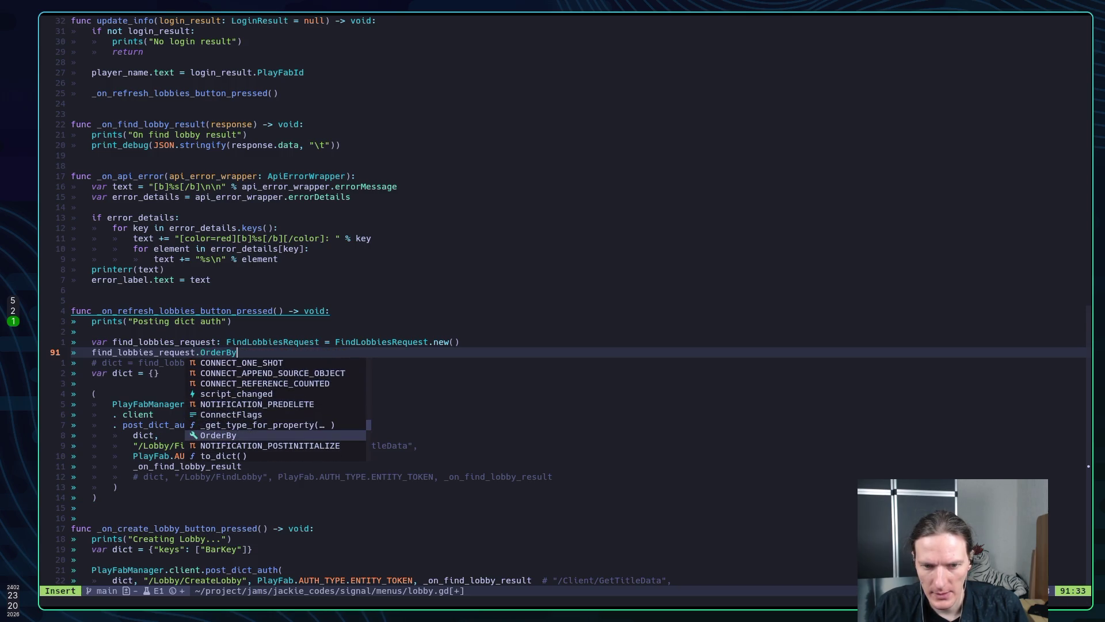
key(shift+Tab)
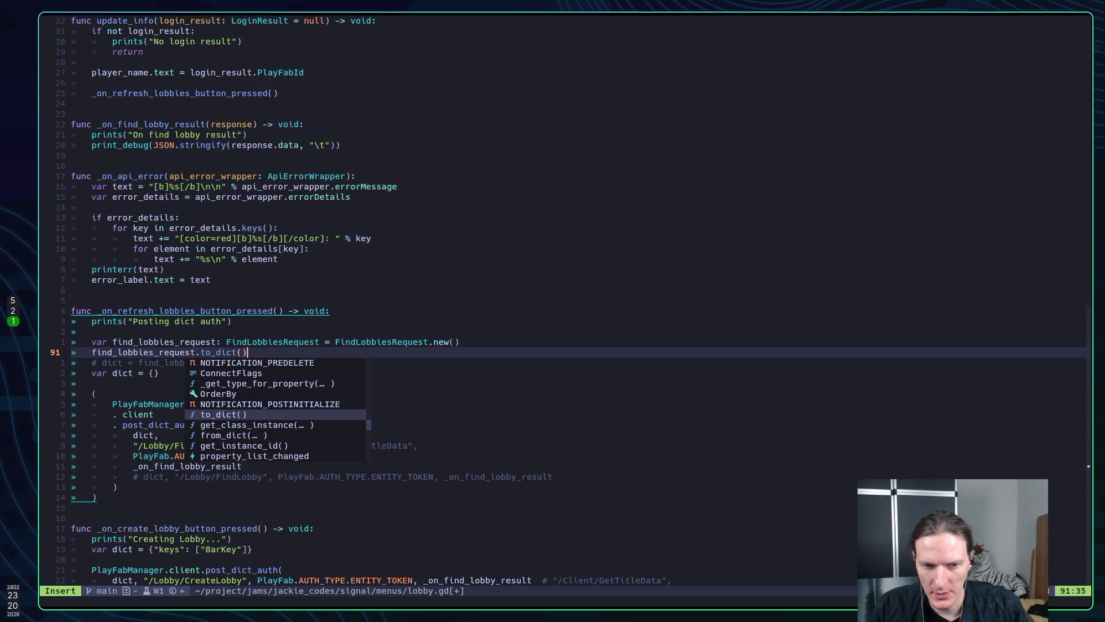
- Make the line 'var dict: Dictionary = find_lobbies_request.to_dict()' and save lobby.gd
key(Home)
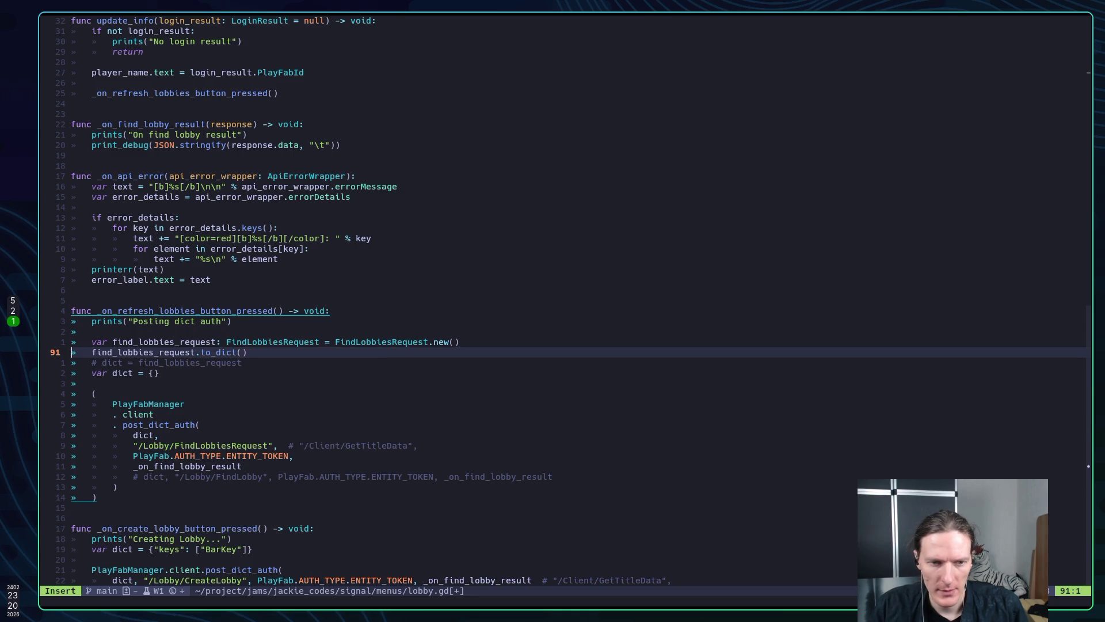
key(Tab)
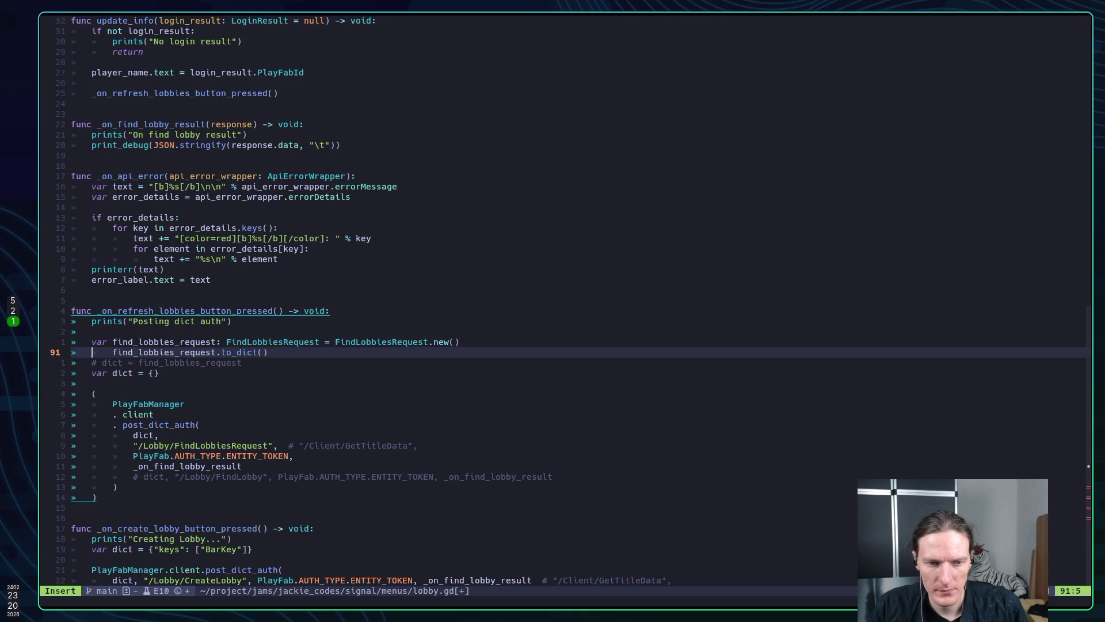
text(var dict)
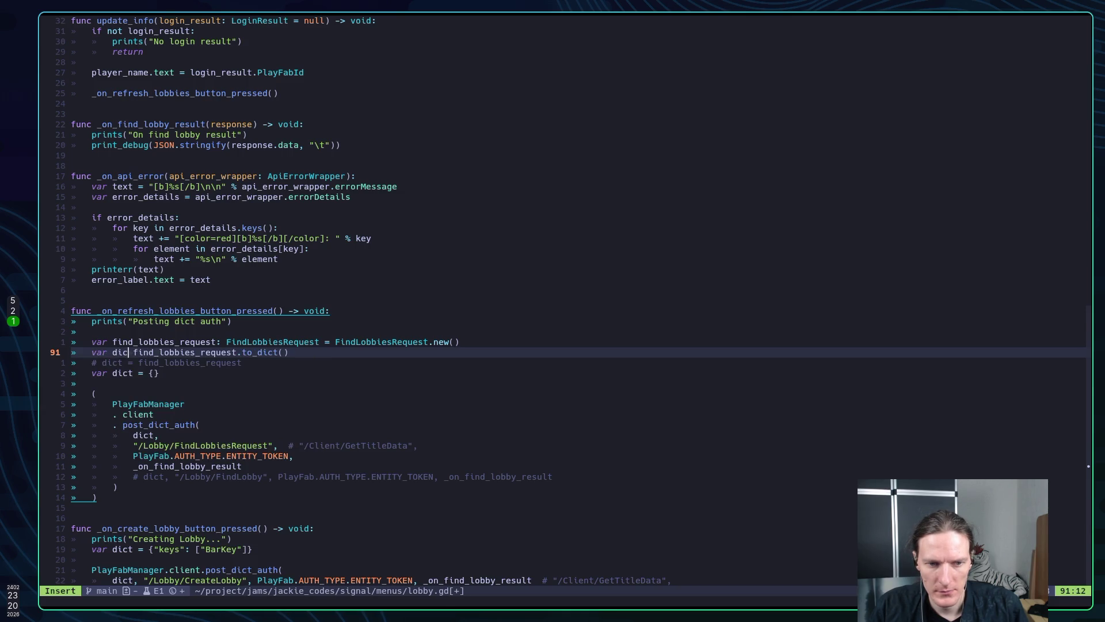
text( =)
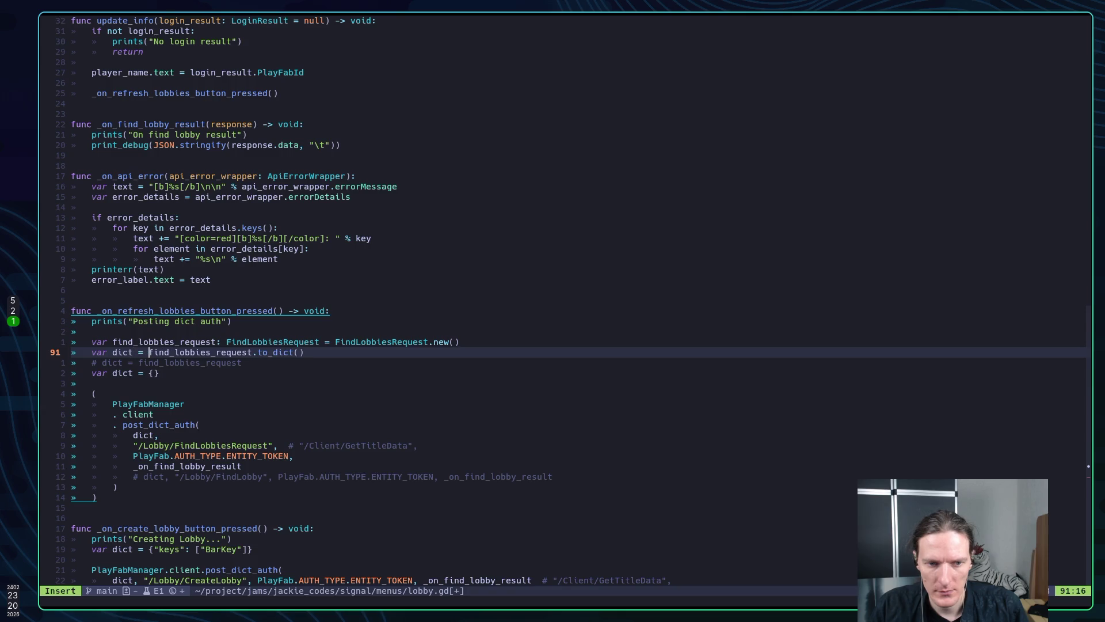
key(Escape)
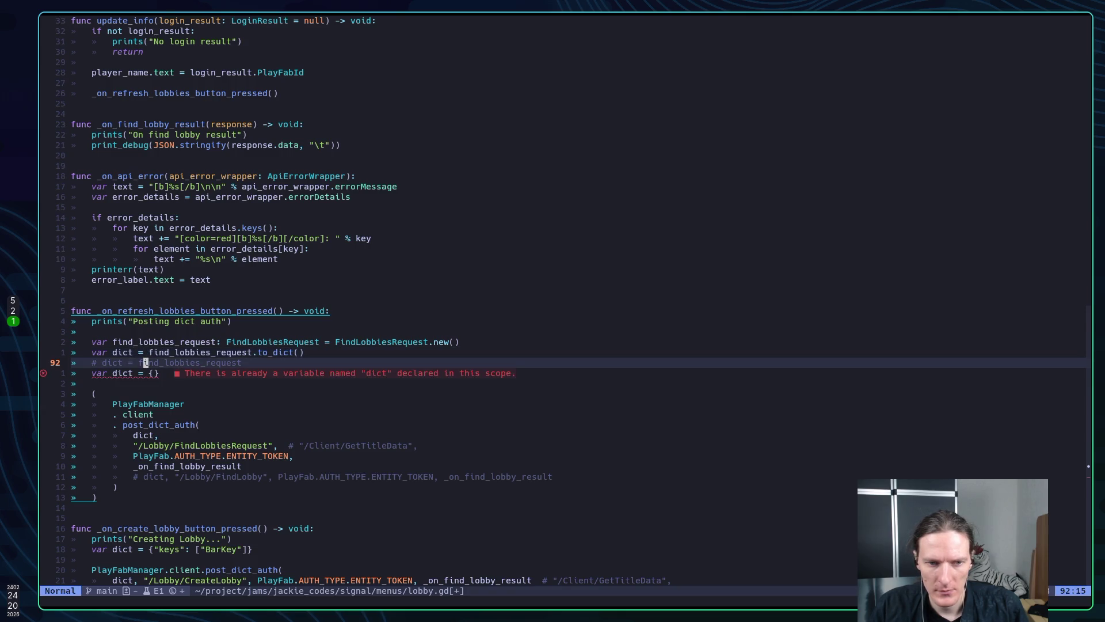
key(h)
key(h)
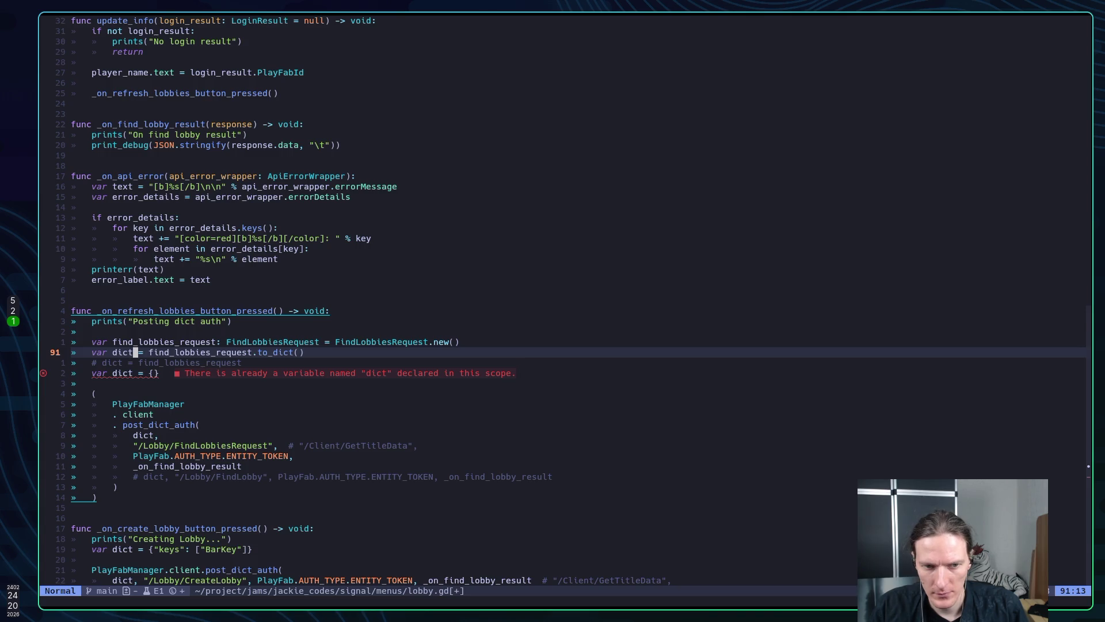
text(ict)
text(: Dictionary)
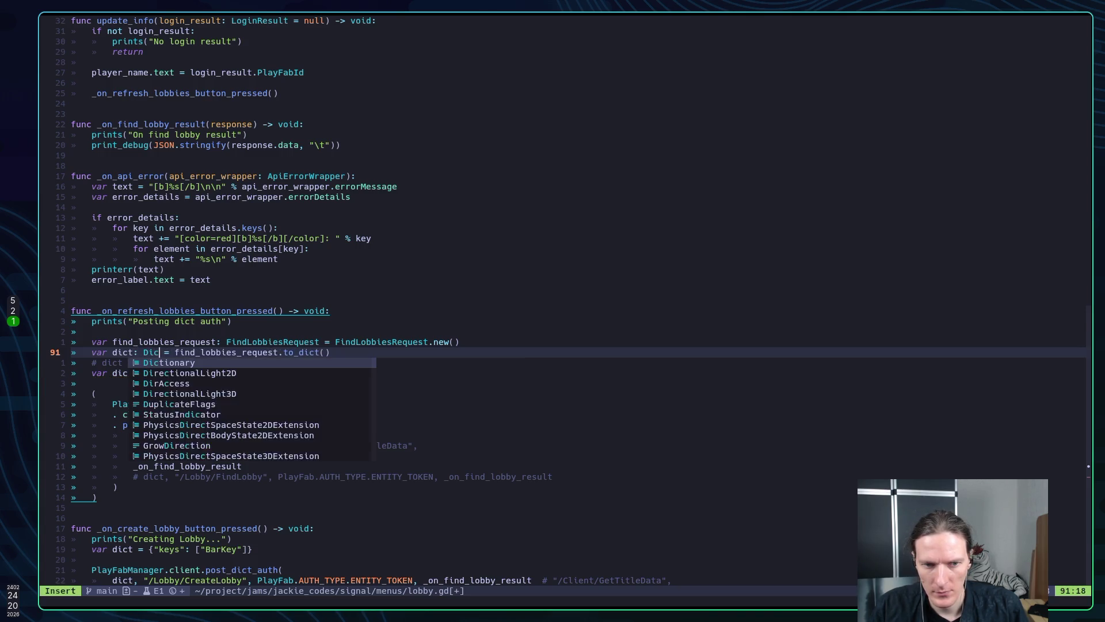
key(Escape)
text(:w)
key(Return)
- Delete the old commented and empty dict lines and save
key(j)
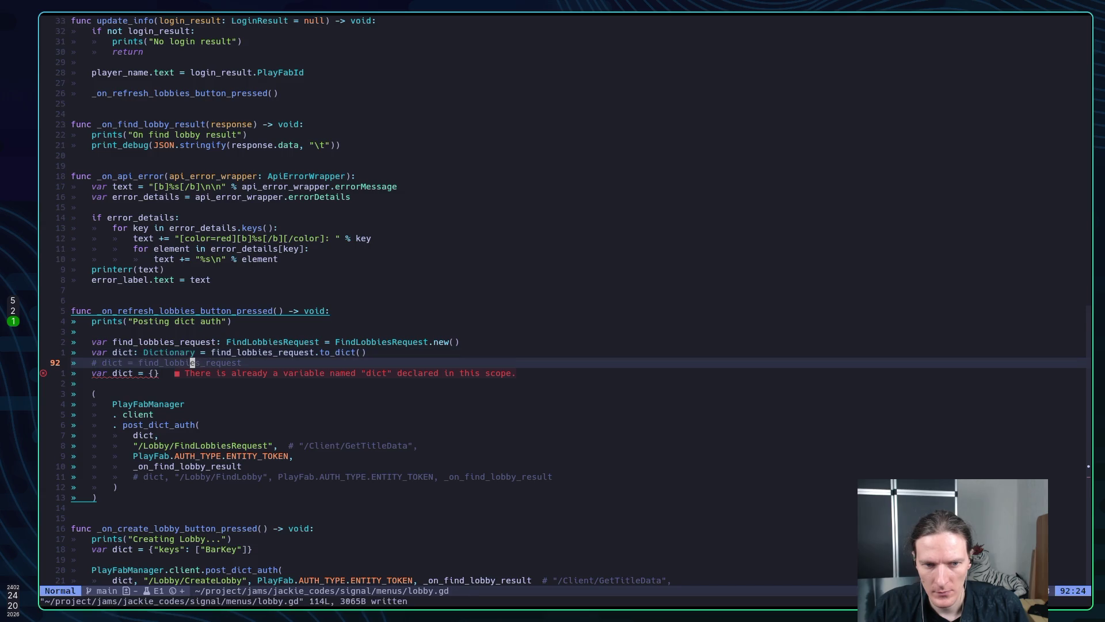
key(d)
key(d)
key(d)
key(d)
text(:w)
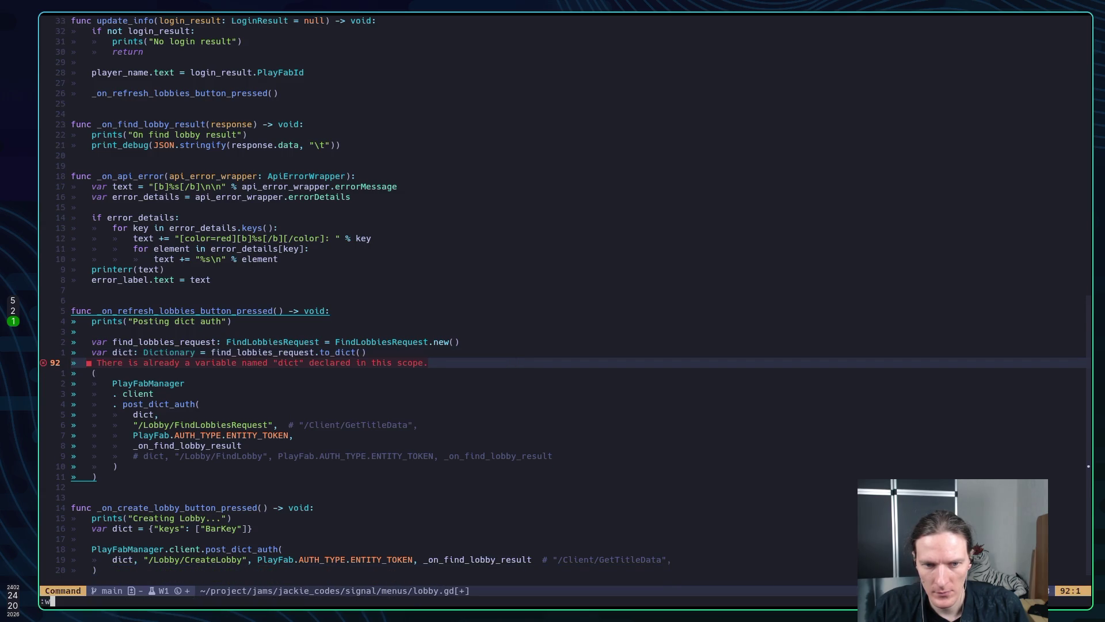
key(Return)
- Check the to_dict() definition popup and save lobby.gd once more
key(k)
key(W)
key(W)
key(W)
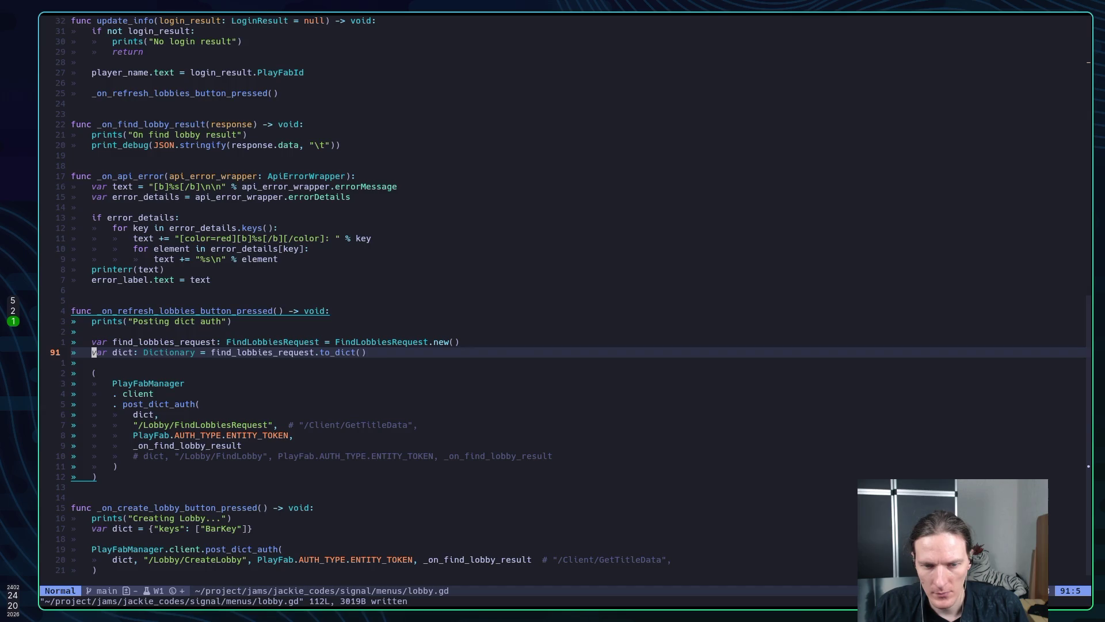
key(w)
key(w)
key(w)
key(w)
key(l)
key(K)
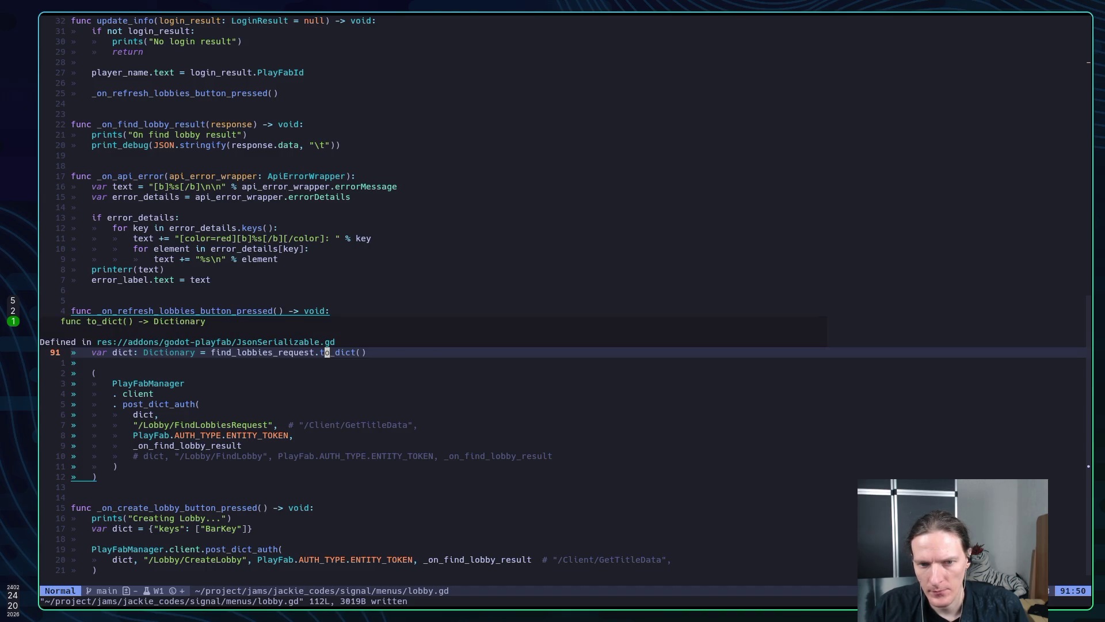
key(Escape)
text(l:w)
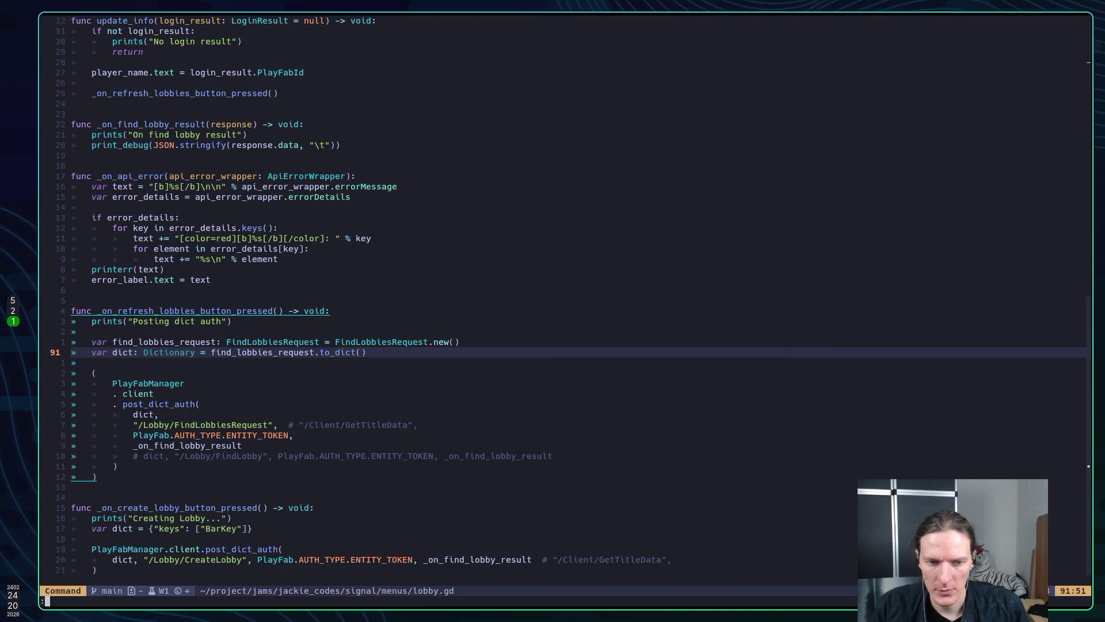
key(Return)
key(alt+Tab)
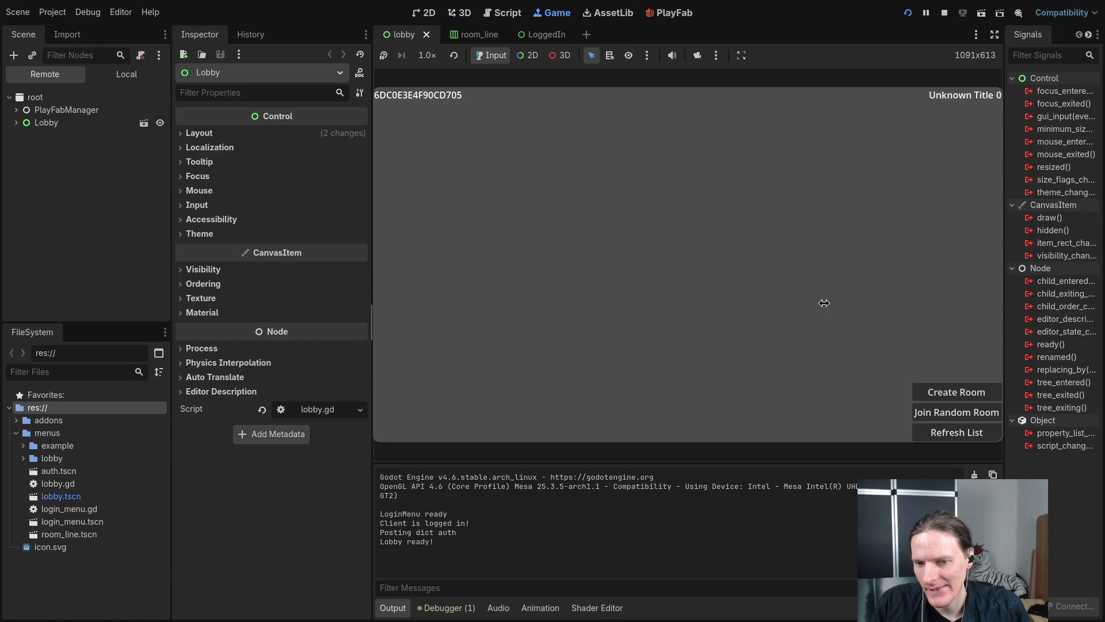
- Refresh the lobby list and create a new lobby in the running game
click(964, 433)
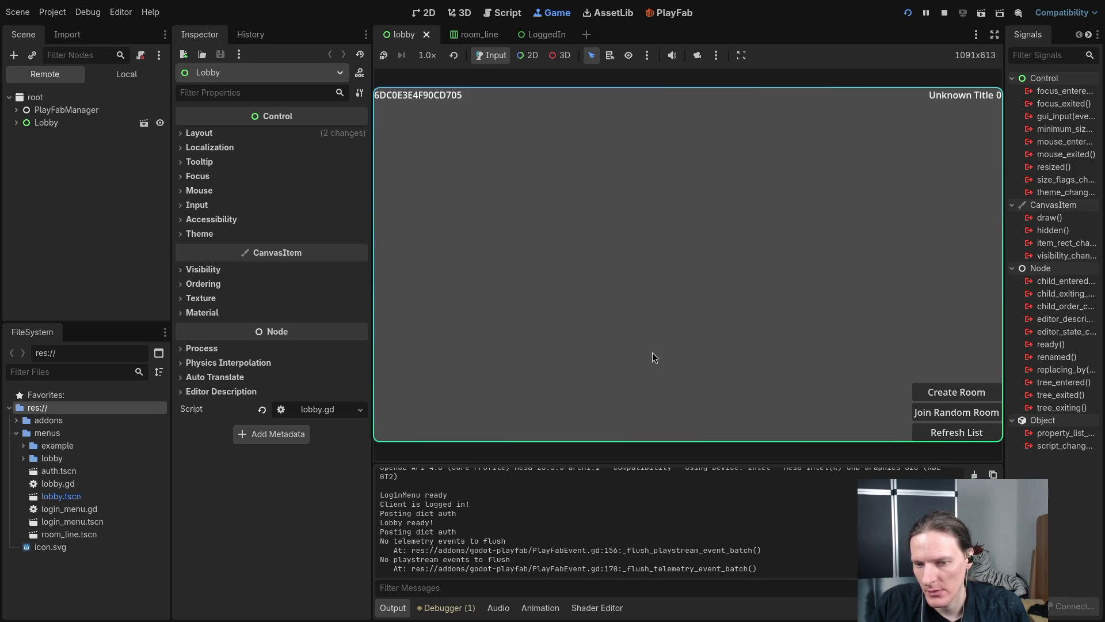
click(948, 393)
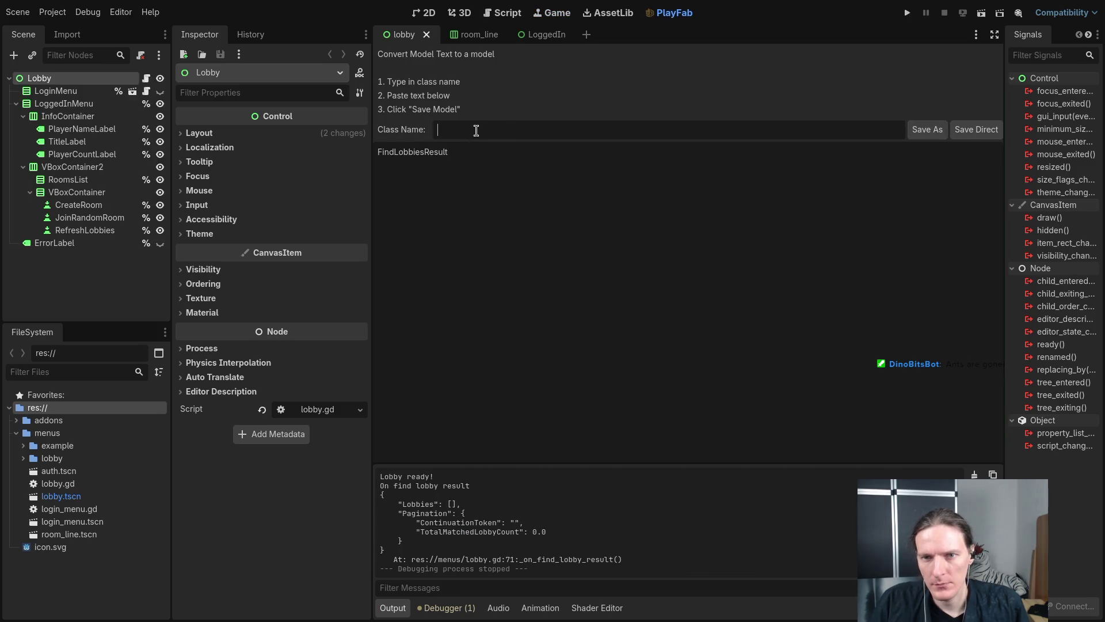
key(alt+Tab)
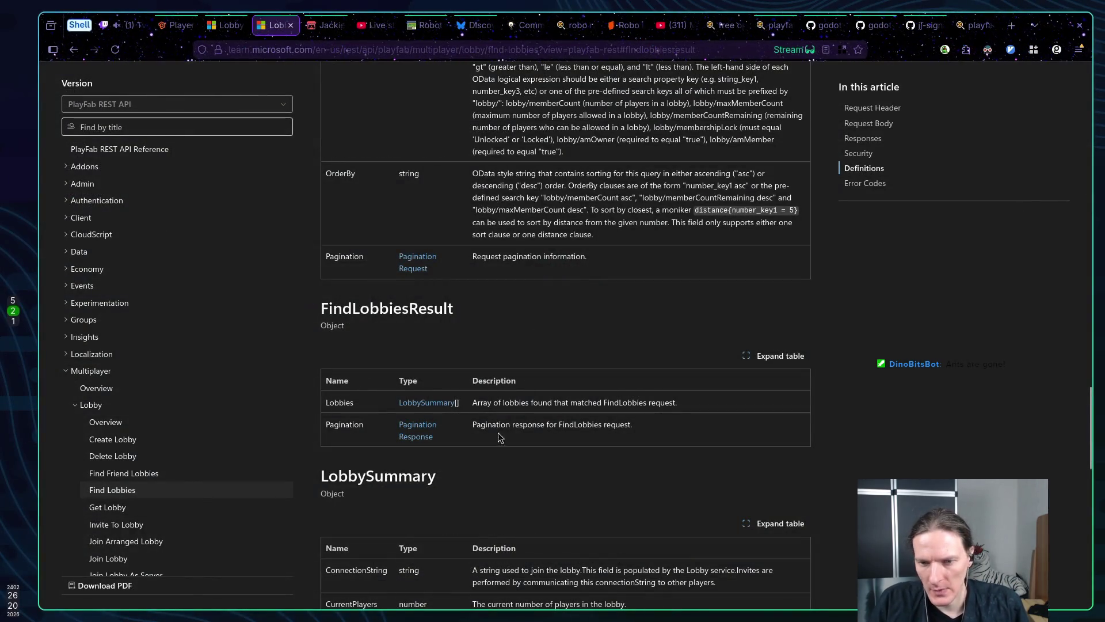
- Copy the FindLobbiesResult field table from the docs into Godot's Convert Model text box
drag(680, 439, 317, 405)
key(ctrl+c)
key(alt+Tab)
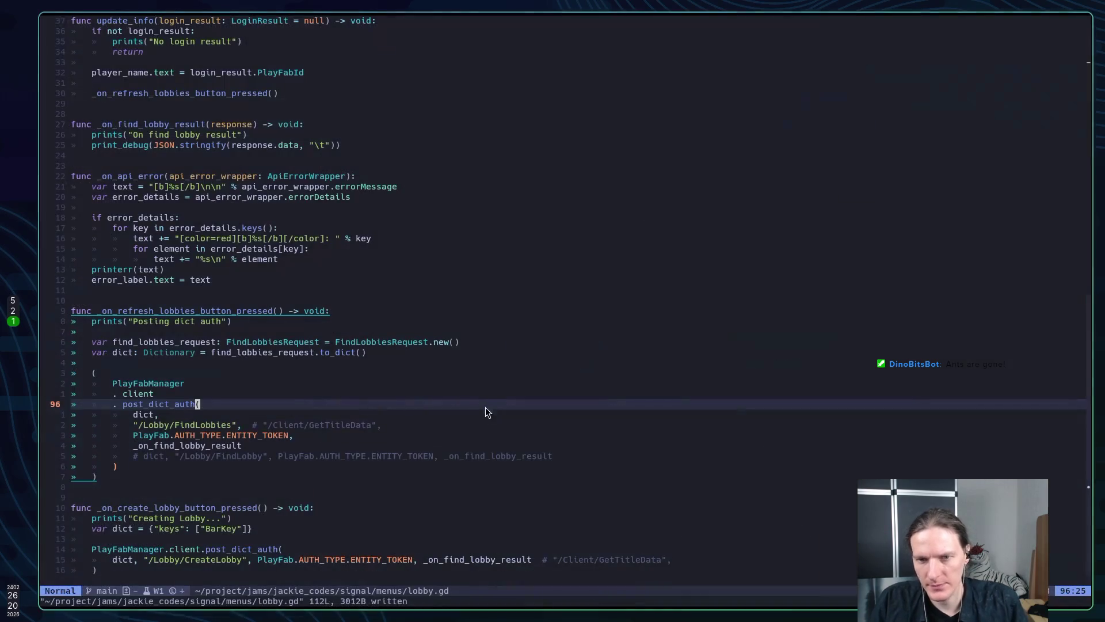
key(alt+Tab)
key(alt+Tab)
key(ctrl+a)
key(ctrl+v)
- Tidy the blank lines around the Lobbies and Pagination entries in the pasted table
click(431, 164)
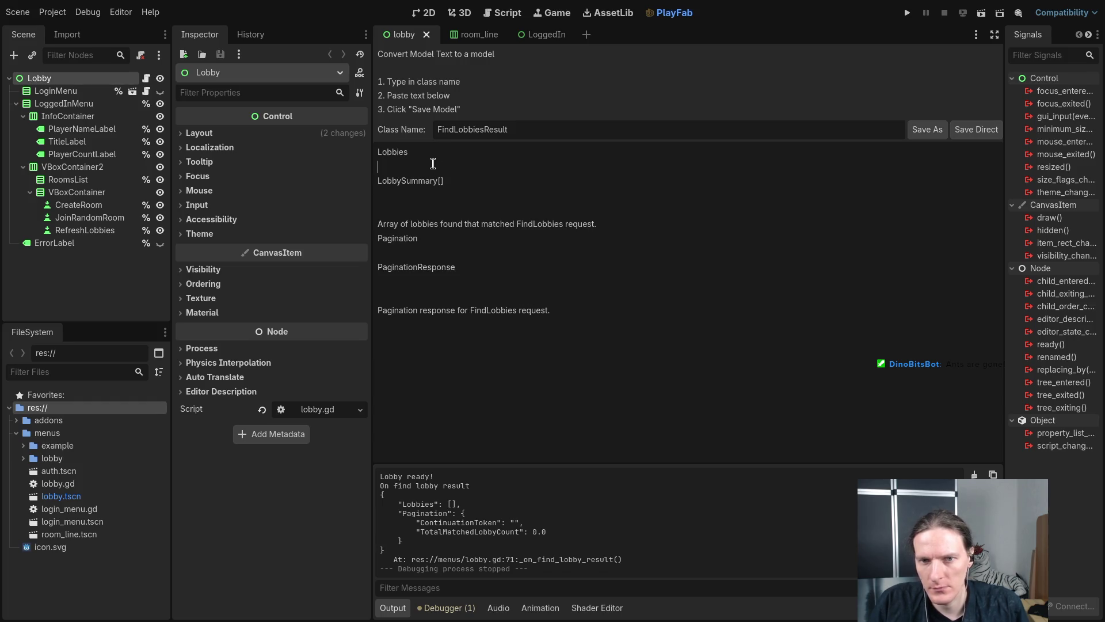
key(BackSpace)
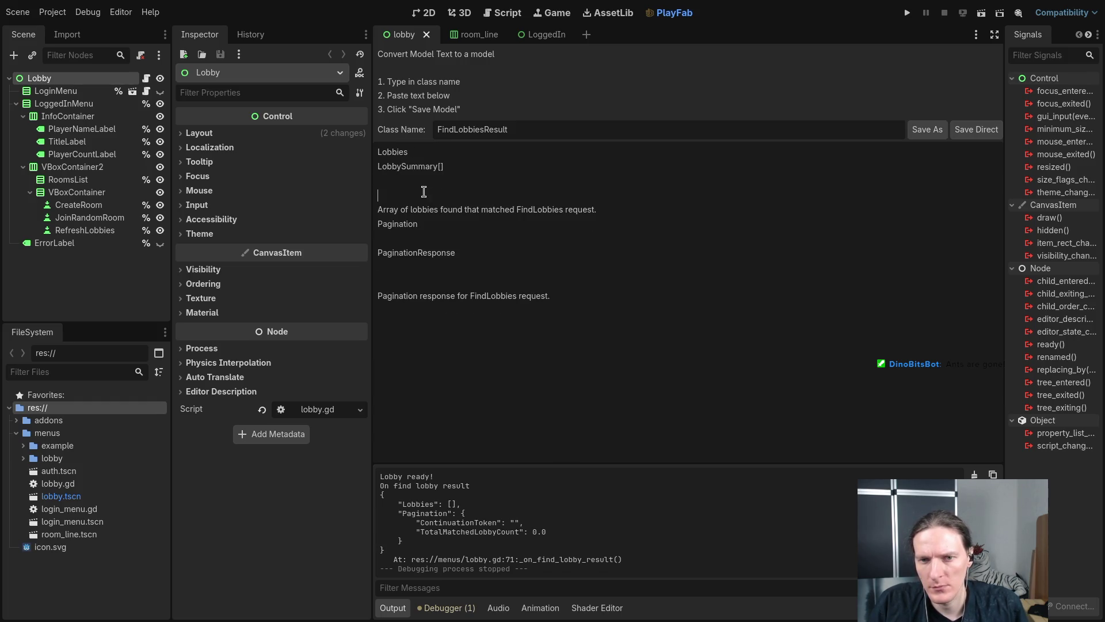
key(BackSpace)
key(BackSpace)
click(380, 197)
key(Return)
click(394, 226)
key(BackSpace)
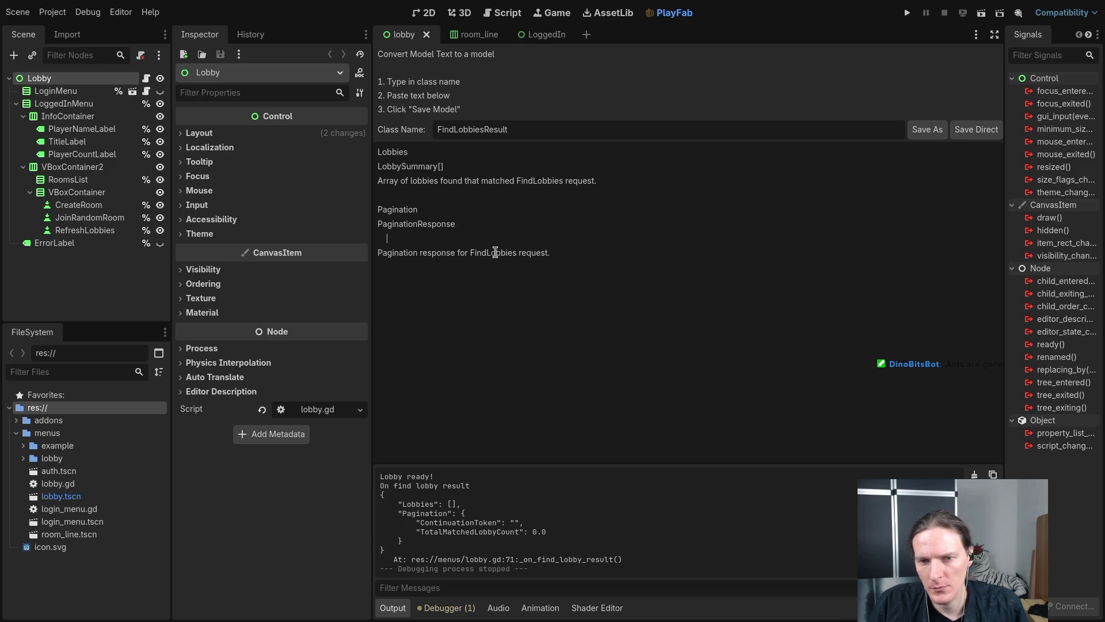
key(BackSpace)
key(BackSpace)
click(571, 247)
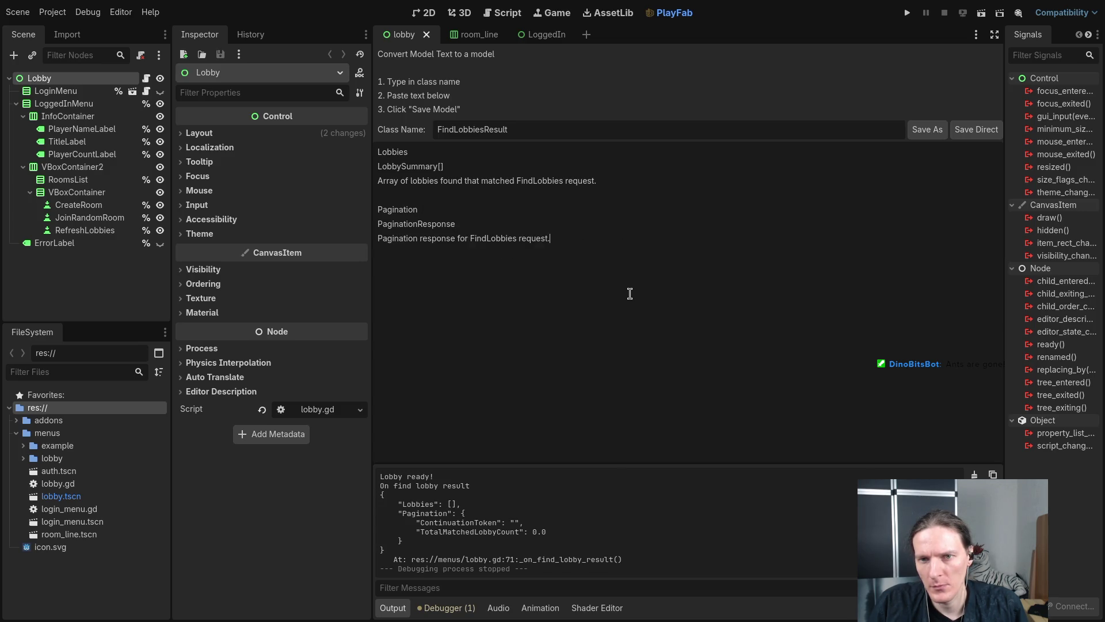
- Save the model as FindLobbiesResult.gd in res://menus/lobby
click(928, 131)
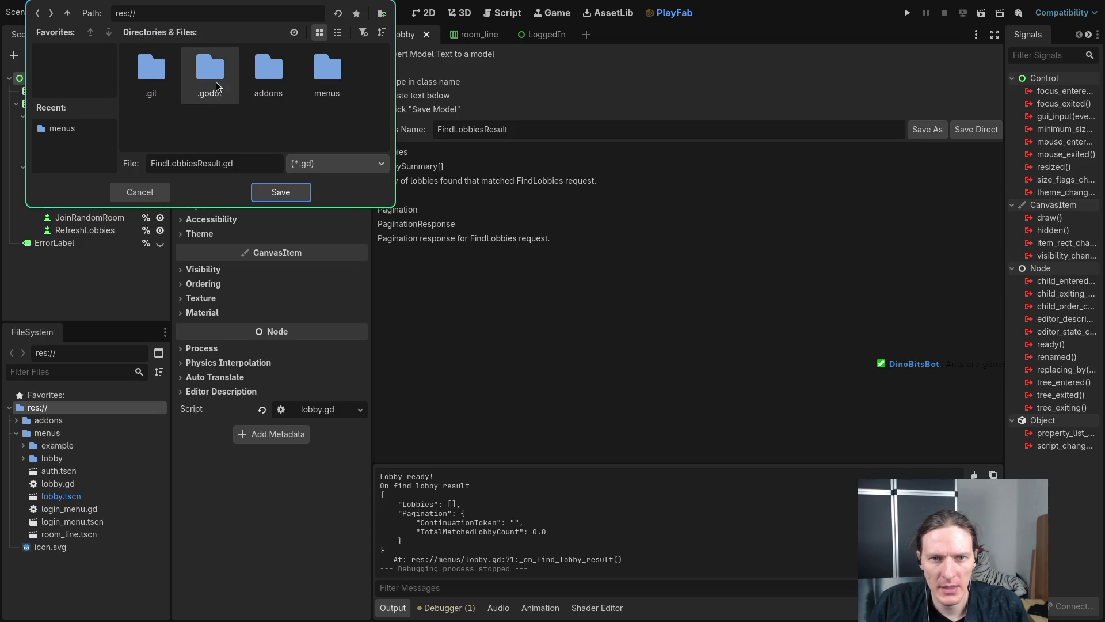
double_click(336, 81)
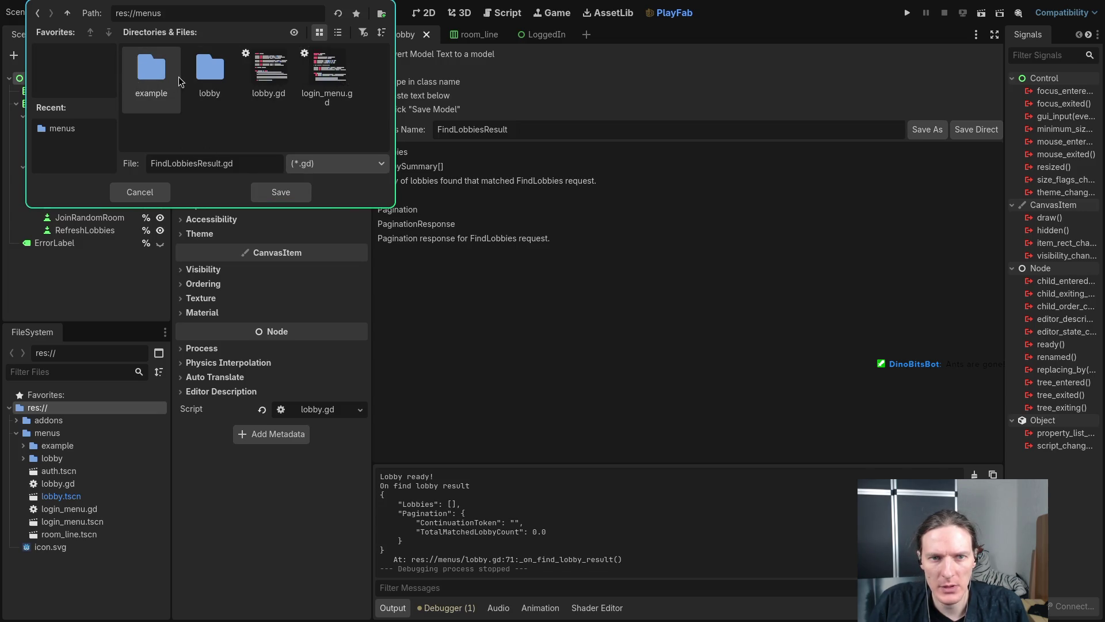
double_click(210, 72)
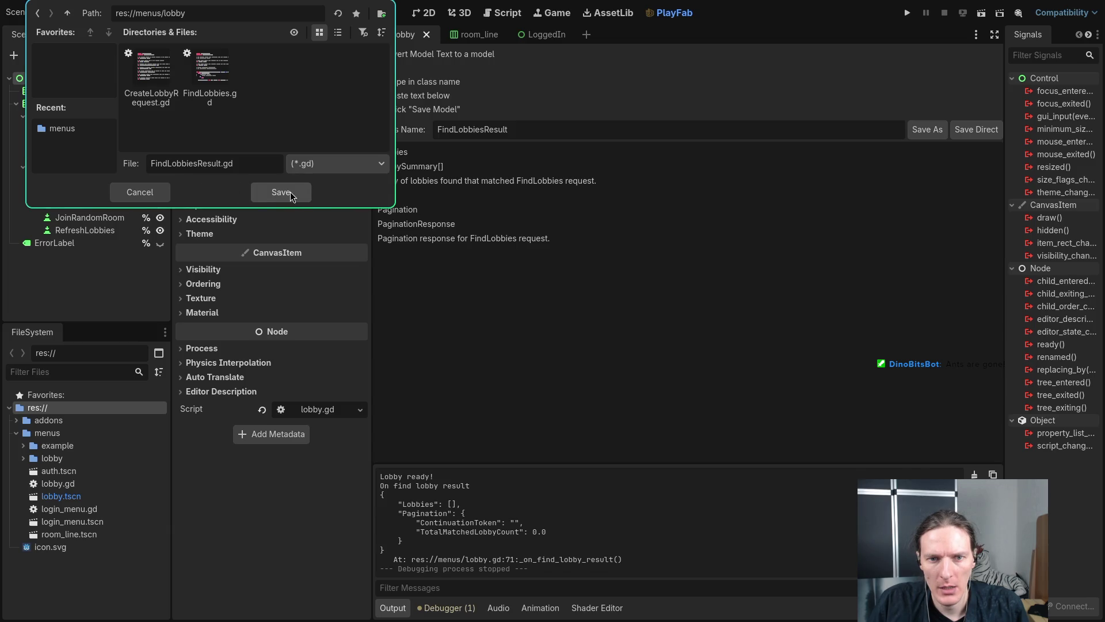
click(290, 192)
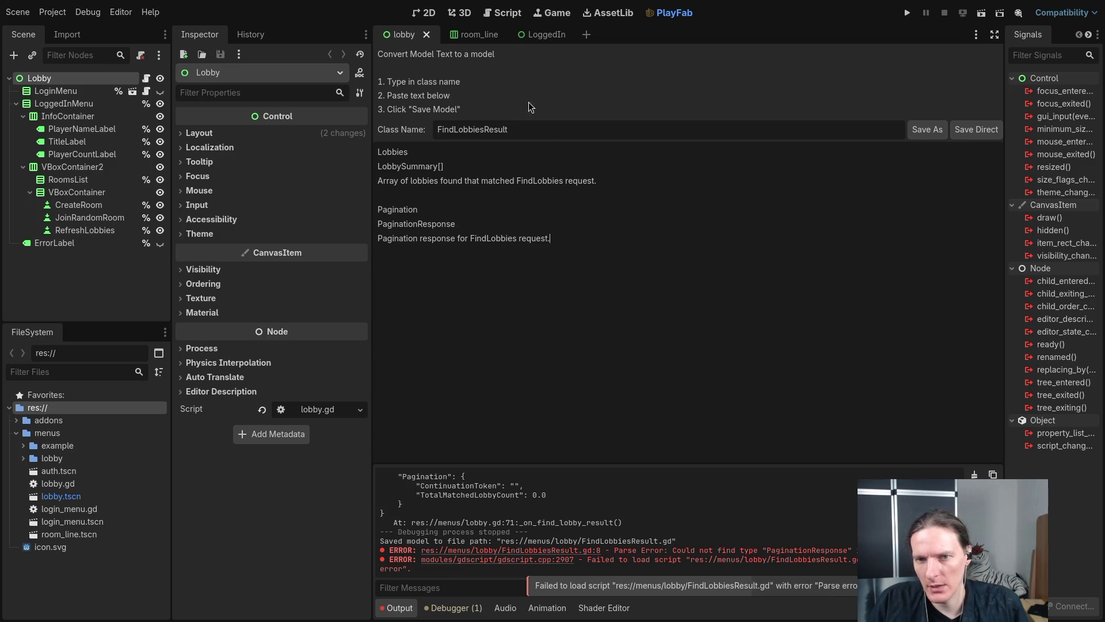
- Copy the FindLobbiesResult class name into the class name field
double_click(410, 167)
key(ctrl+c)
double_click(487, 130)
key(ctrl+v)
key(alt+Tab)
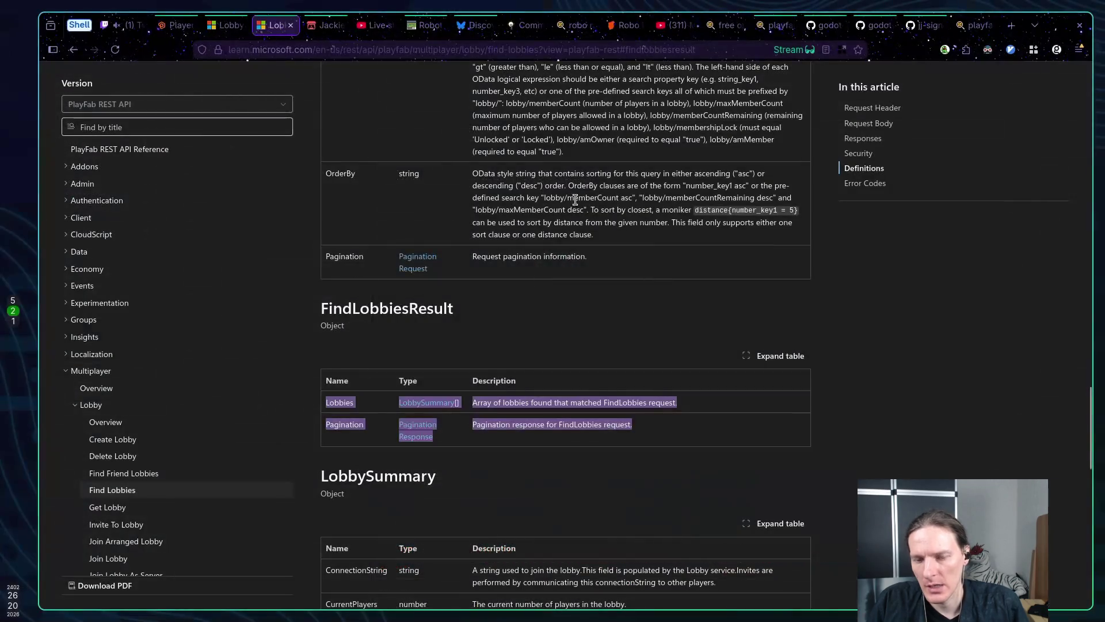
- Copy the LobbySummary field table from its docs definition into Godot's converter
click(417, 403)
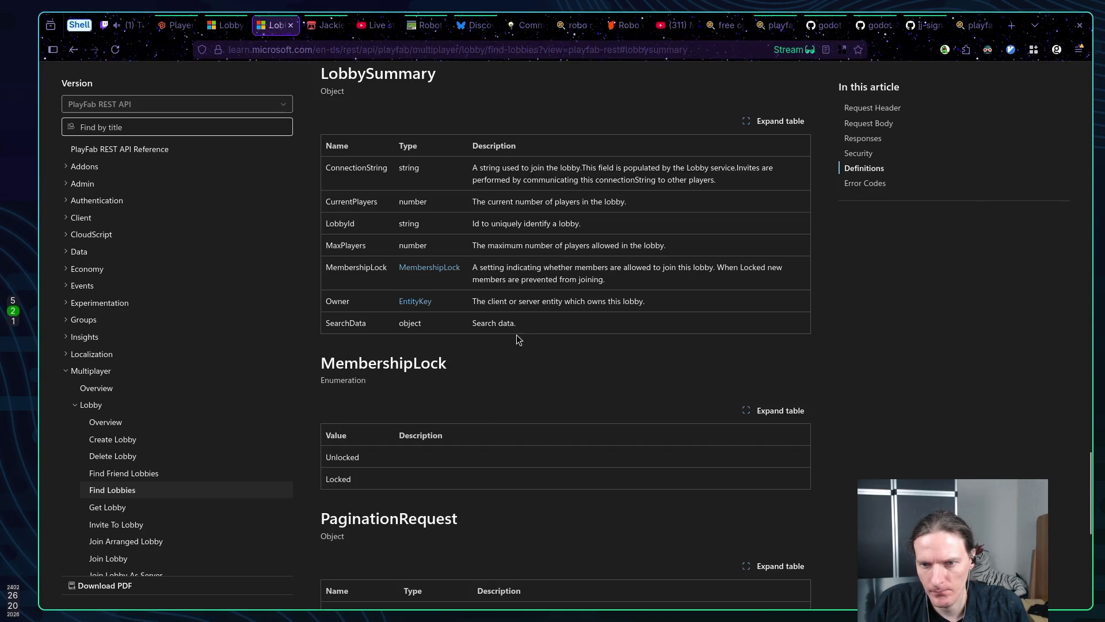
mouse_move(544, 323)
mouse_down()
mouse_move(414, 300)
mouse_move(319, 170)
mouse_up()
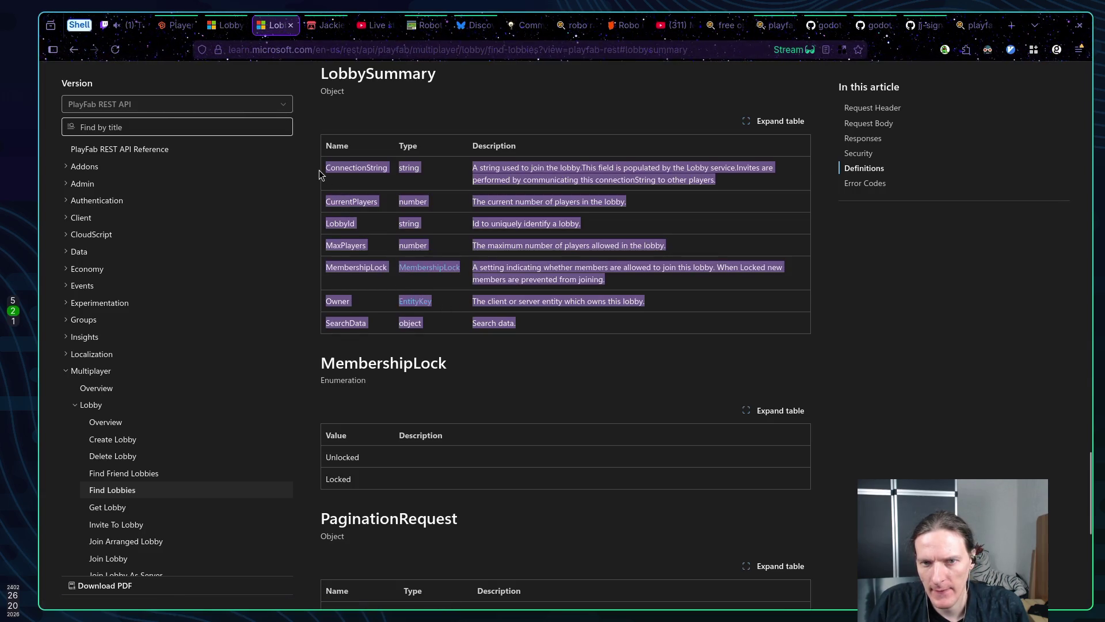
key(super+1)
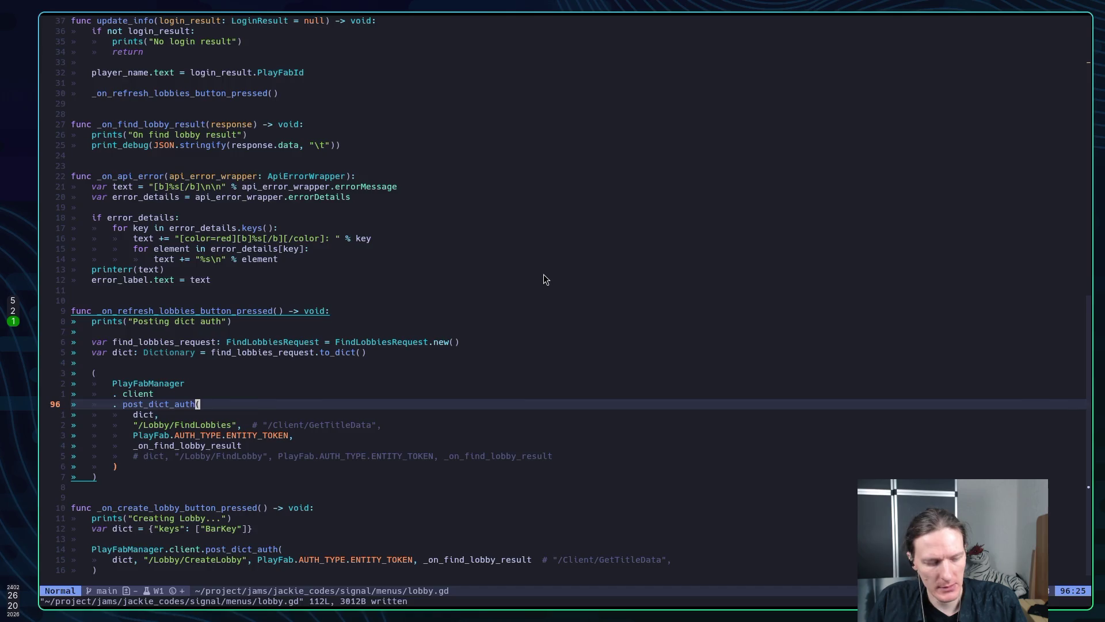
key(super+5)
key(ctrl+v)
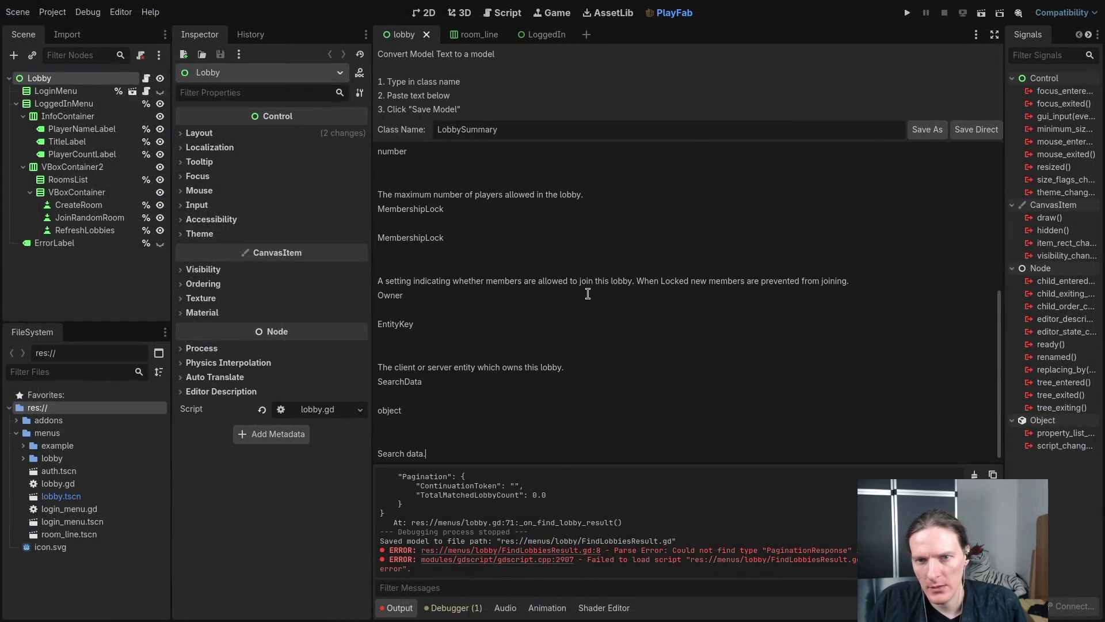
key(super+2)
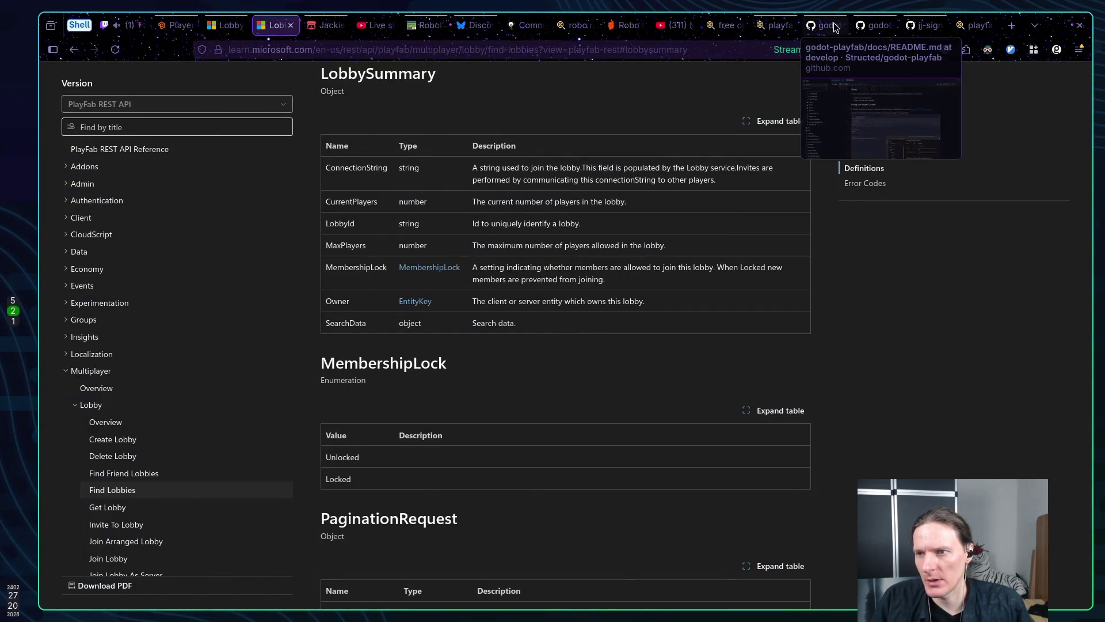
- Read the godot-playfab README section 'Implementing a Model with an Array of Objects'
click(823, 25)
scroll(558, 193, down, 3)
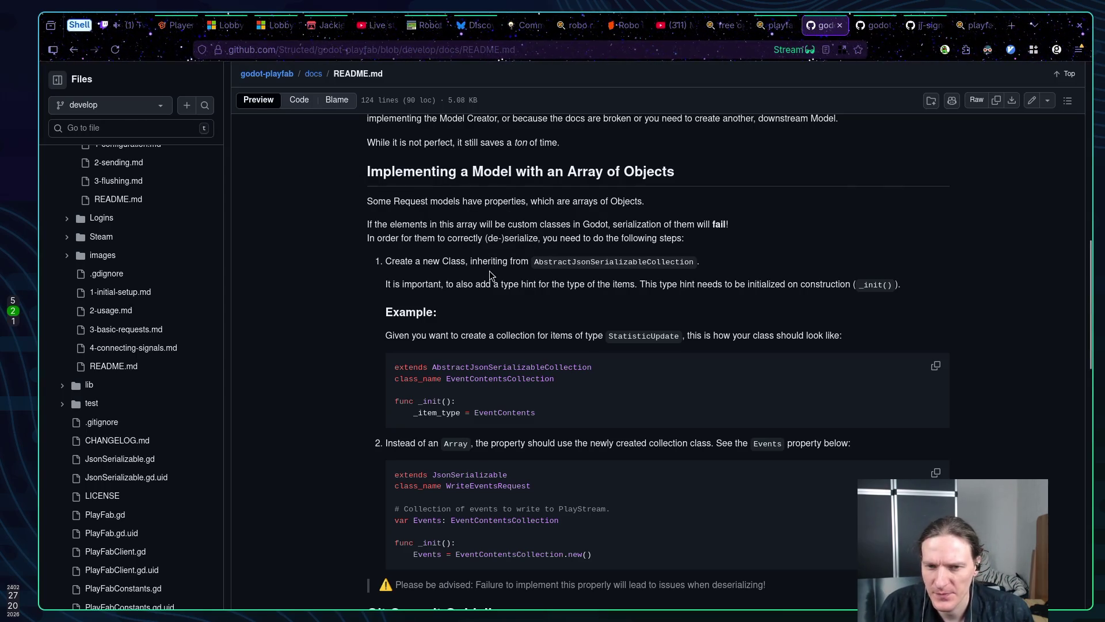
scroll(494, 262, down, 1)
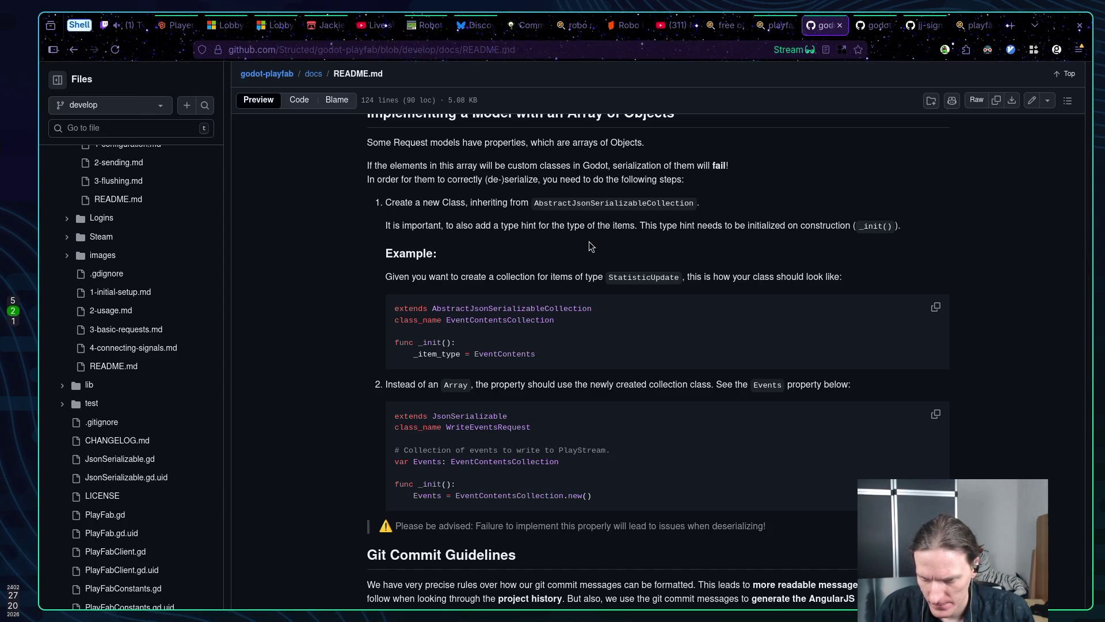
key(super+1)
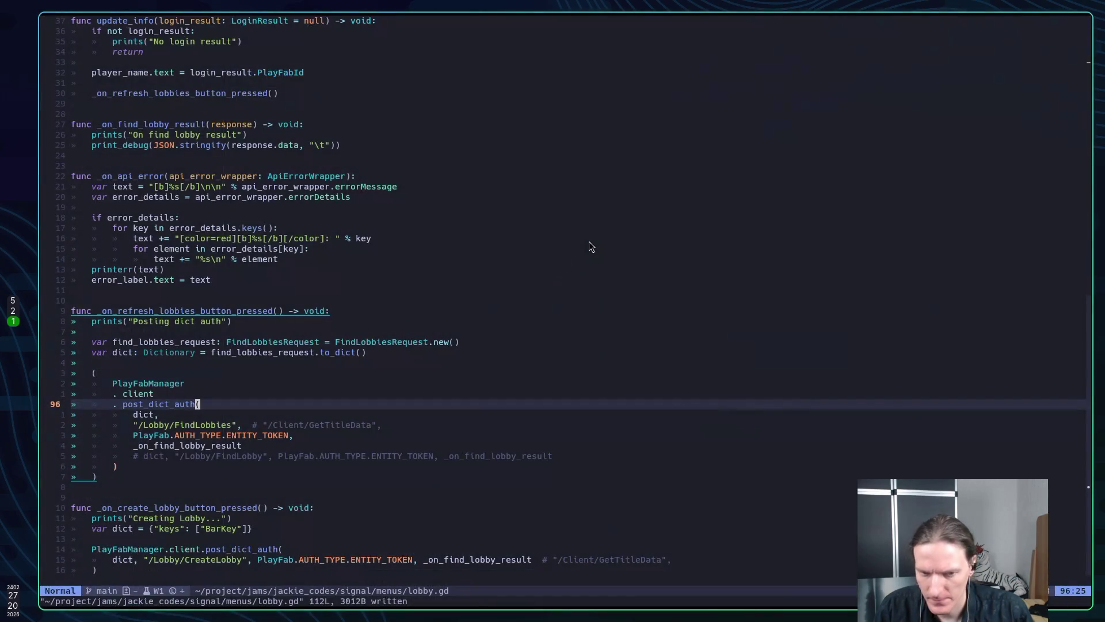
- Remove extra blank lines around ConnectionString, CurrentPlayers and LobbyId in the pasted LobbySummary text
key(j)
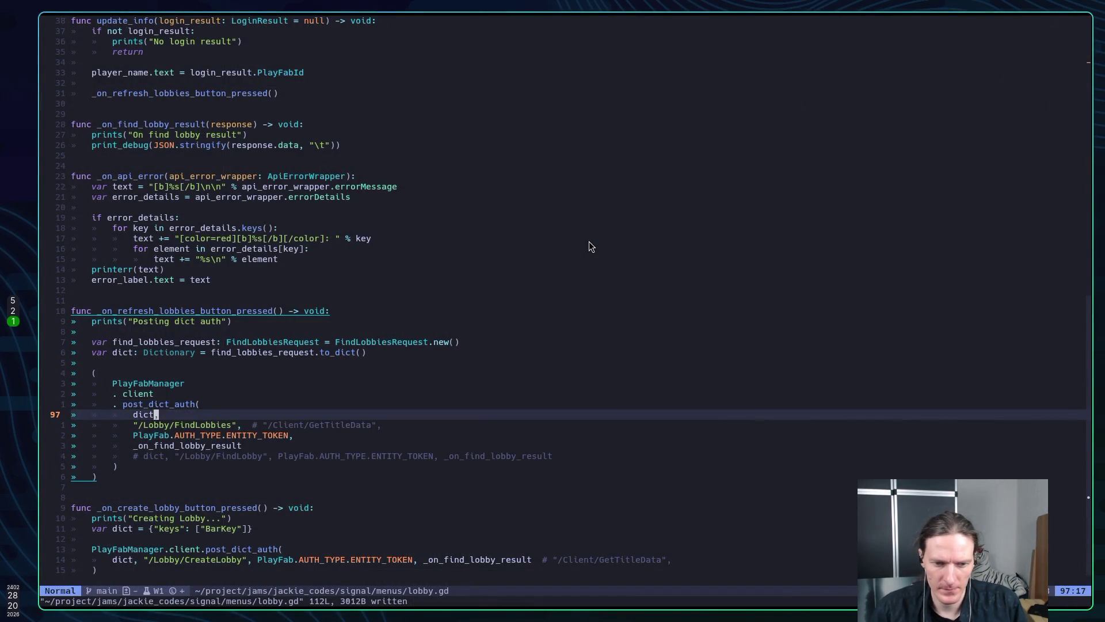
key(k)
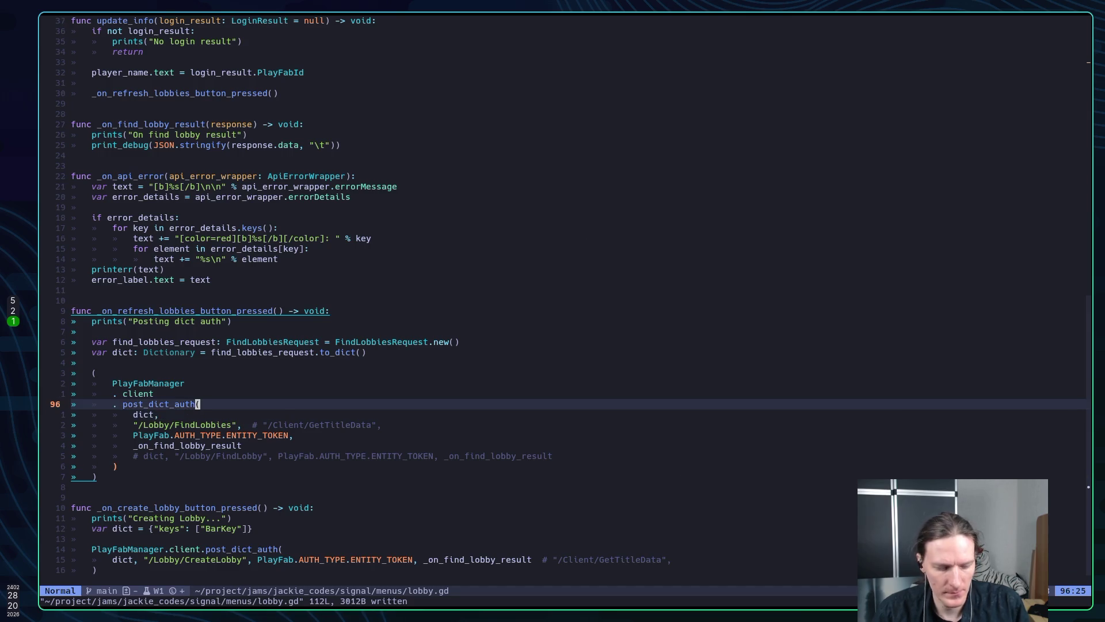
key(super+5)
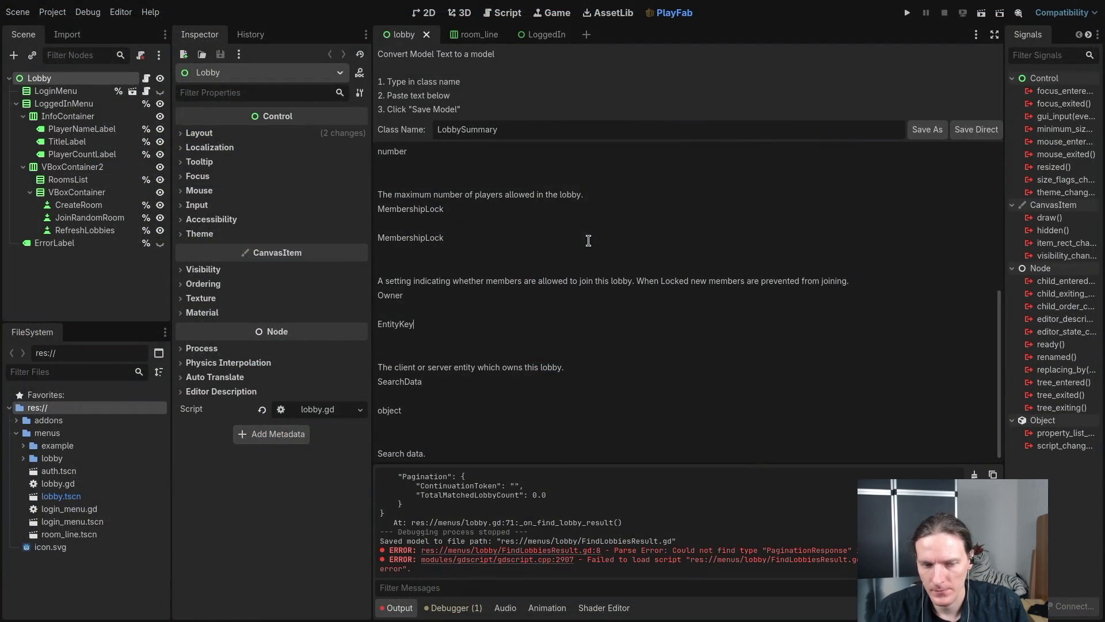
scroll(589, 240, up, 5)
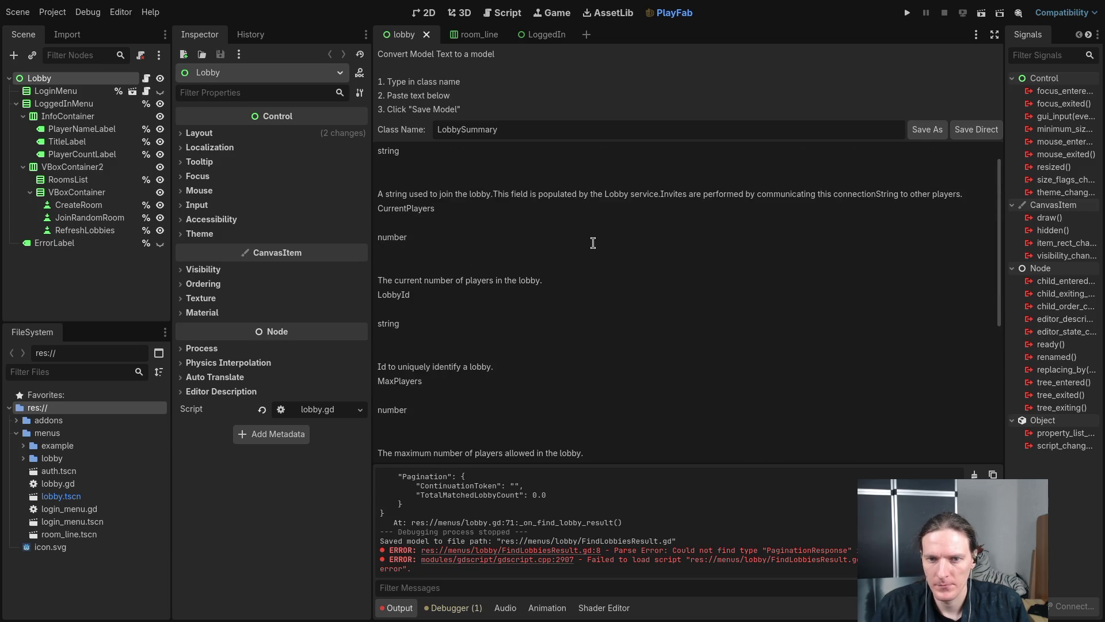
scroll(582, 251, up, 1)
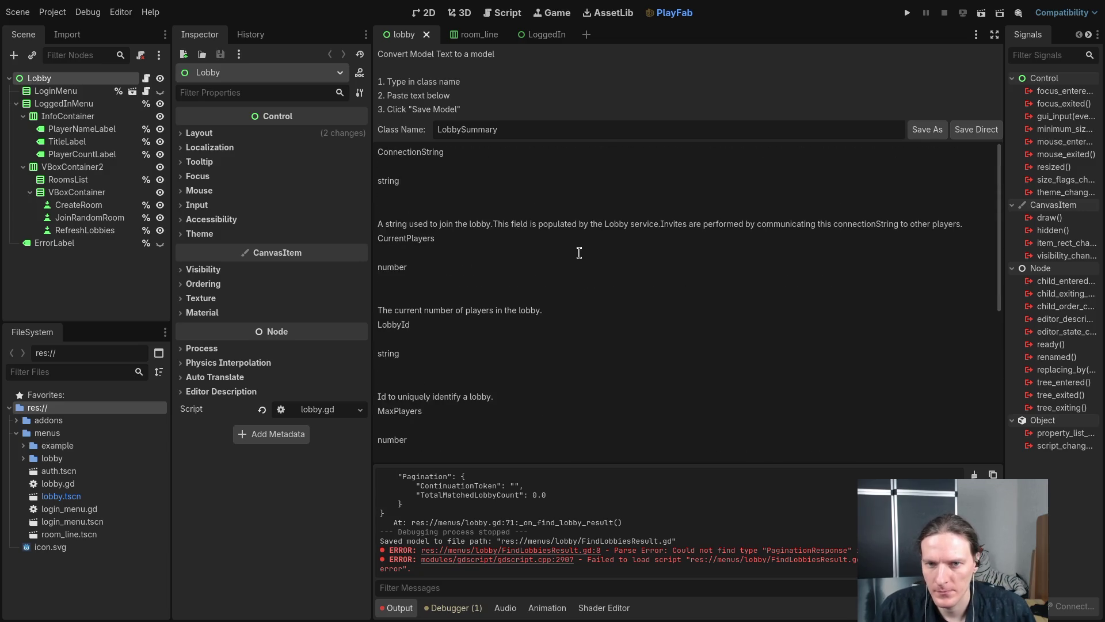
click(447, 167)
key(BackSpace)
click(426, 194)
key(BackSpace)
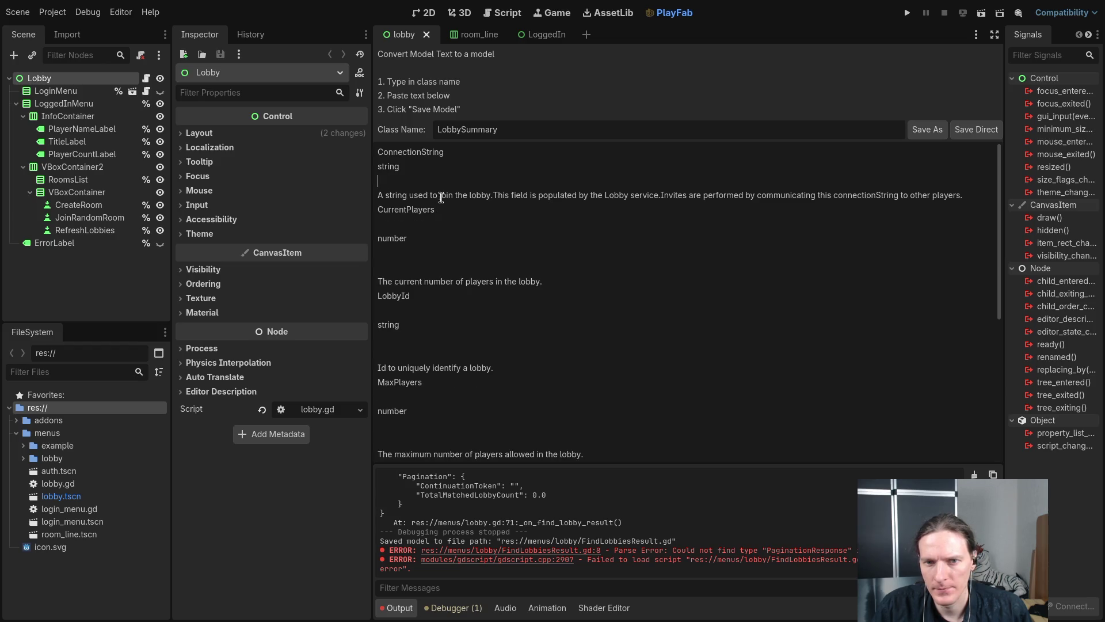
key(BackSpace)
click(441, 224)
click(378, 196)
key(Return)
click(412, 222)
key(BackSpace)
click(407, 240)
key(Delete)
key(Delete)
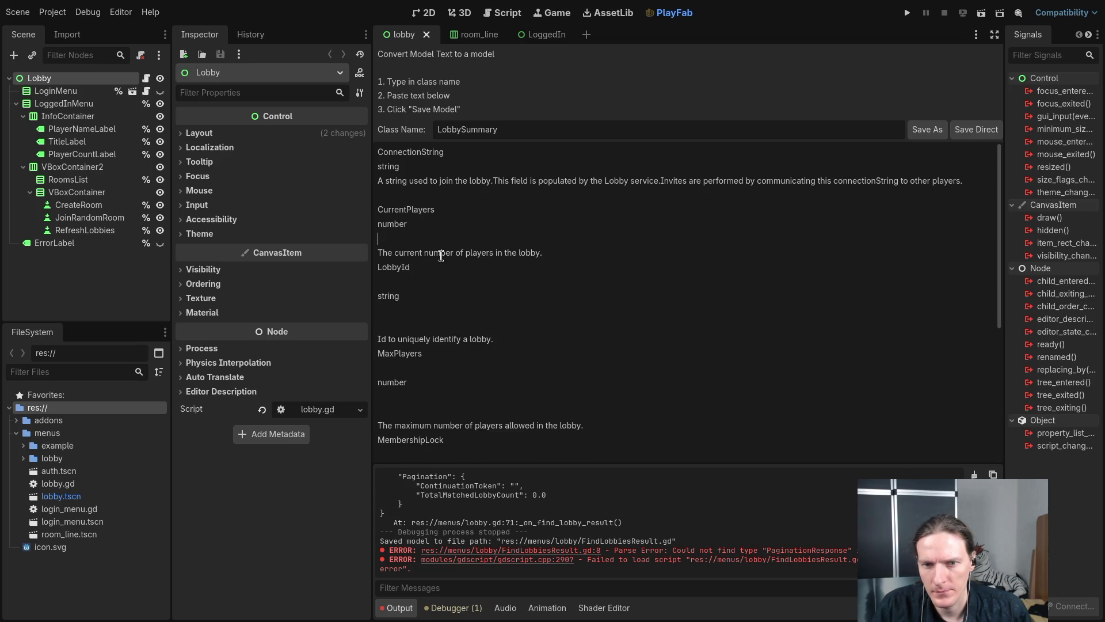
click(390, 259)
key(Up)
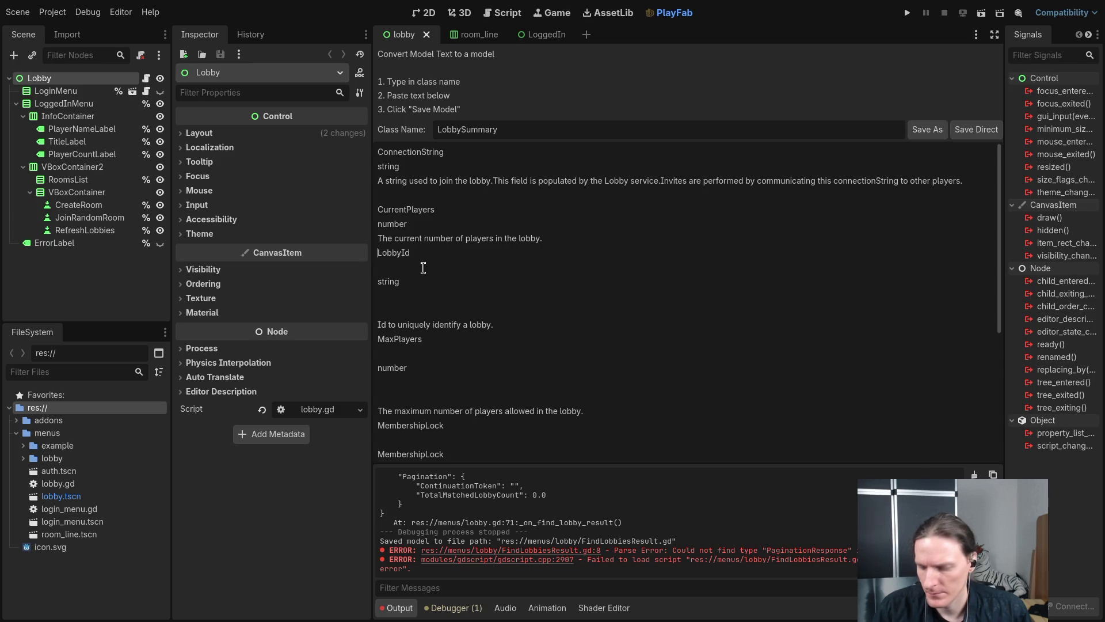
key(Return)
click(415, 280)
key(Delete)
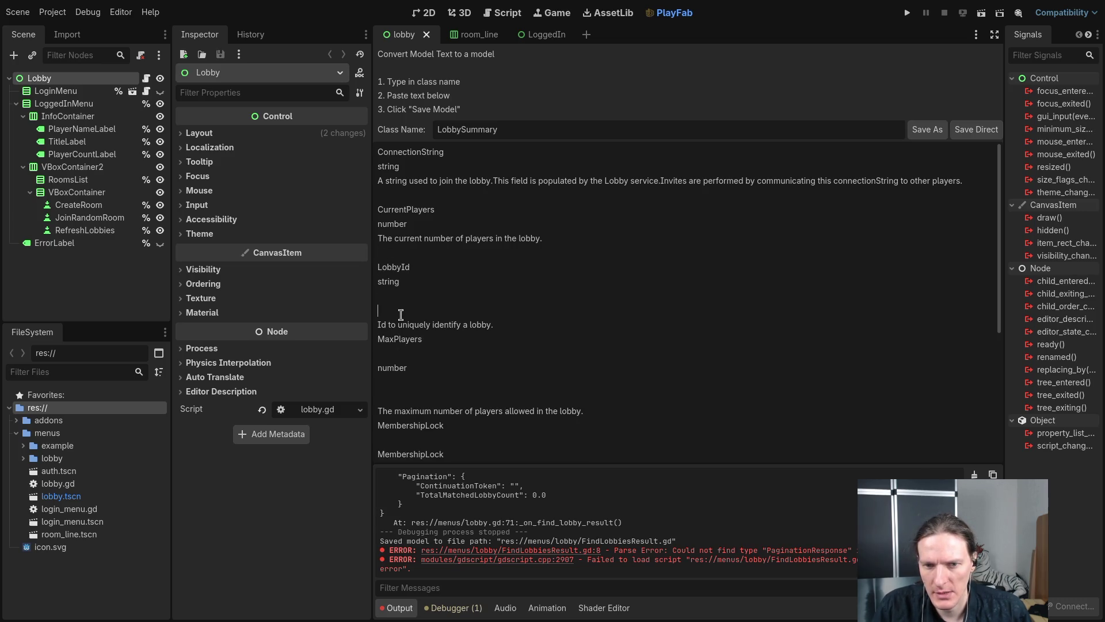
- Remove extra blank lines around MaxPlayers, MembershipLock, Owner and SearchData
click(401, 314)
key(BackSpace)
key(BackSpace)
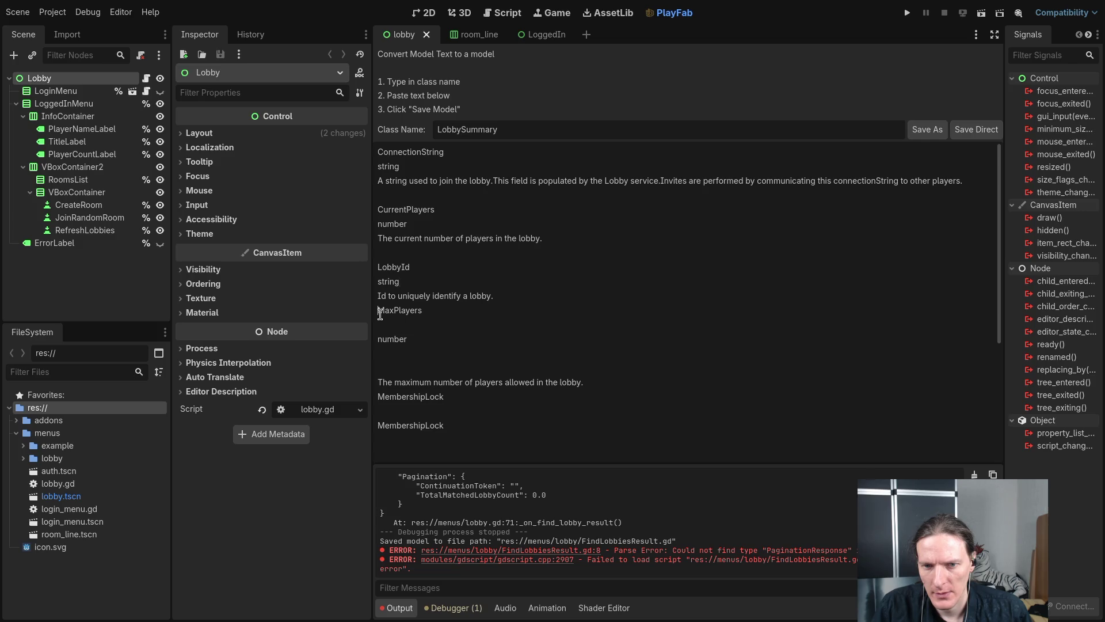
click(380, 315)
key(Return)
key(End)
key(Delete)
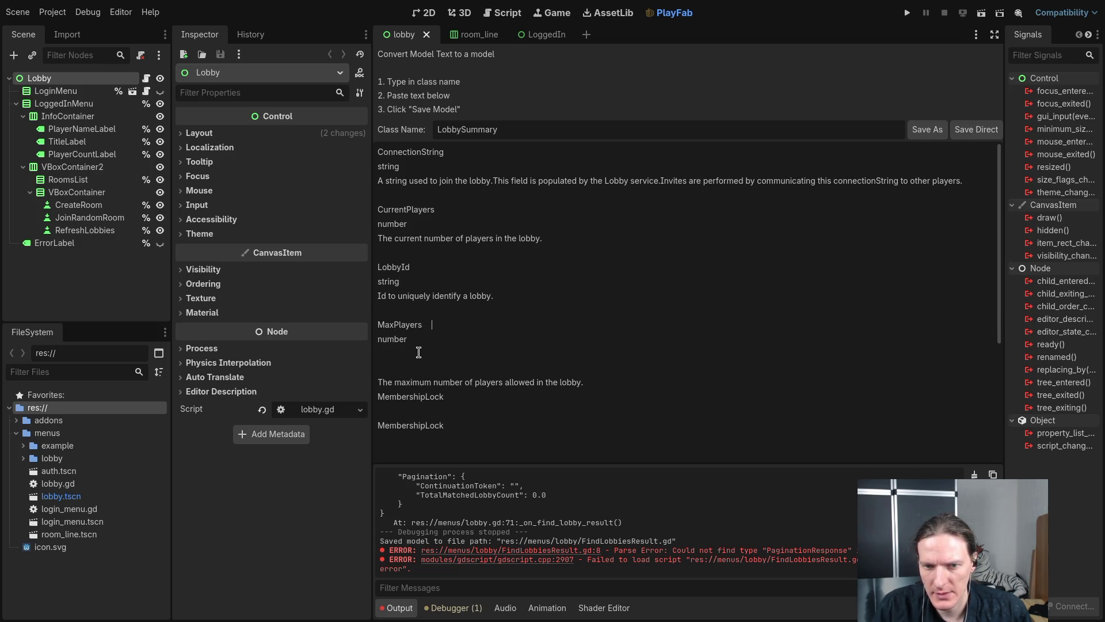
click(414, 369)
key(BackSpace)
key(BackSpace)
click(383, 379)
click(382, 371)
key(Return)
click(409, 399)
key(BackSpace)
scroll(481, 384, down, 1)
click(415, 382)
key(BackSpace)
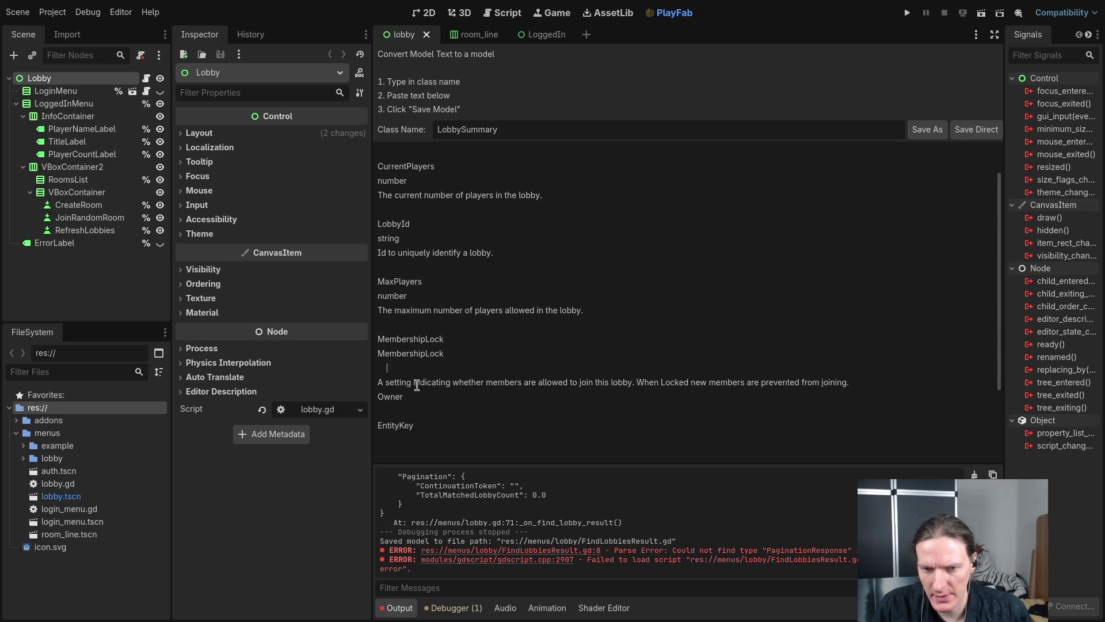
key(BackSpace)
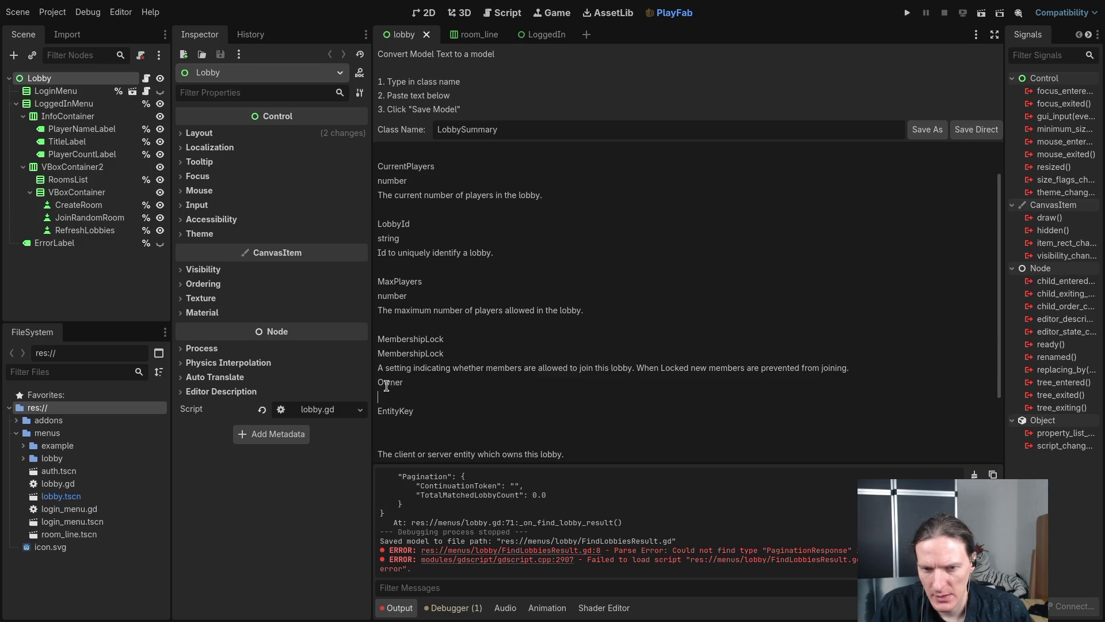
key(Return)
click(393, 409)
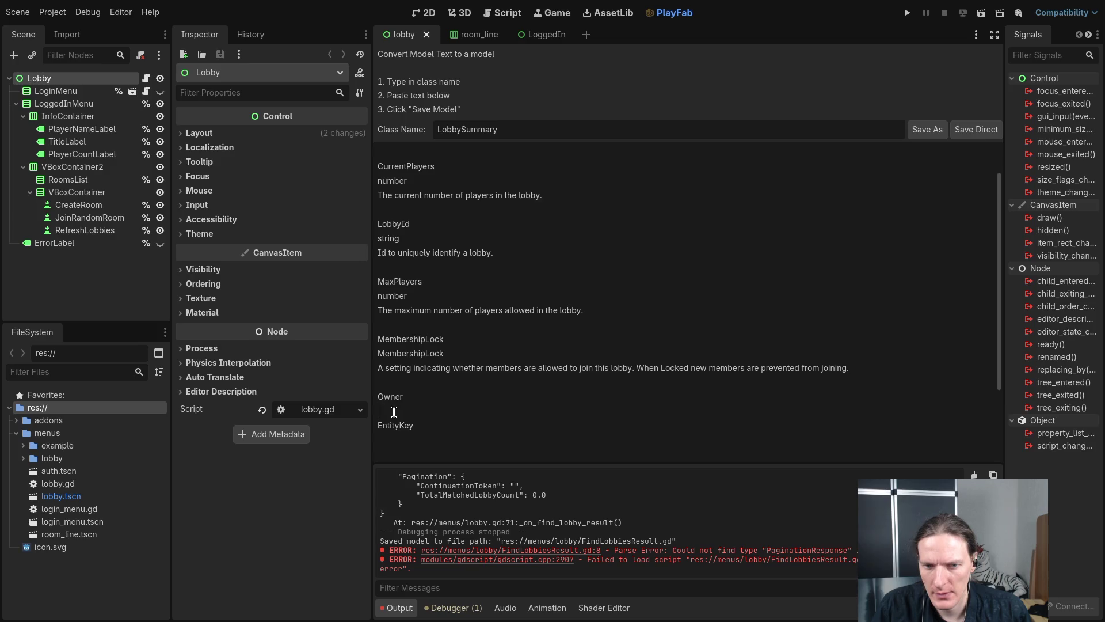
key(BackSpace)
scroll(403, 403, down, 1)
click(409, 400)
key(BackSpace)
key(BackSpace)
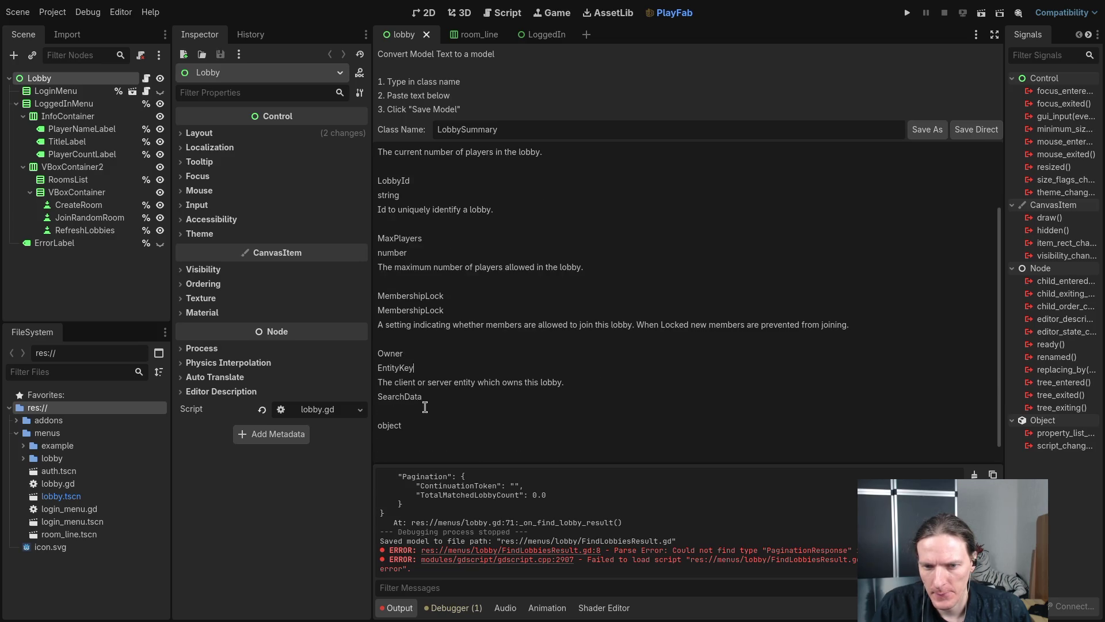
click(396, 411)
key(BackSpace)
scroll(449, 421, down, 1)
click(419, 414)
key(Delete)
key(Delete)
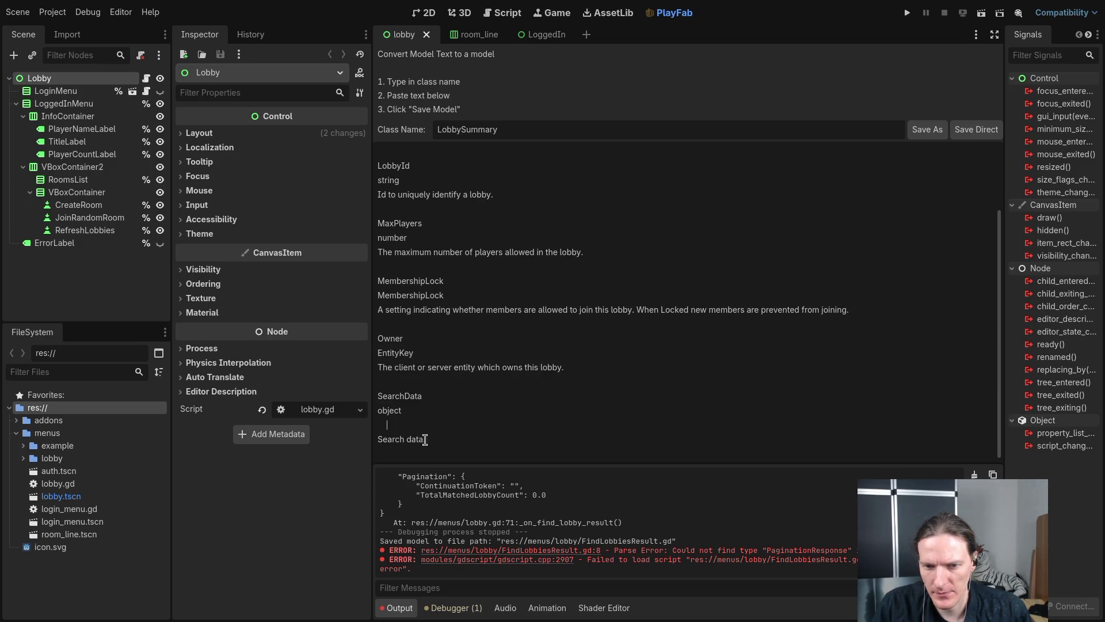
scroll(477, 418, up, 2)
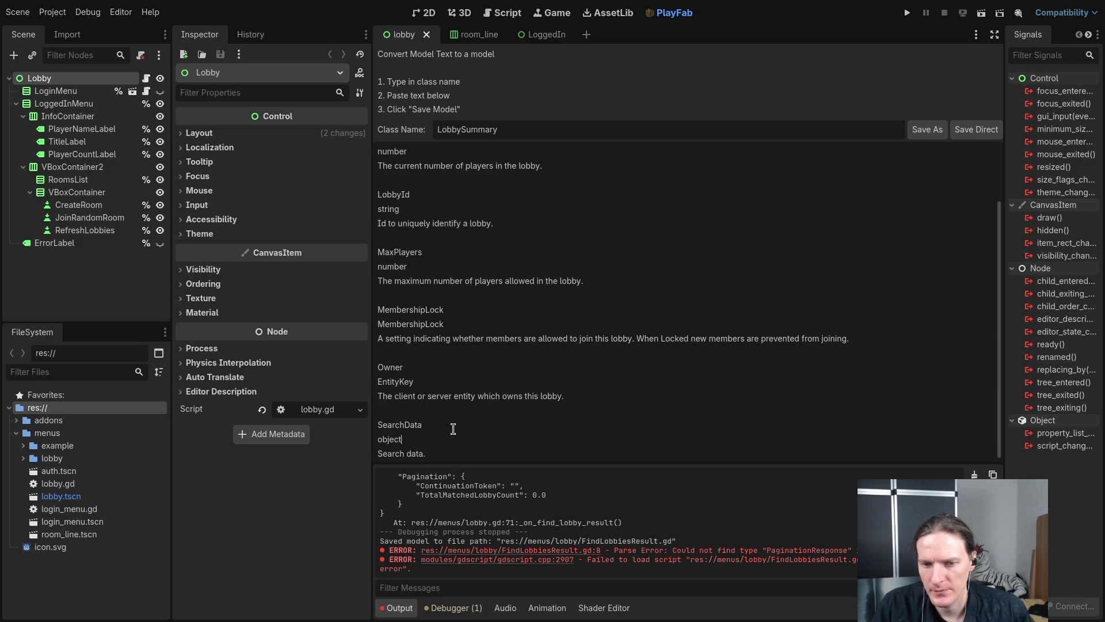
scroll(487, 417, up, 5)
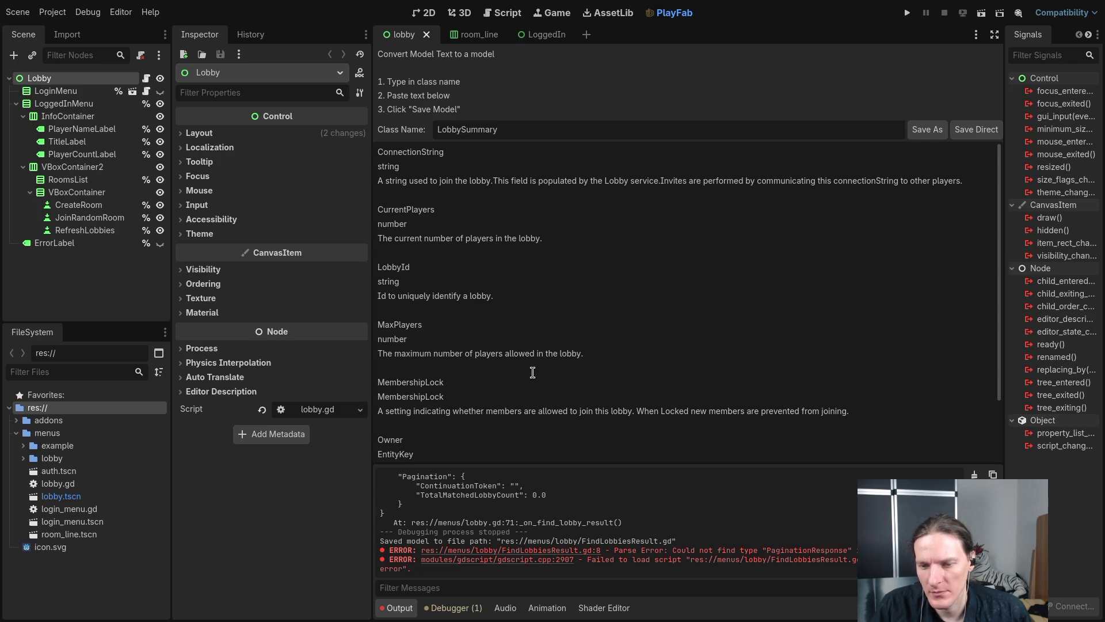
- Save the model as LobbySummary.gd in res://menus/lobby
click(926, 133)
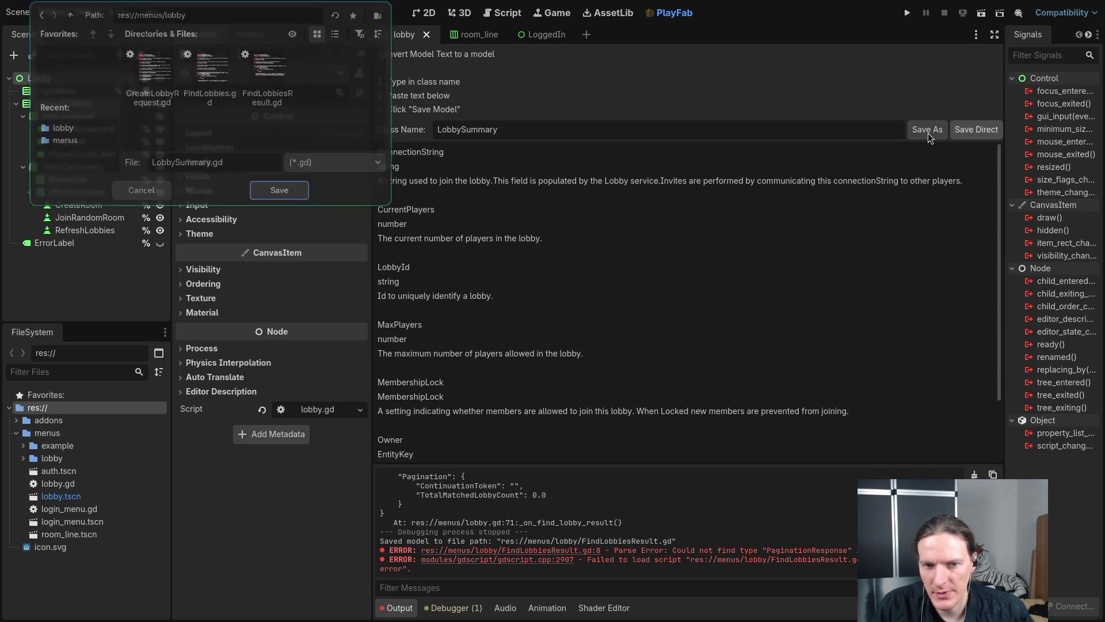
click(282, 192)
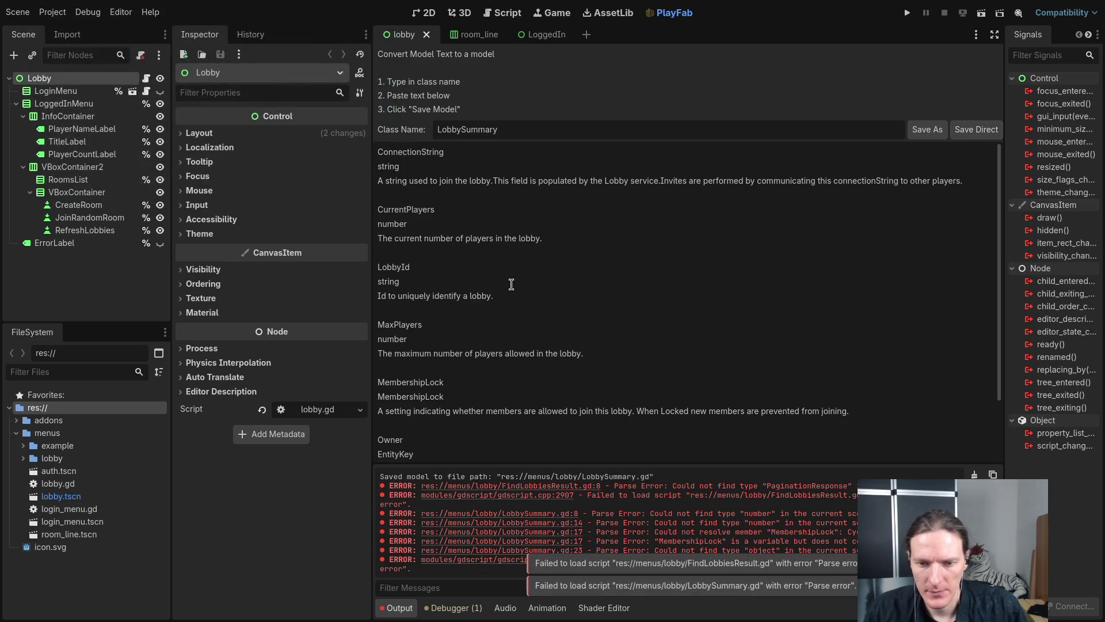
key(ctrl+F1)
key(alt+Tab)
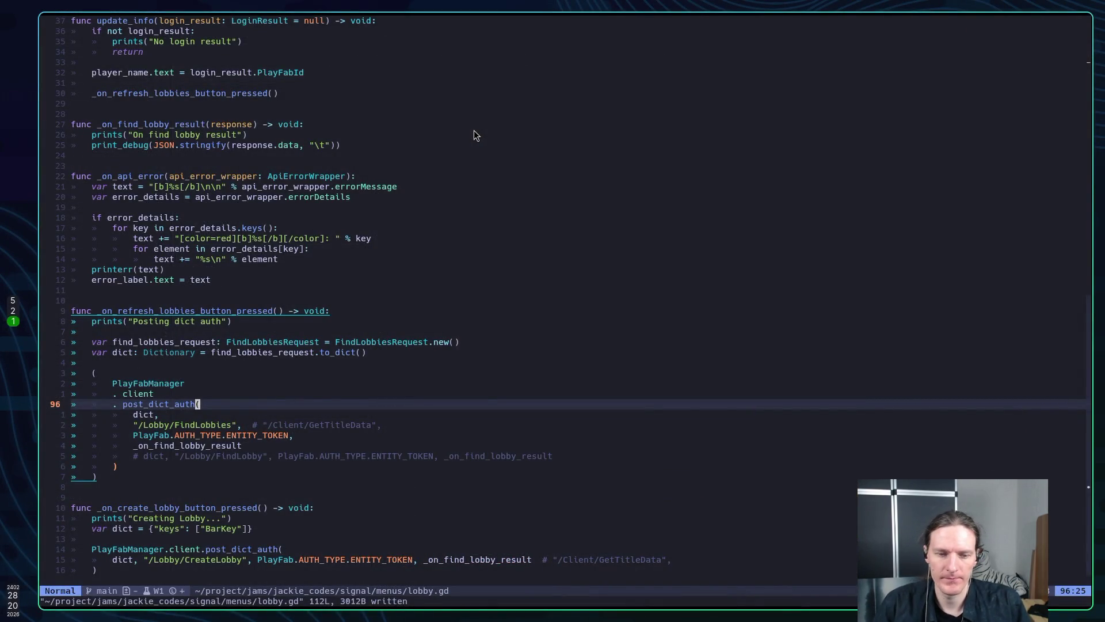
- Create a new file LobbySummaryCollection.gd from the Neo-tree file tree
key(space)
key(e)
text(jkaL)
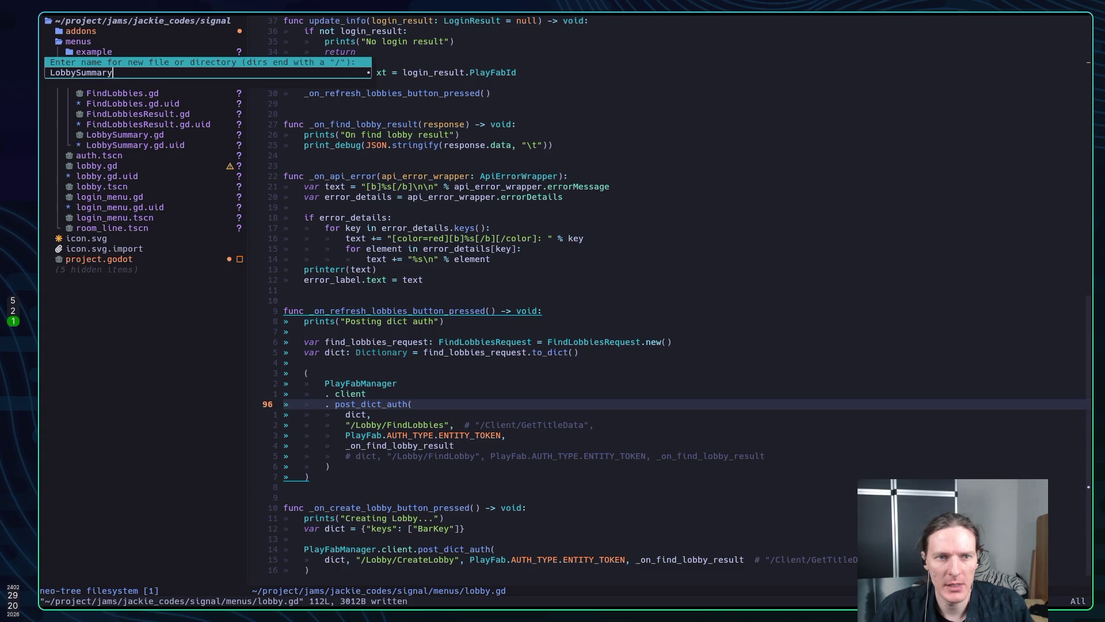
text(tion)
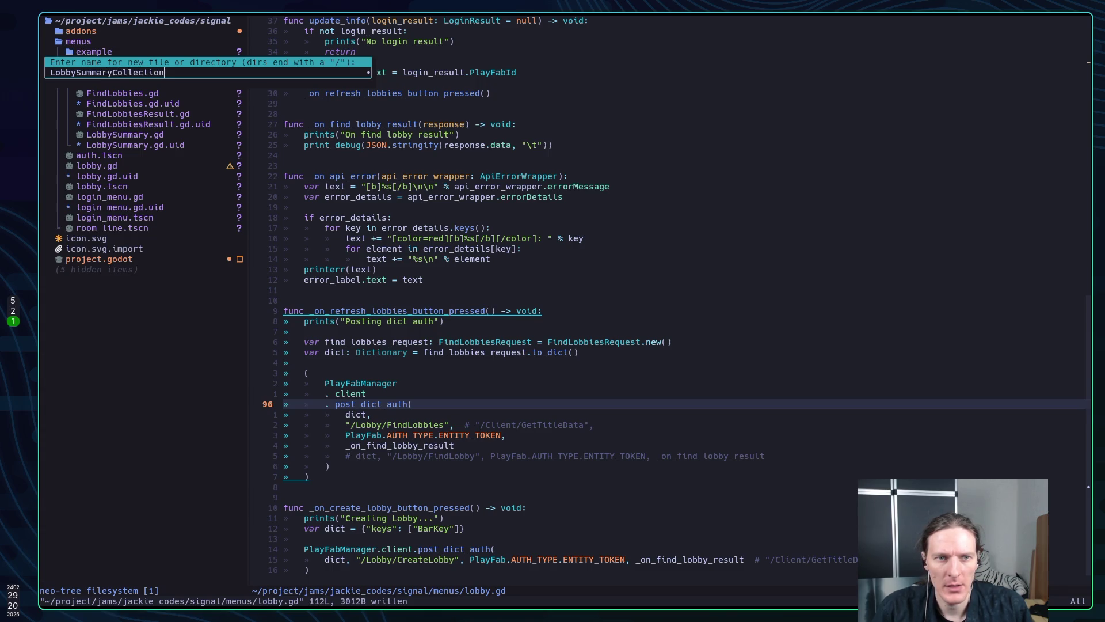
text(gd)
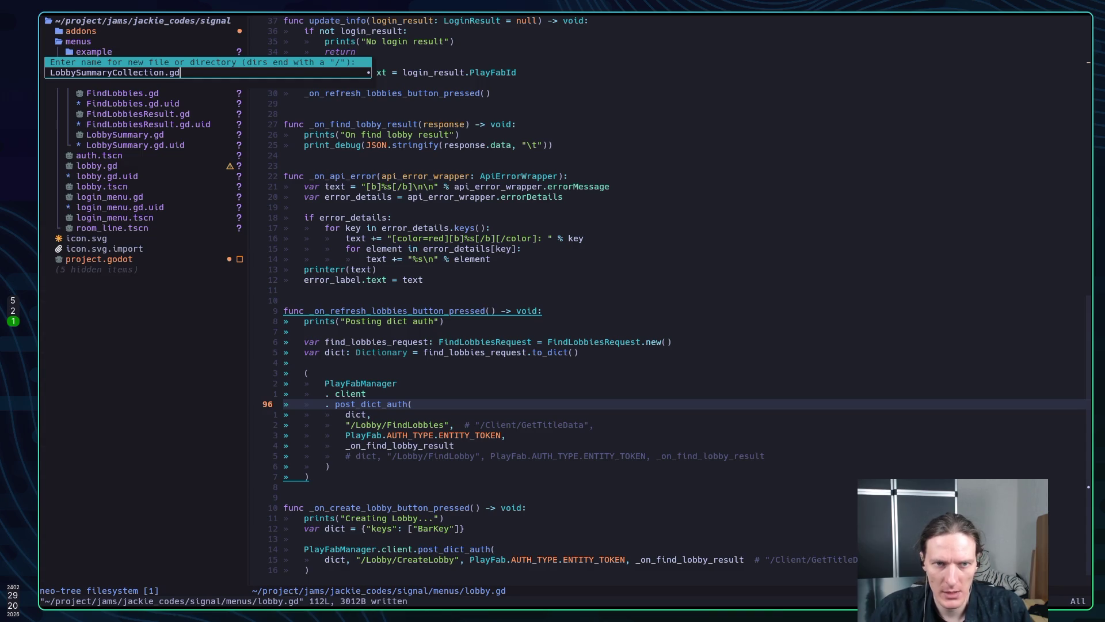
key(Return)
key(Return)
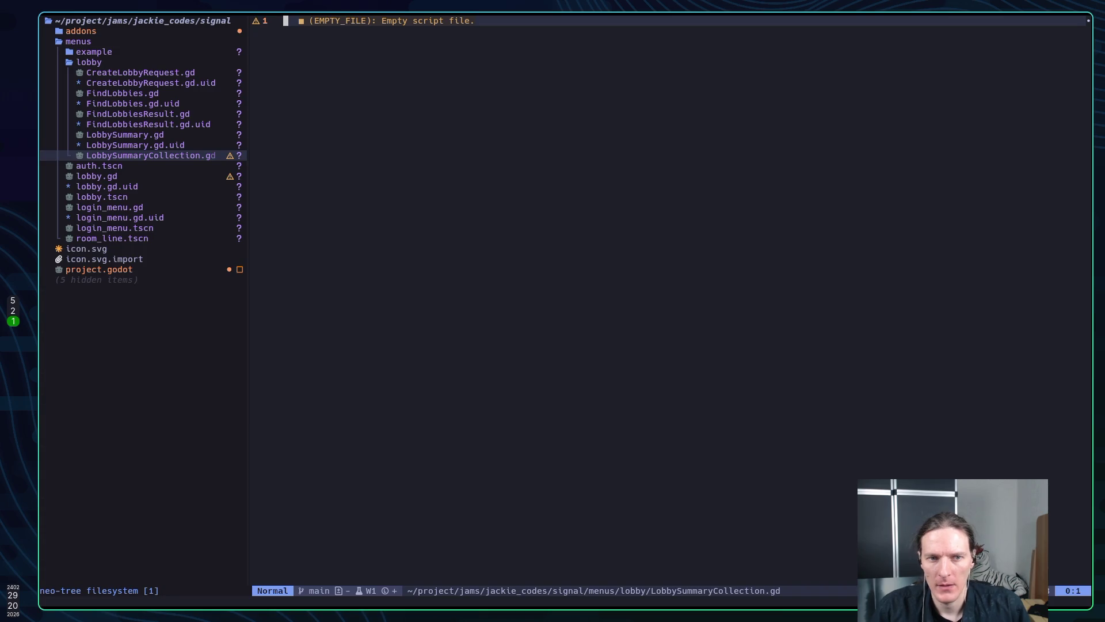
- Paste the README's example collection class code into the new file
key(super+2)
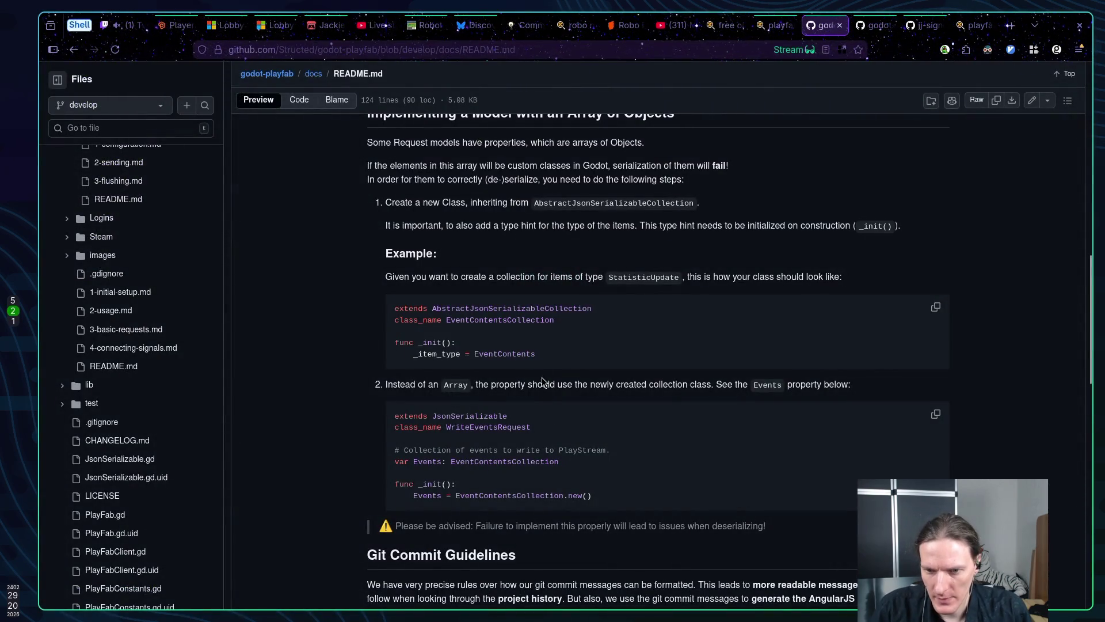
mouse_move(534, 353)
mouse_down()
mouse_move(372, 316)
mouse_move(386, 307)
mouse_up()
key(ctrl+c)
key(super+1)
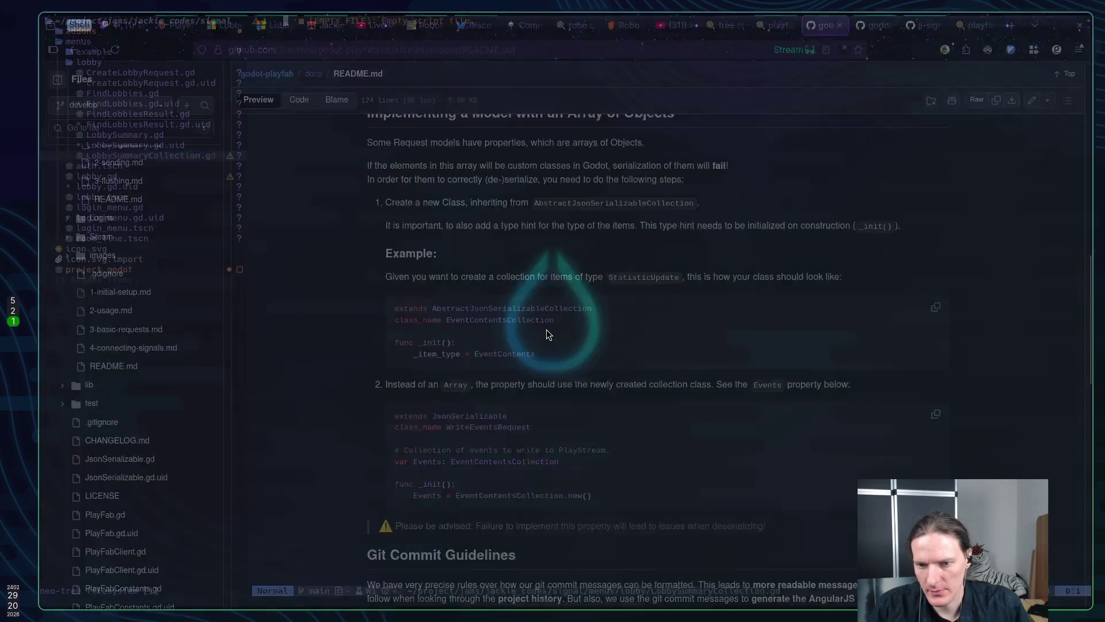
key(p)
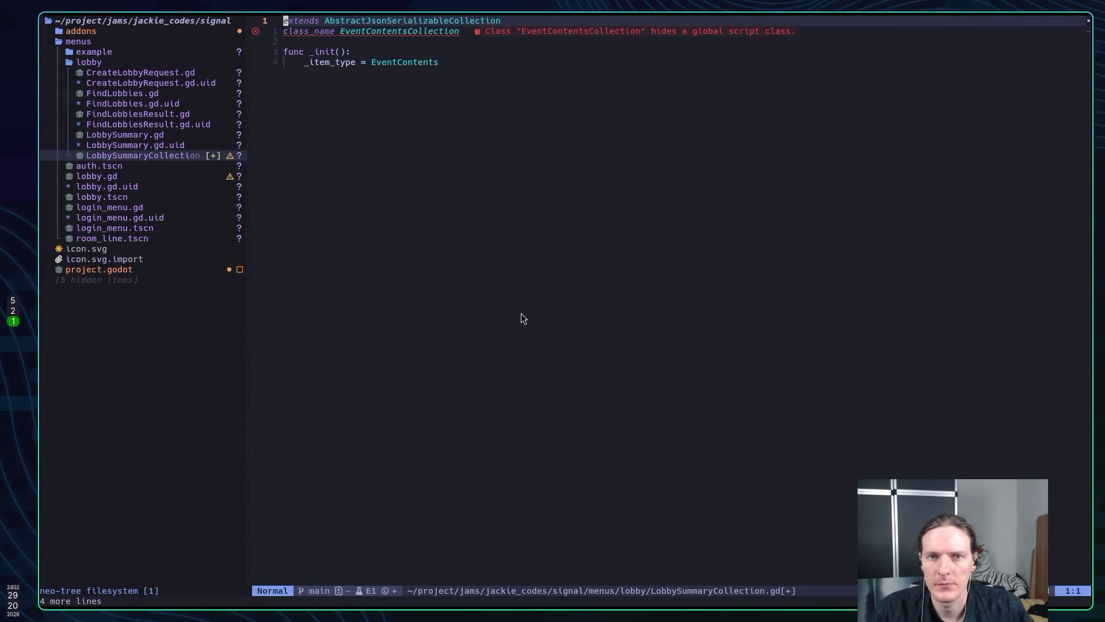
- Change the class_name to LobbySummaryCollection and save
key(j)
key(l)
key(l)
key(l)
key(e)
key(d)
key(d)
text(kOcla)
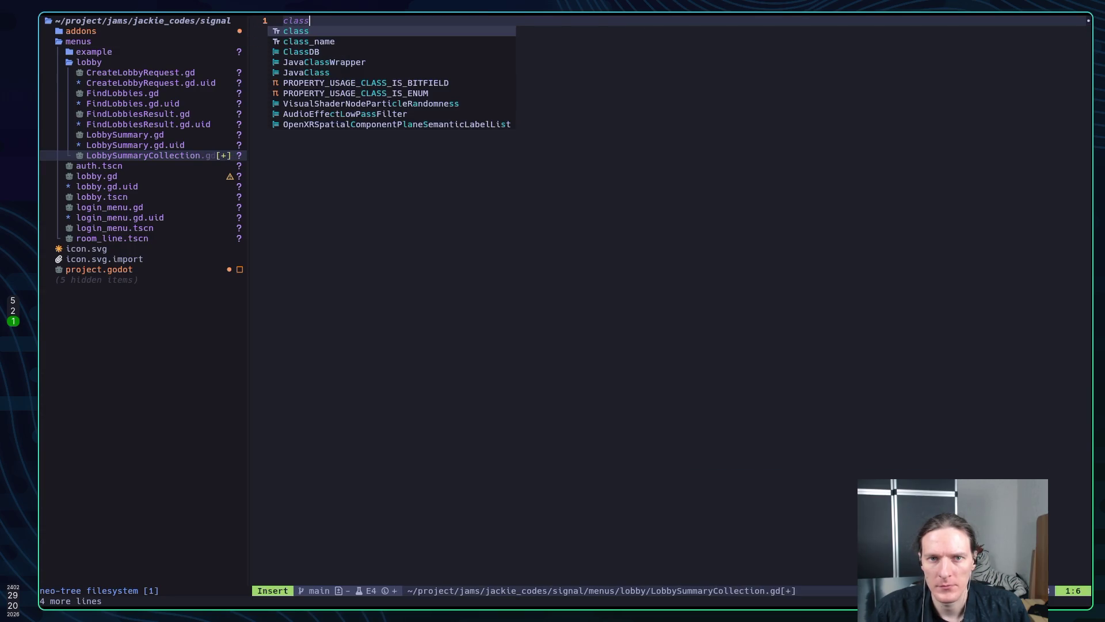
key(ctrl+n)
text(Lobby)
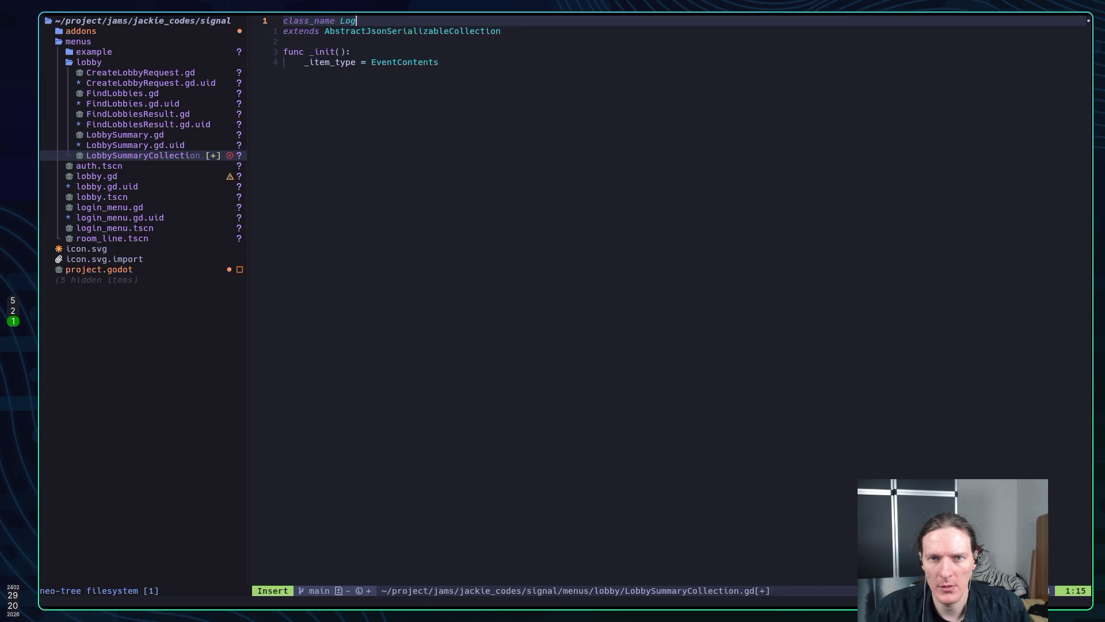
text(SummaryColle)
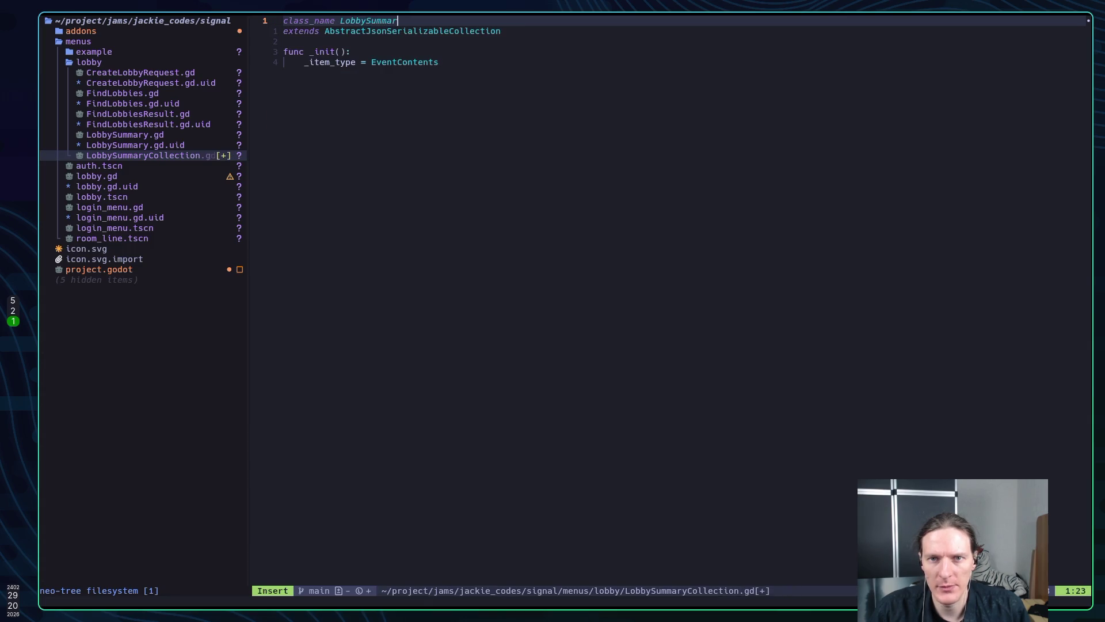
text(ction)
key(Escape)
text(:w)
key(Return)
- Set _item_type to LobbySummary instead of EventContents and save the file
key(j)
key(j)
key(j)
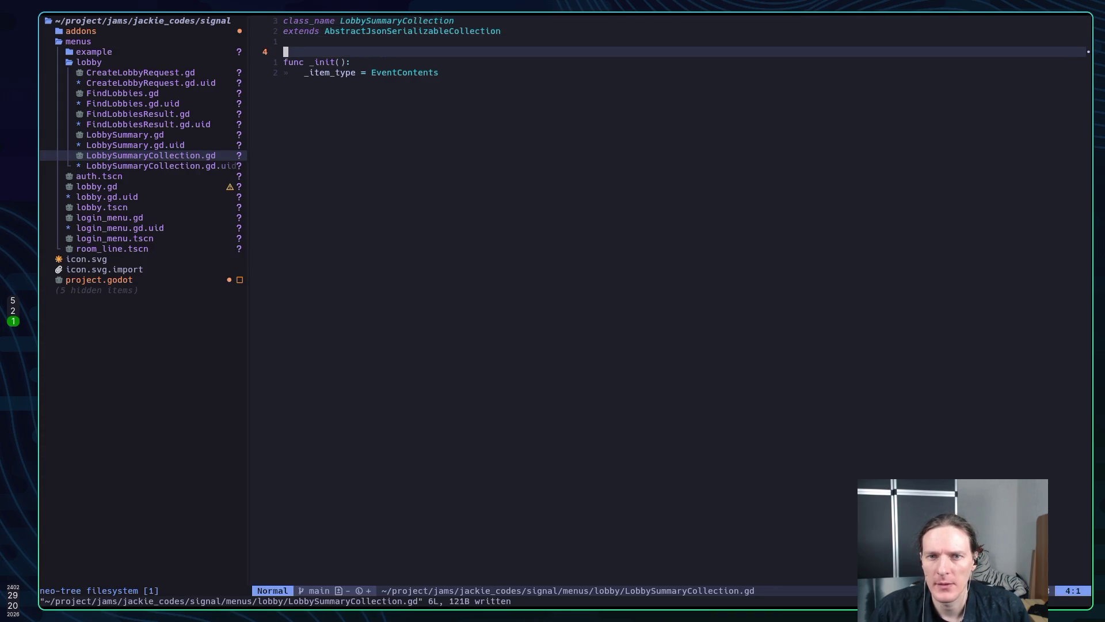
key(b)
text(cw)
text(LobbySummary)
key(Escape)
text(:w)
key(Return)
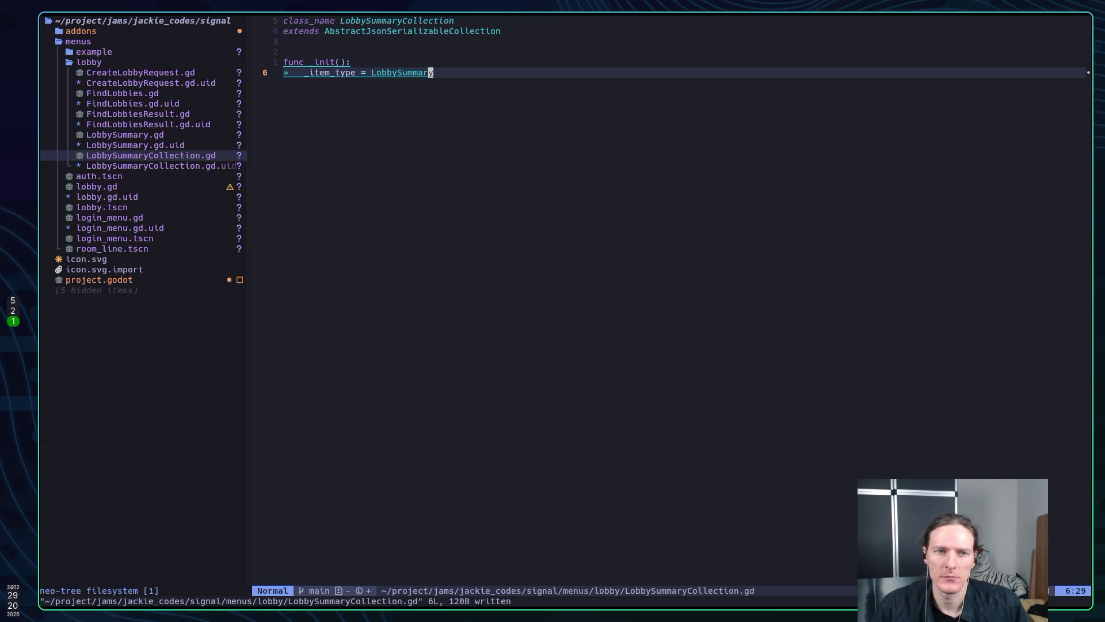
key(ctrl+h)
- Open LobbySummary.gd and change the CurrentPlayers and MaxPlayers types to int
key(k)
key(k)
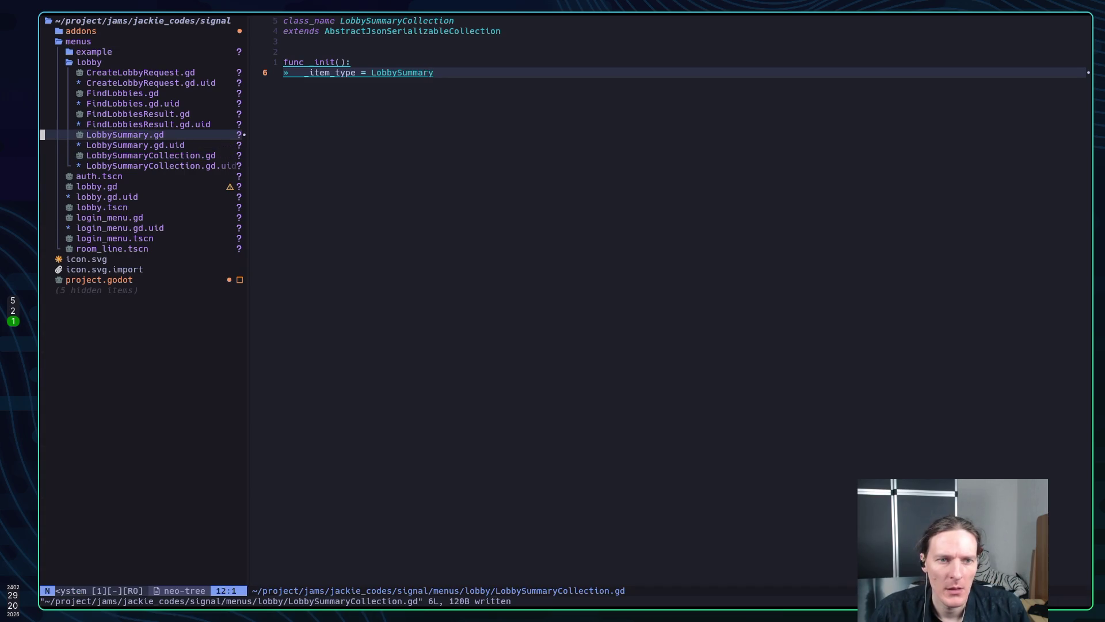
key(Return)
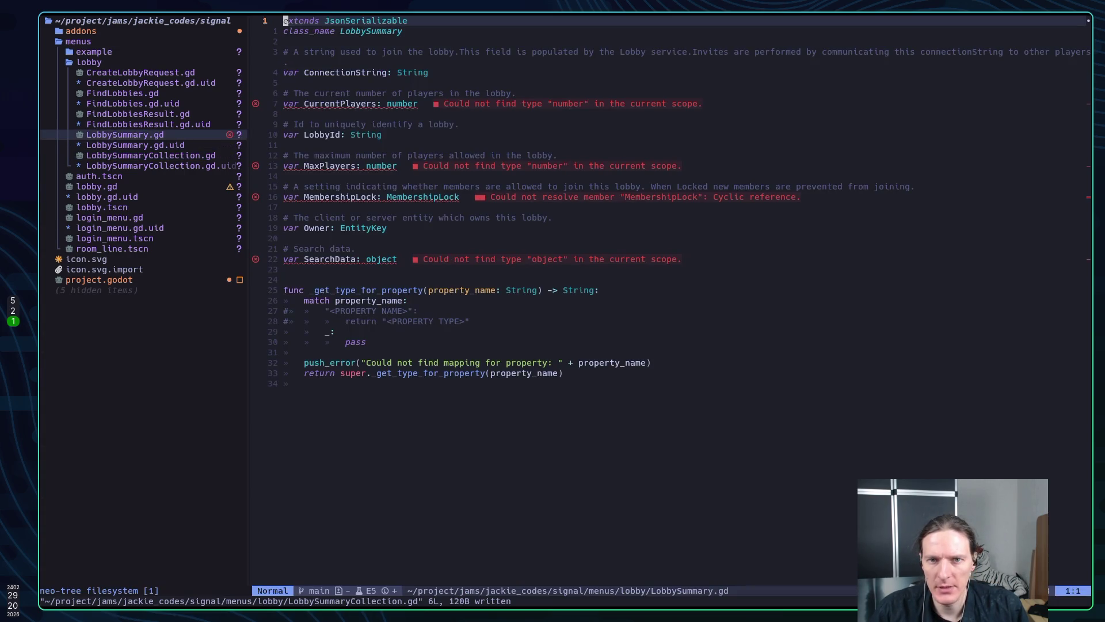
key(j)
key(j)
key(j)
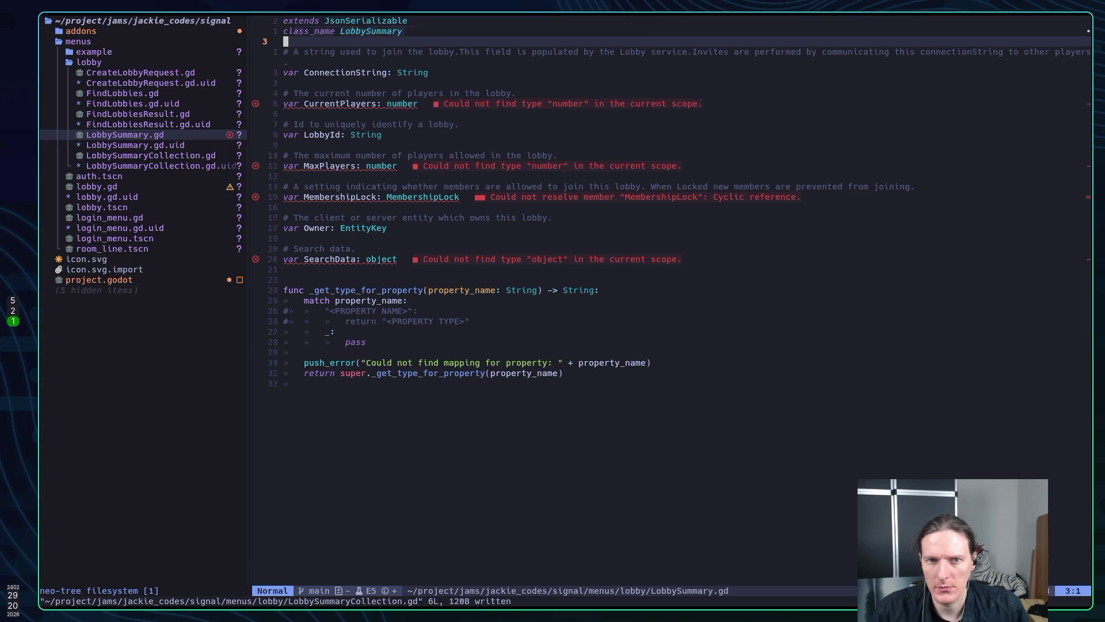
key($)
text(ciw)
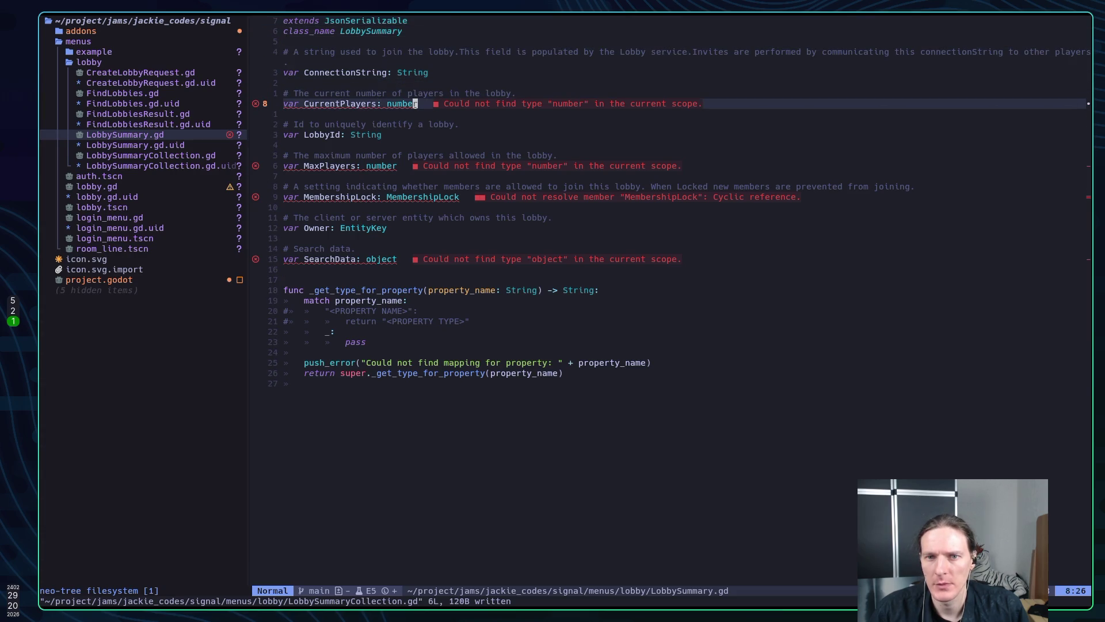
text(int)
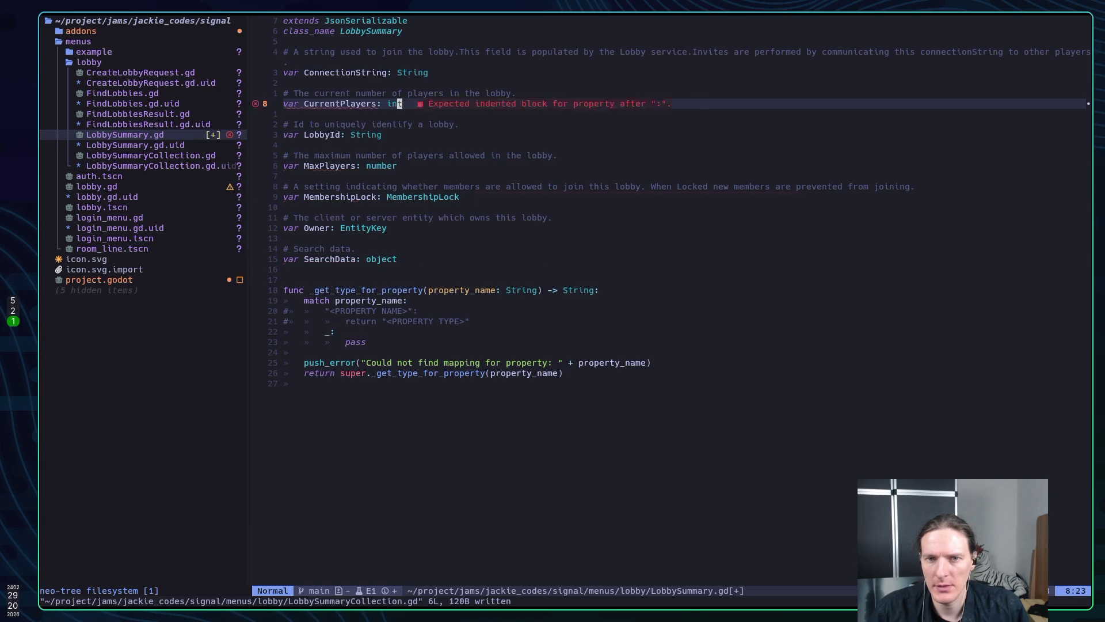
key(Return)
key(Escape)
key(j)
key(j)
key($)
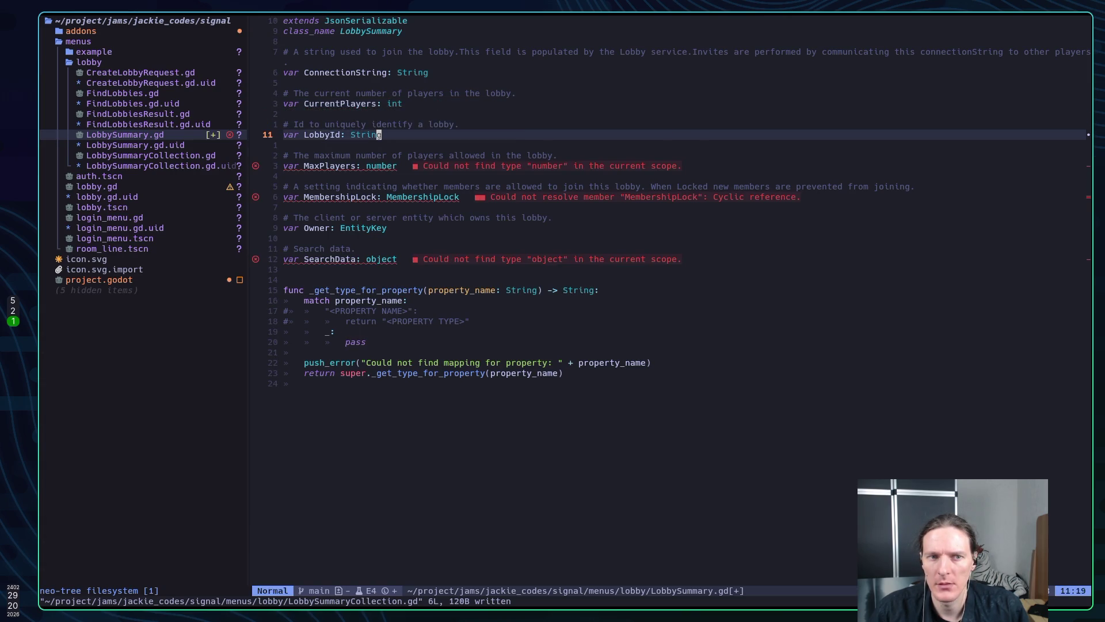
key(h)
key(h)
key(j)
key(j)
key(j)
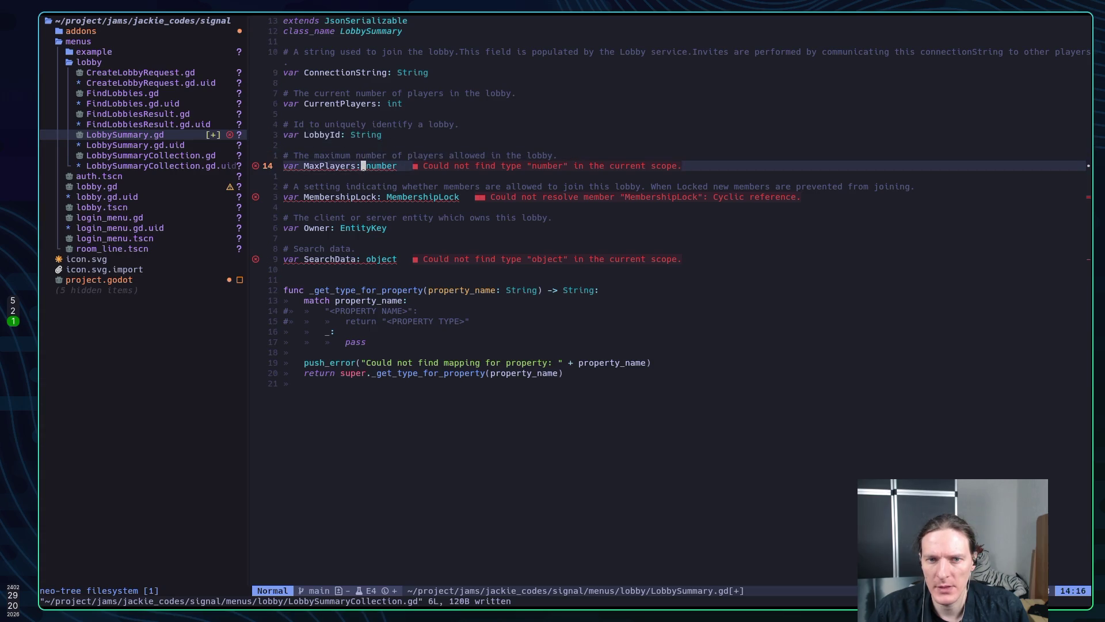
text(cwint)
key(Escape)
- Change the SearchData type to String and save LobbySummary.gd
key(j)
key(j)
key(j)
key(j)
key(j)
key(k)
key(k)
key(j)
key(j)
key(j)
key(j)
key(j)
key(j)
key(w)
key(w)
key(w)
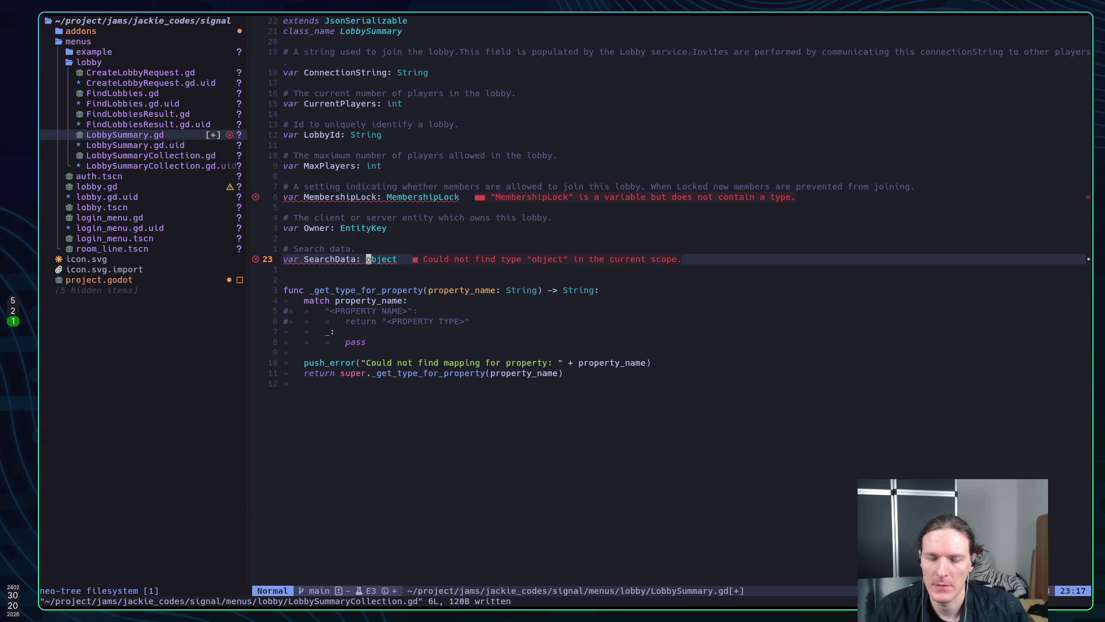
text(ciw)
text(String)
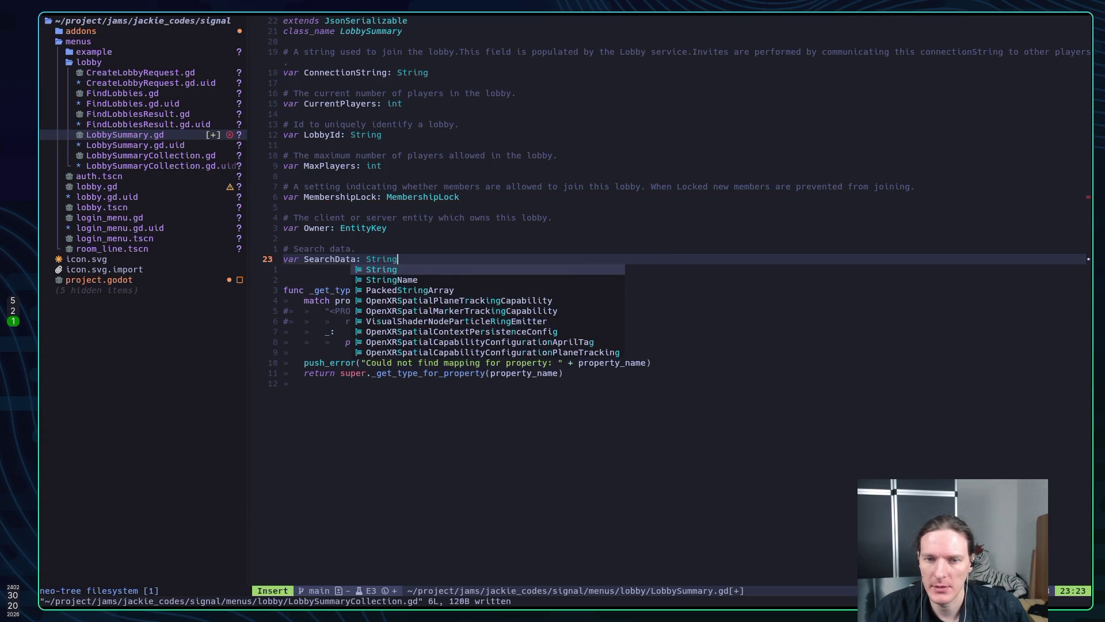
key(Escape)
text(:w)
key(Return)
- Comment out the MembershipLock property and save the file
key(k)
key(k)
key(k)
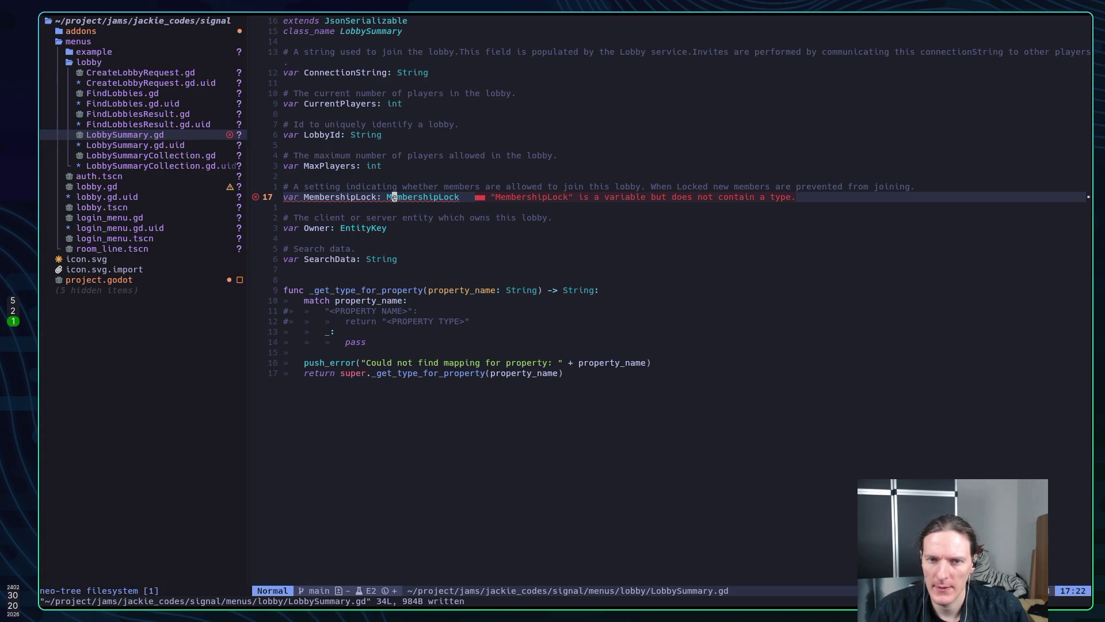
key(g)
key(c)
key(c)
text(:w)
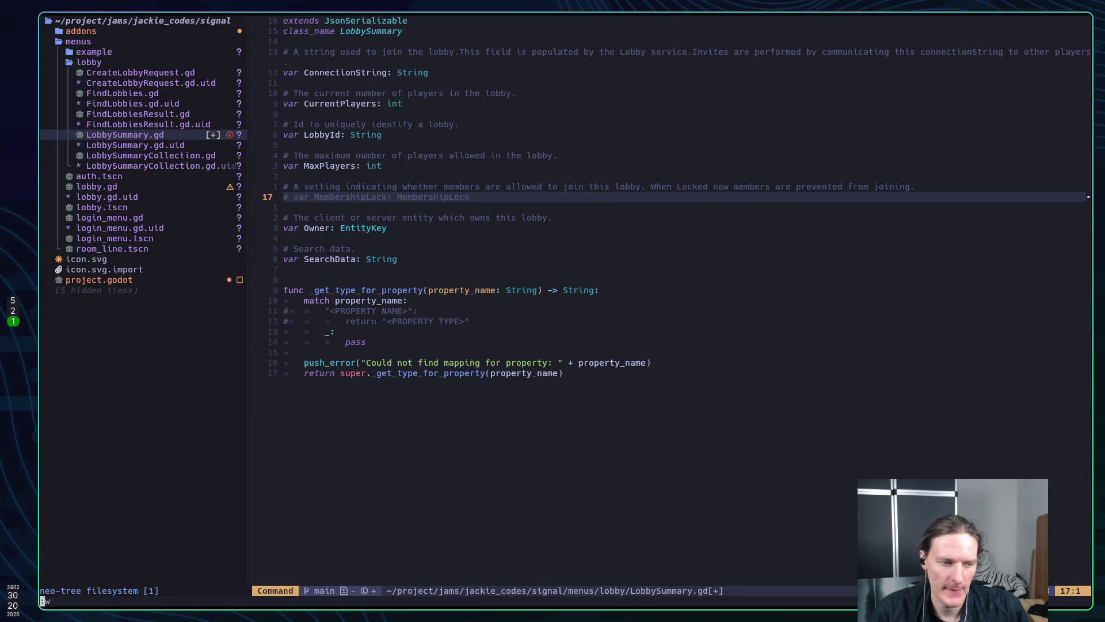
key(Return)
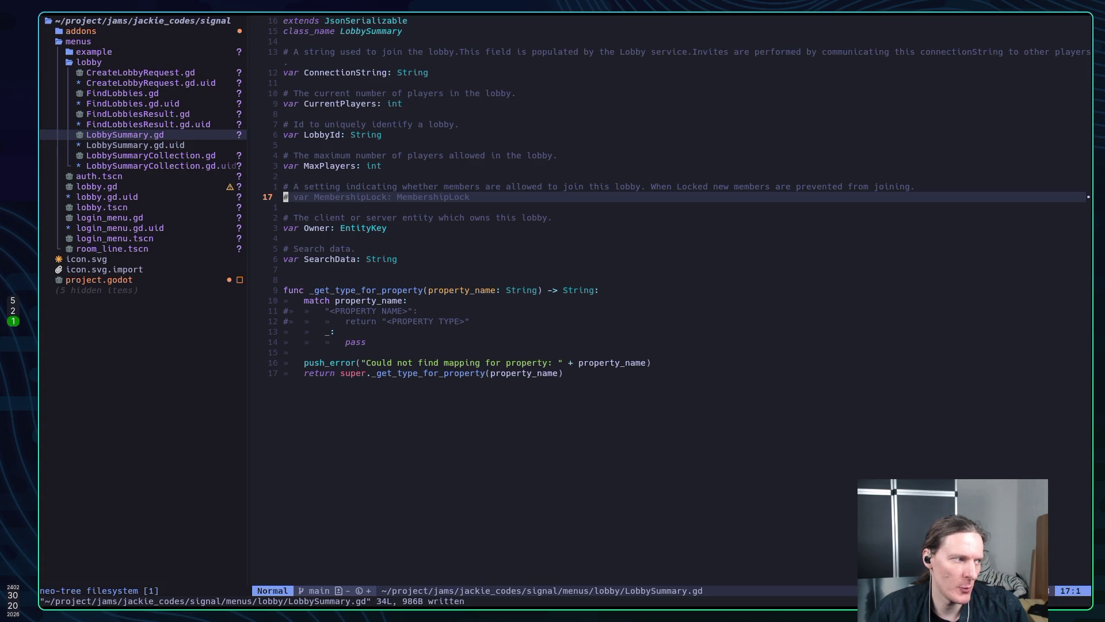
- Review LobbySummary.gd and save all open files with :wa
key(k)
key(k)
key(k)
key(j)
key(j)
key(j)
key(k)
key(k)
key(k)
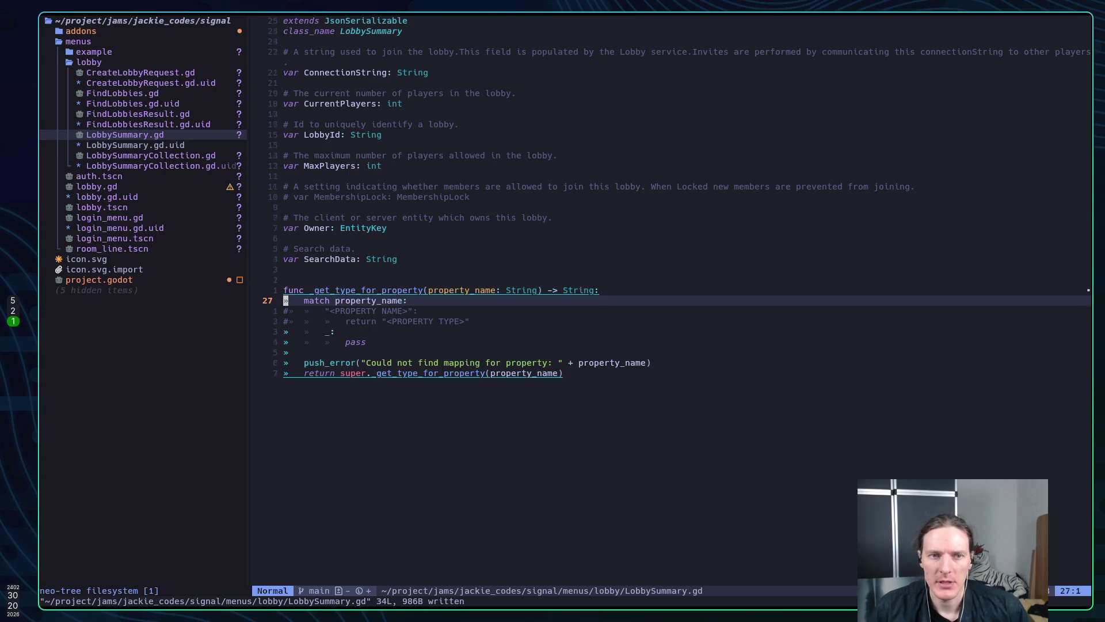
text(:wa)
key(Return)
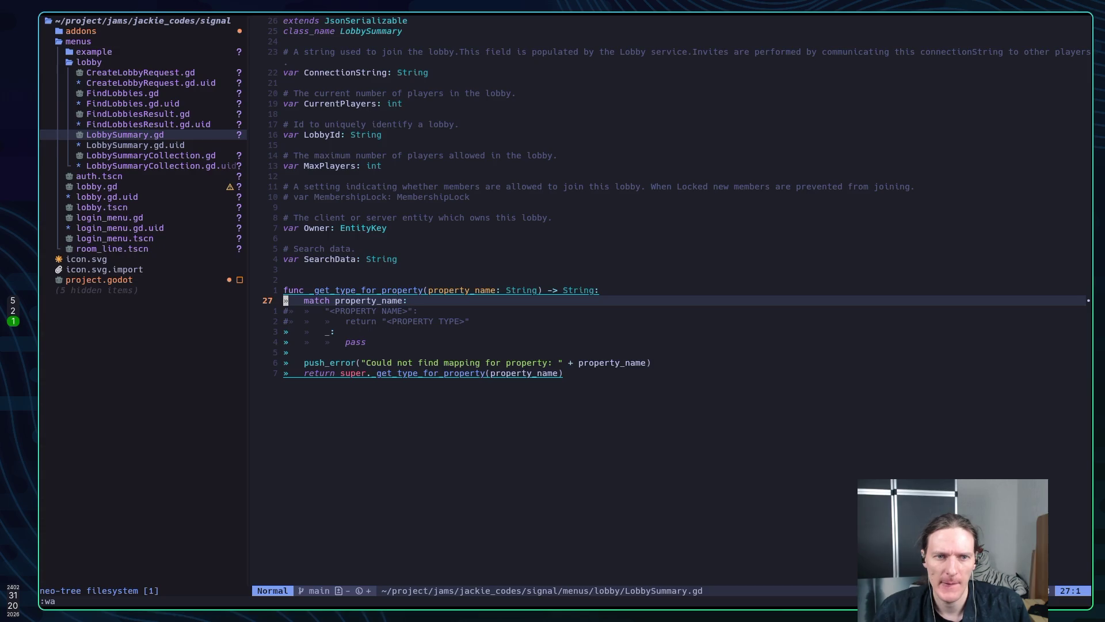
- Open FindLobbiesResult.gd from the file tree at its Pagination line
key(ctrl+h)
key(k)
key(k)
key(Return)
key(j)
key(j)
key(j)
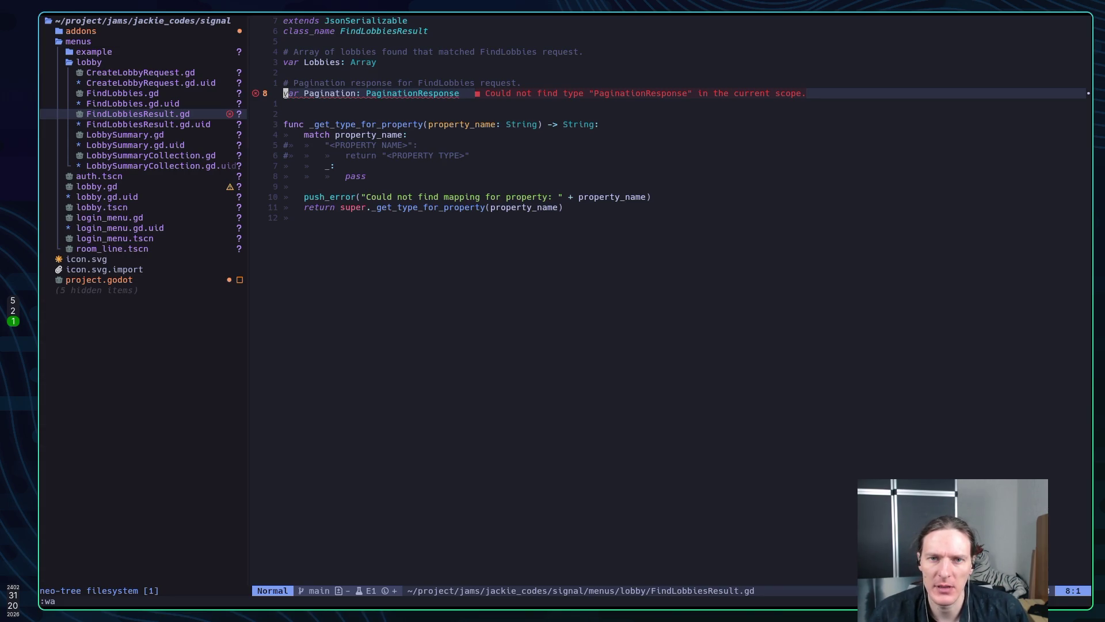
- Comment out the erroring Pagination property in FindLobbiesResult.gd
key(g)
key(c)
key(c)
text(:)
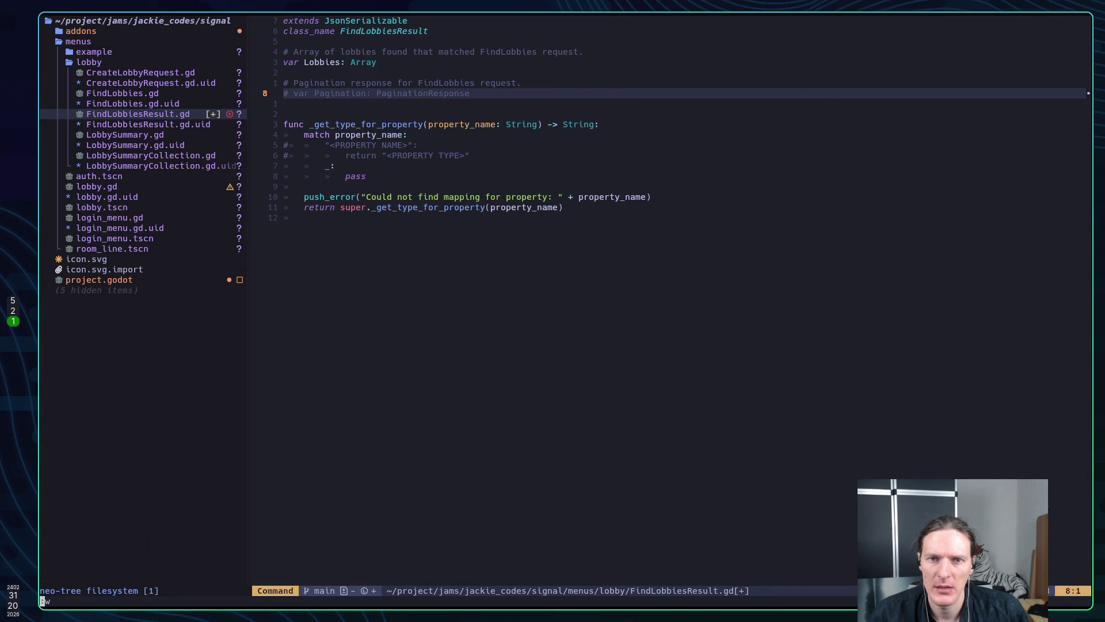
key(Return)
key(k)
key(k)
key(k)
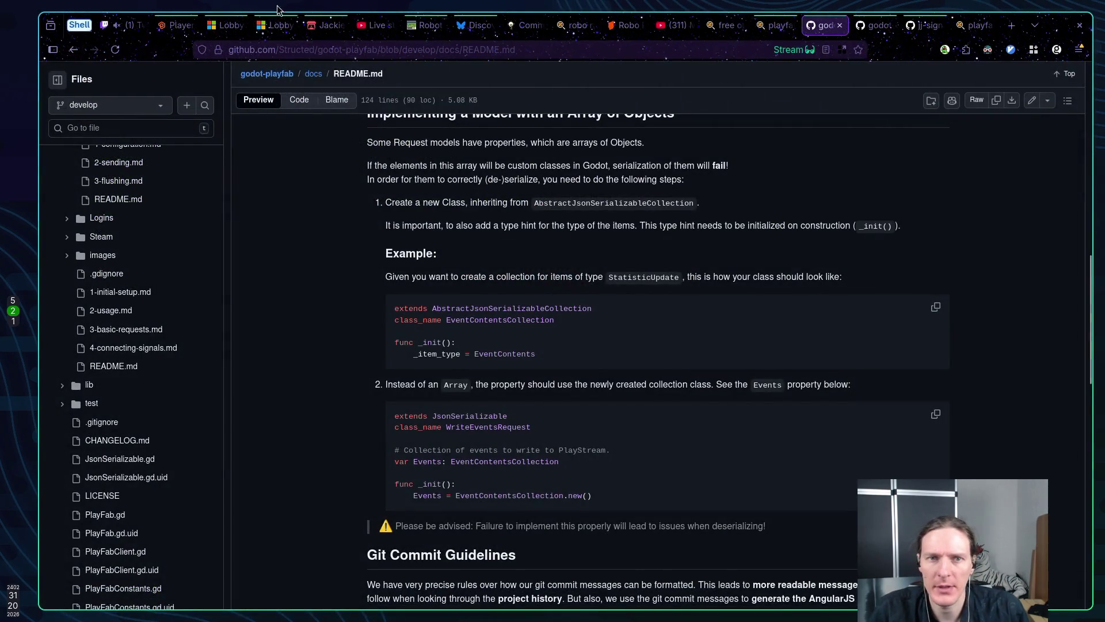
- Check the PlayFab Create Lobby and Find Lobbies API docs
click(226, 25)
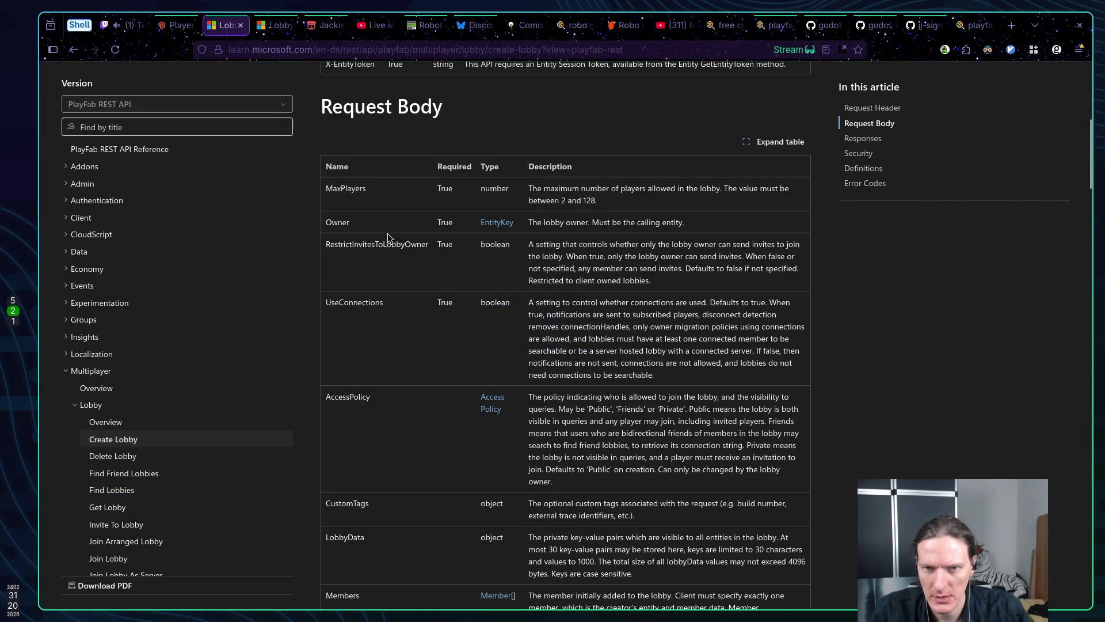
scroll(388, 233, up, 6)
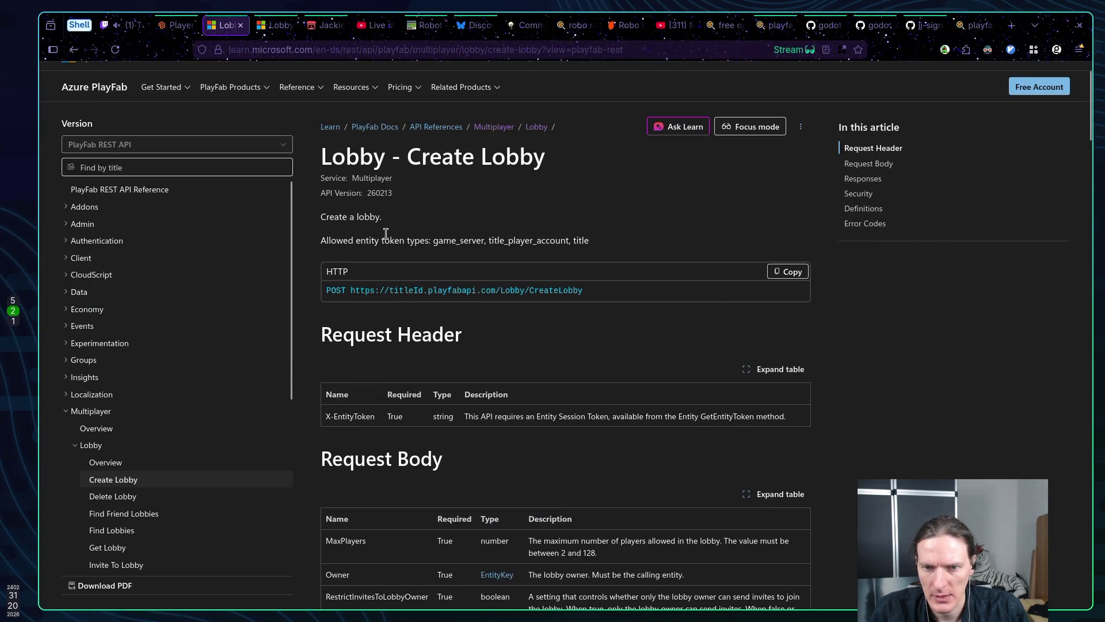
click(272, 26)
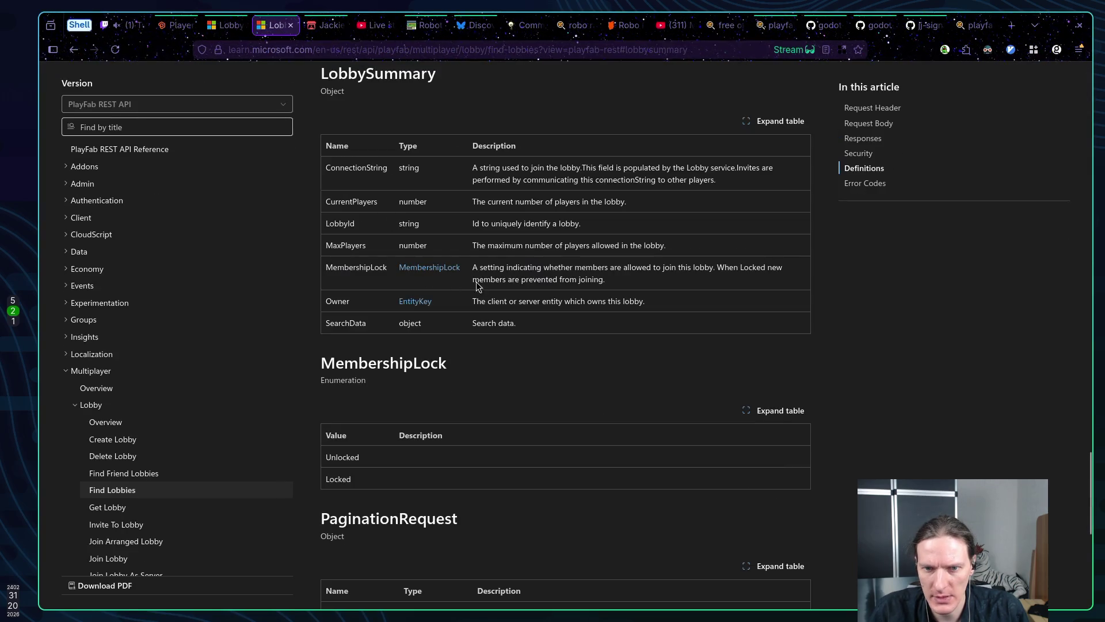
scroll(489, 282, up, 5)
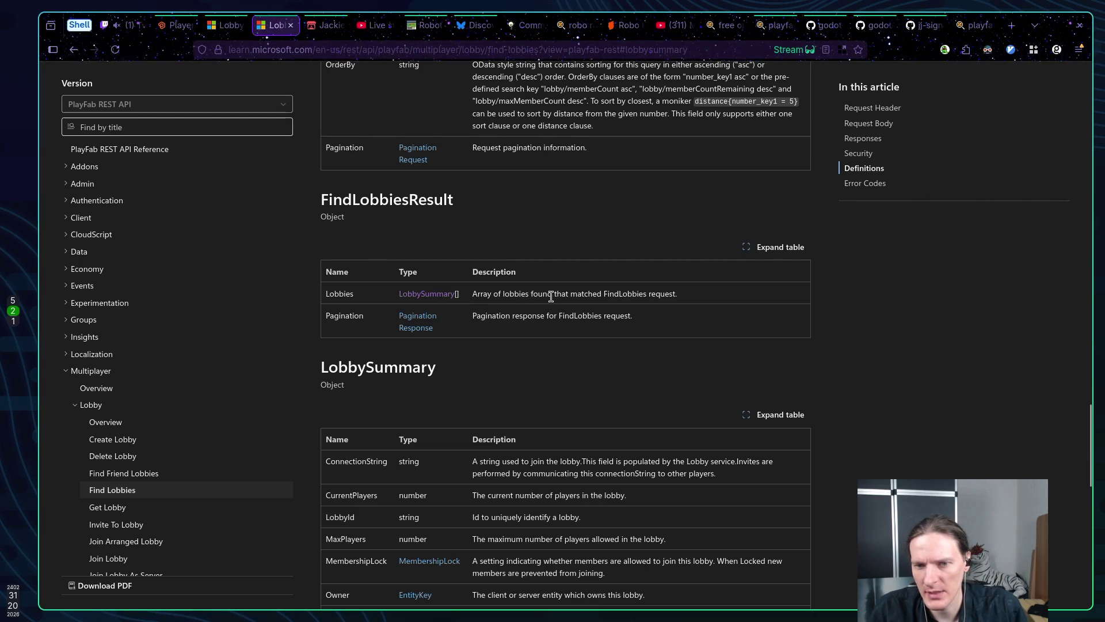
key(super+1)
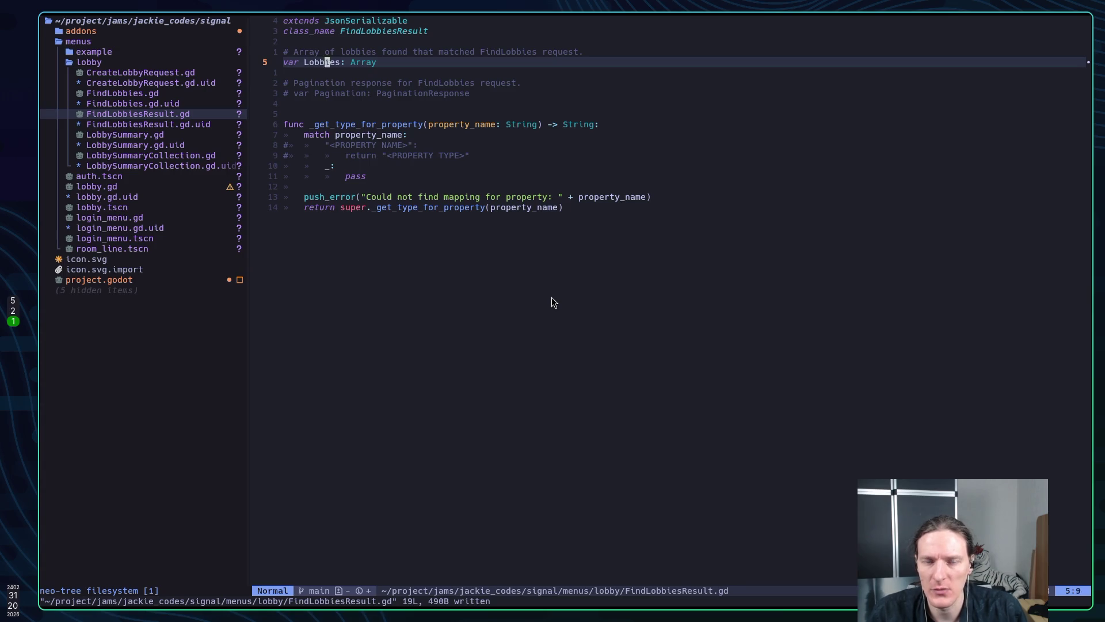
- Change the Lobbies type from Array to LobbySummaryCollection and save
key(A)
key(BackSpace)
key(BackSpace)
key(BackSpace)
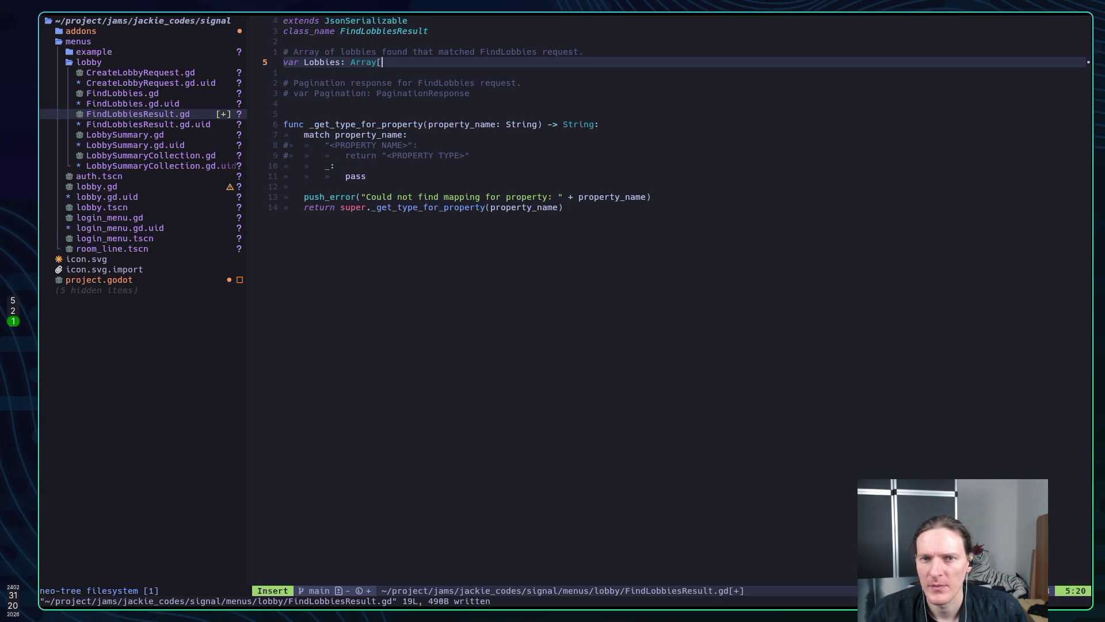
text(Lobby)
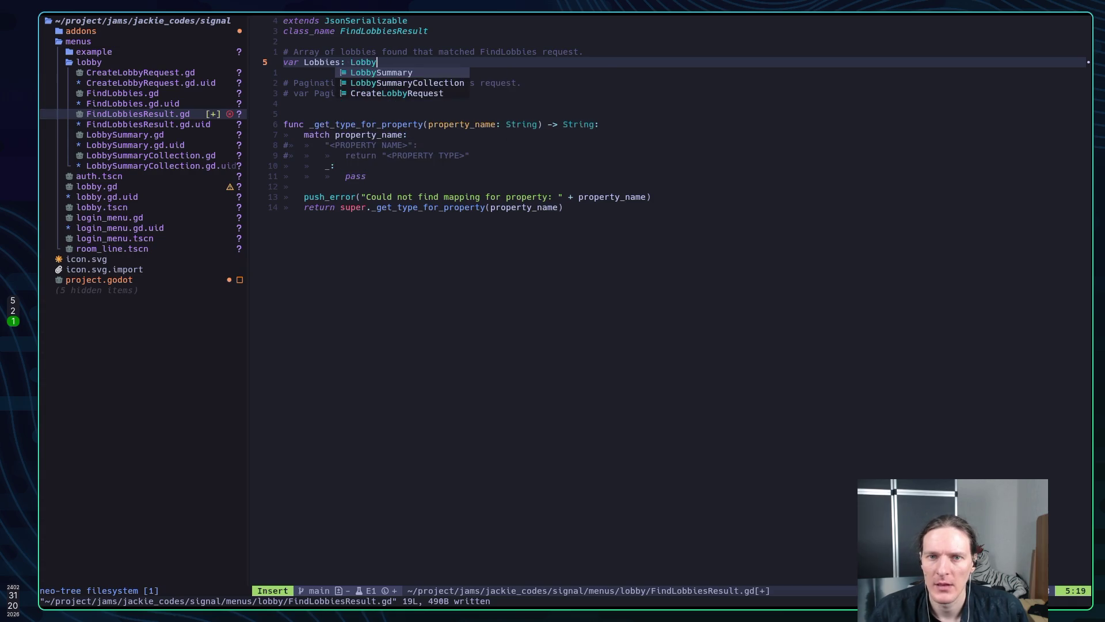
key(Tab)
key(Escape)
text(:w)
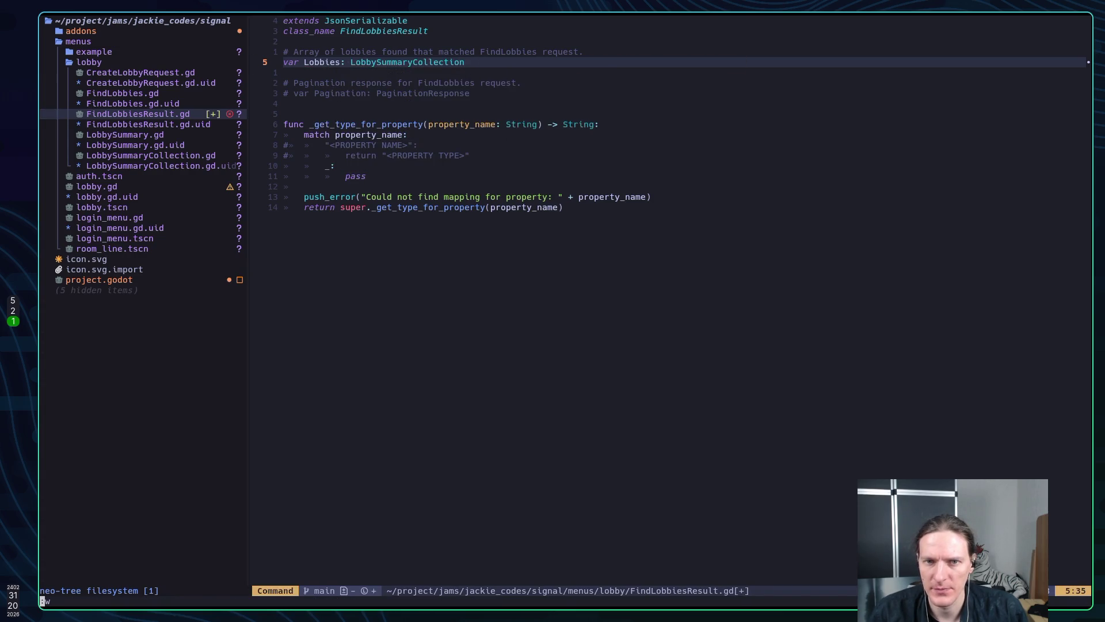
key(Return)
key(j)
key(j)
key(j)
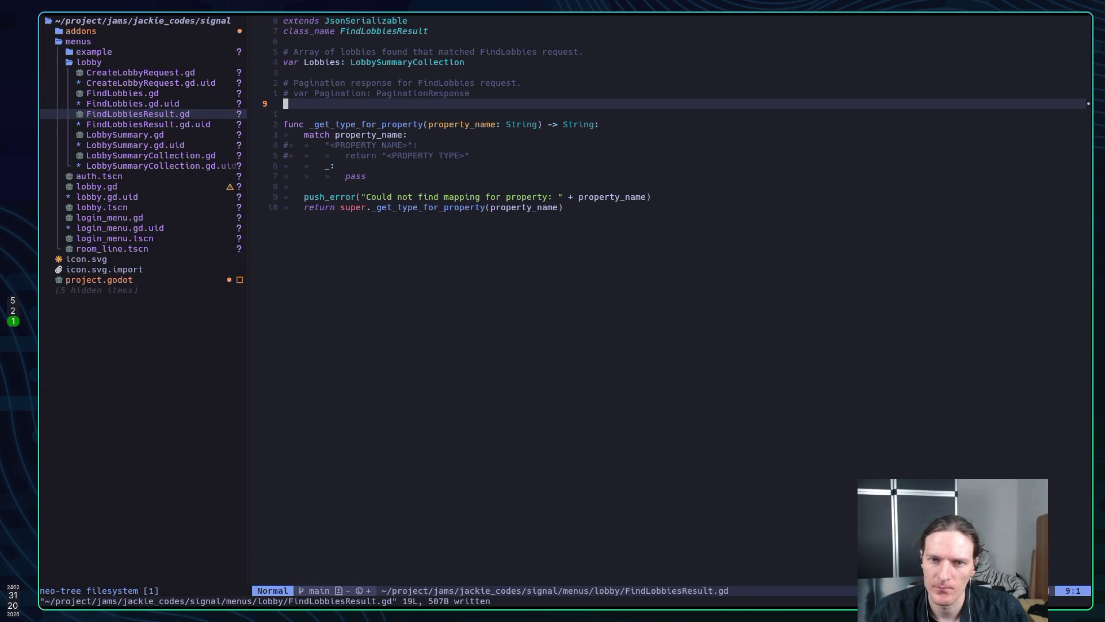
key(super+2)
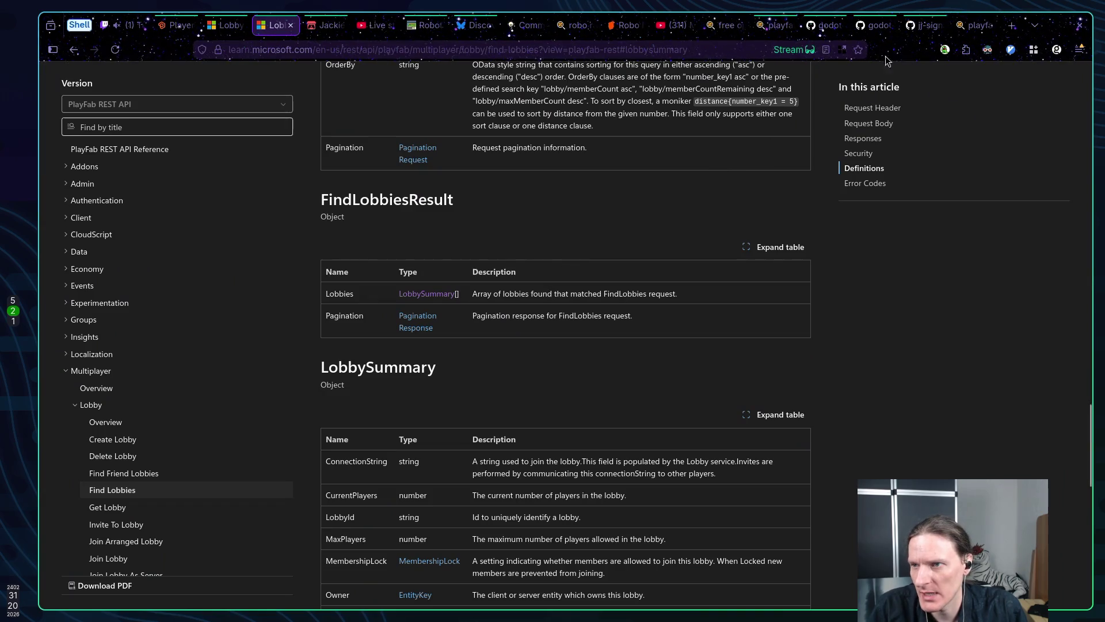
- Read the godot-playfab basic requests doc and README section on arrays of objects
click(874, 27)
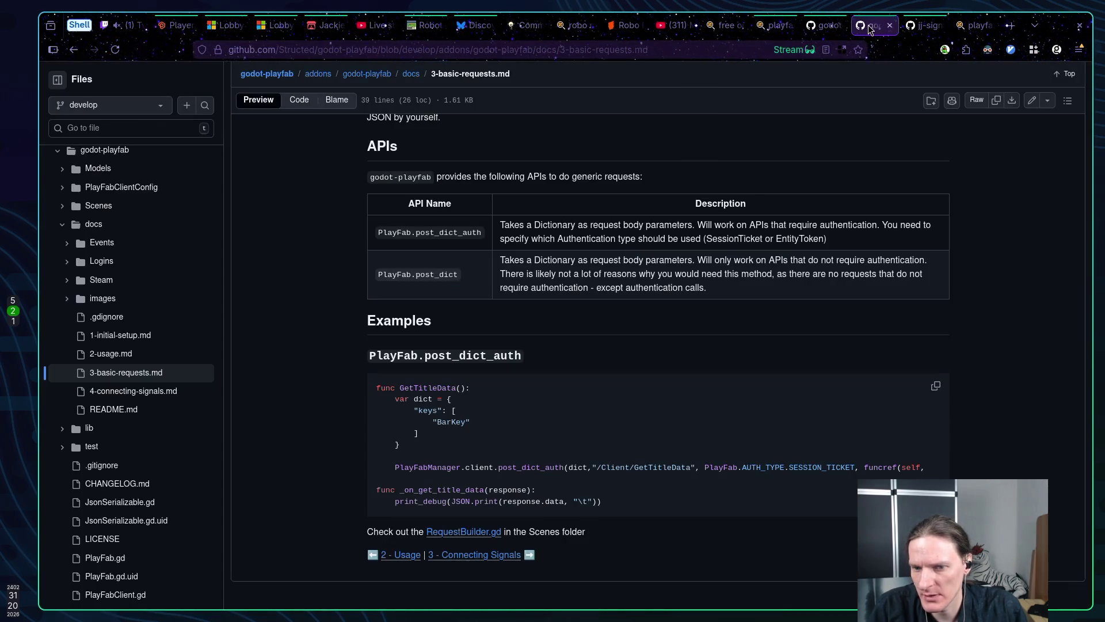
click(832, 27)
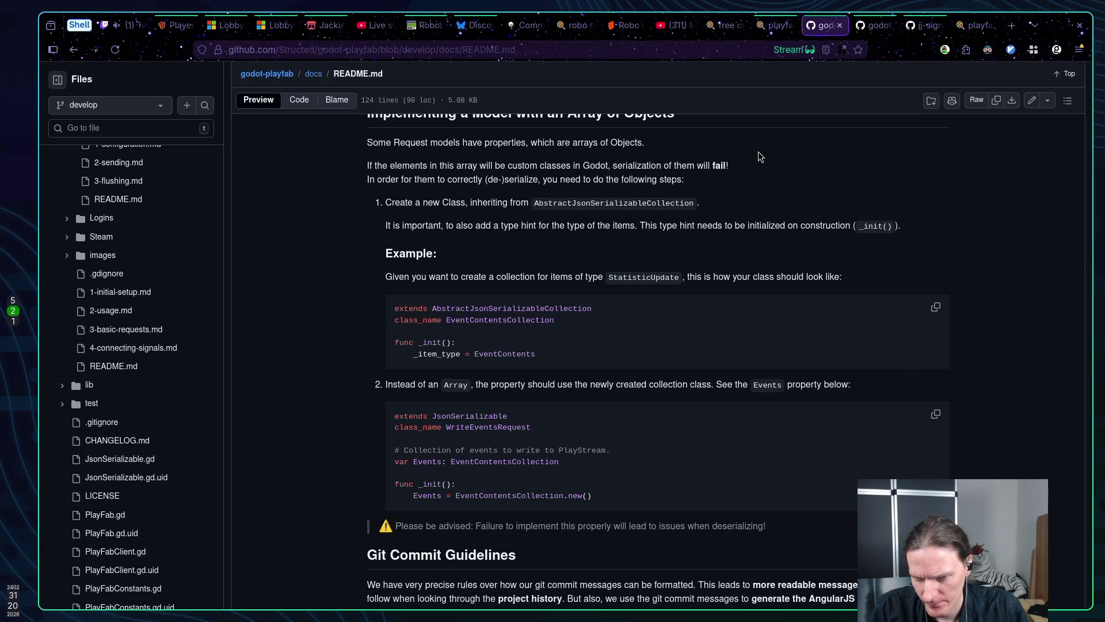
key(super+1)
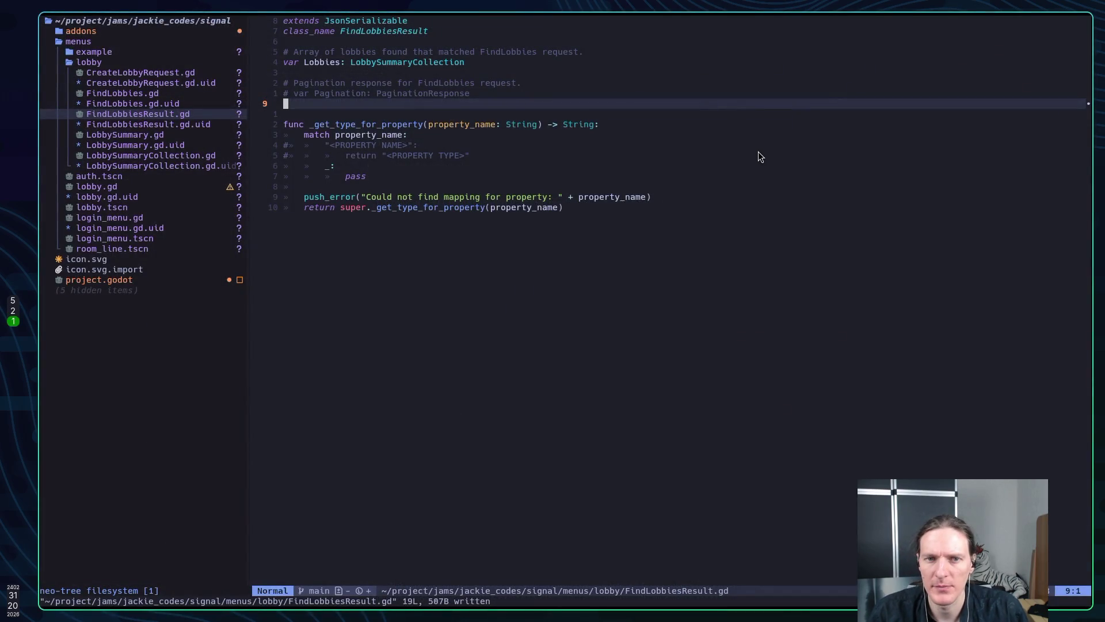
- Add an _init with super() and Lobbies = LobbySummaryCollection.new(), then save
text(func _in)
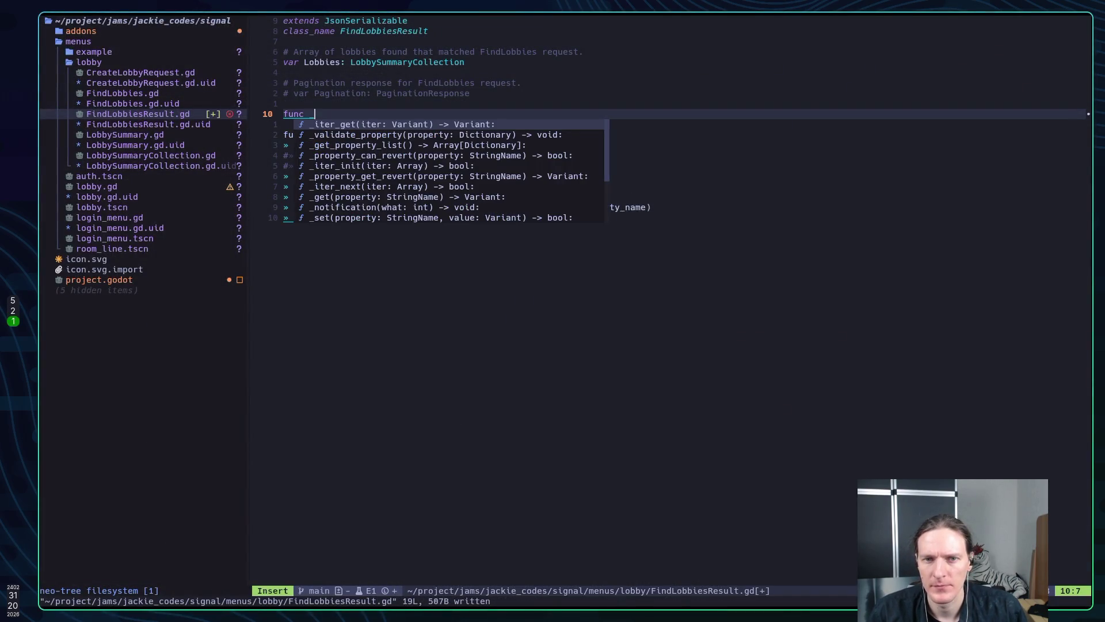
key(Return)
key(Return)
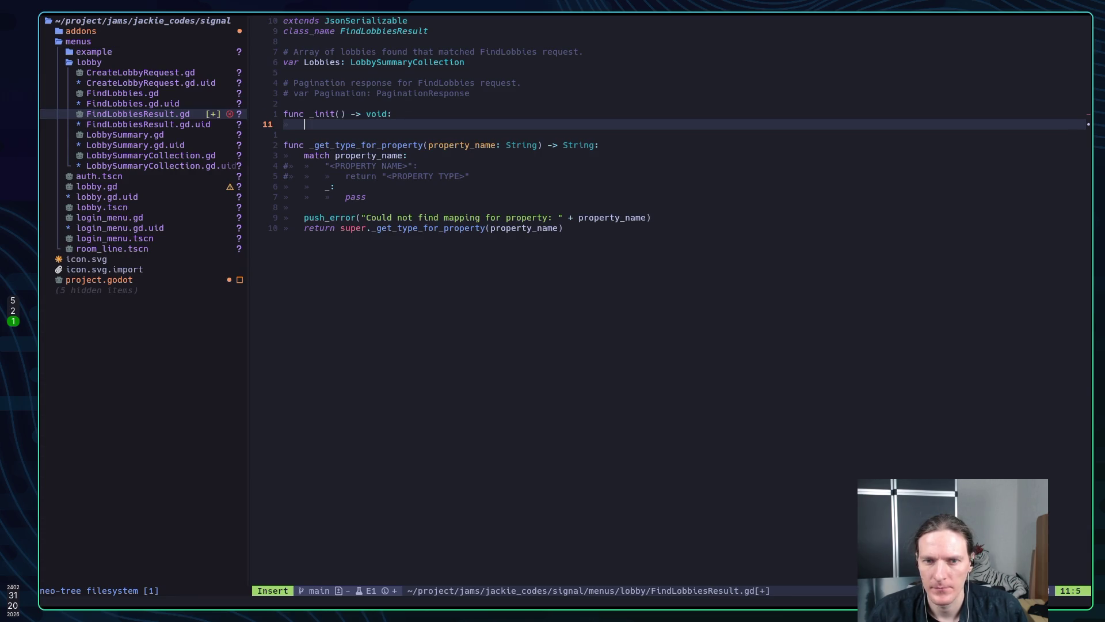
text(super())
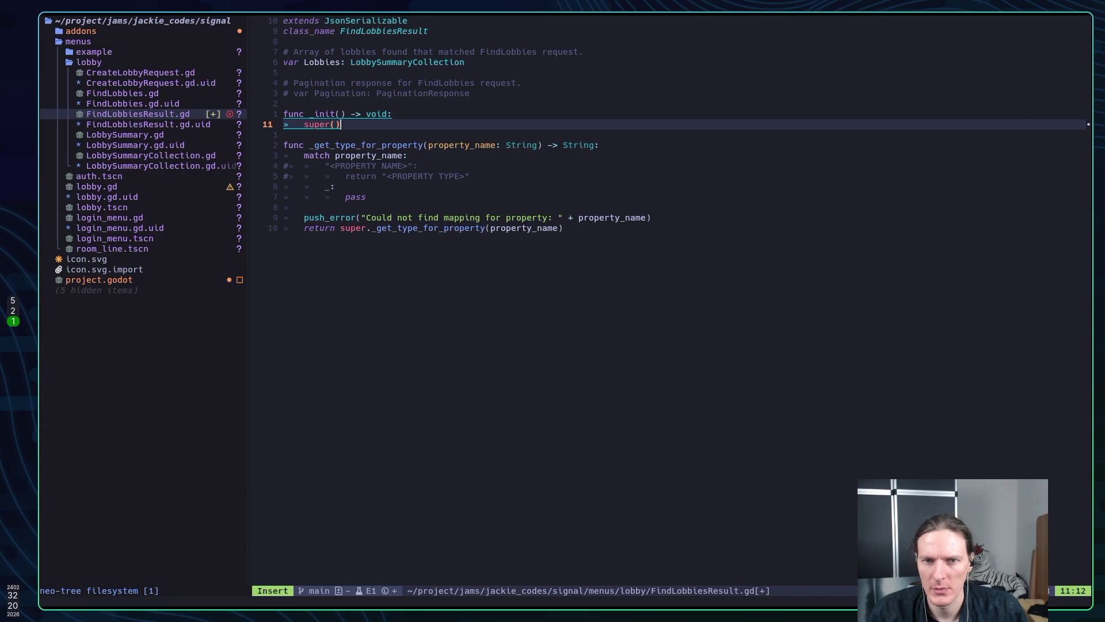
key(Return)
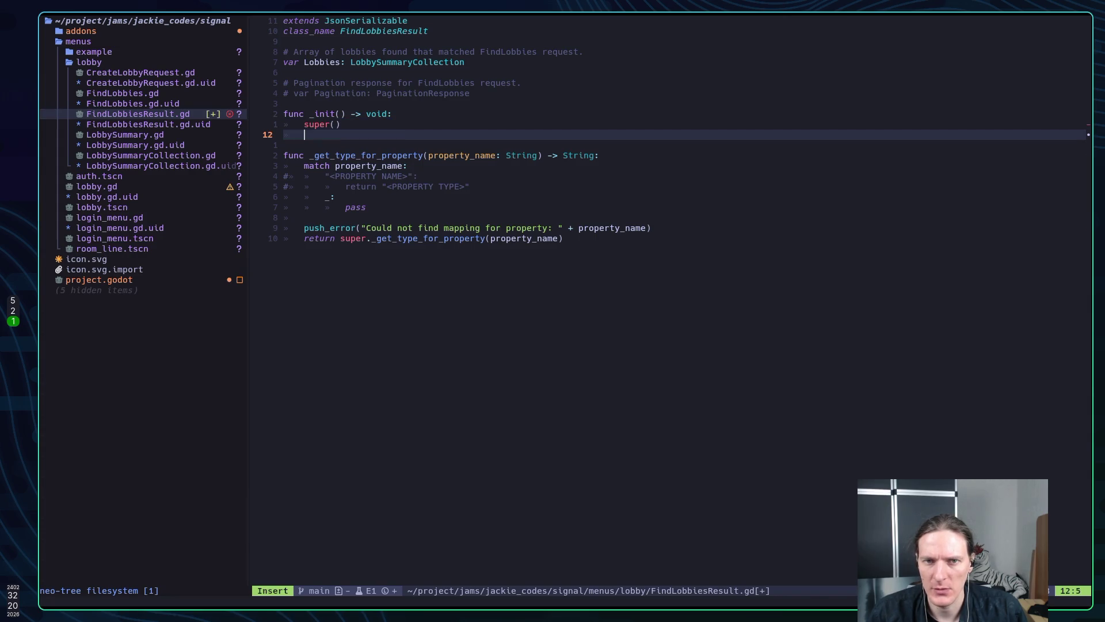
text(Lobbies = )
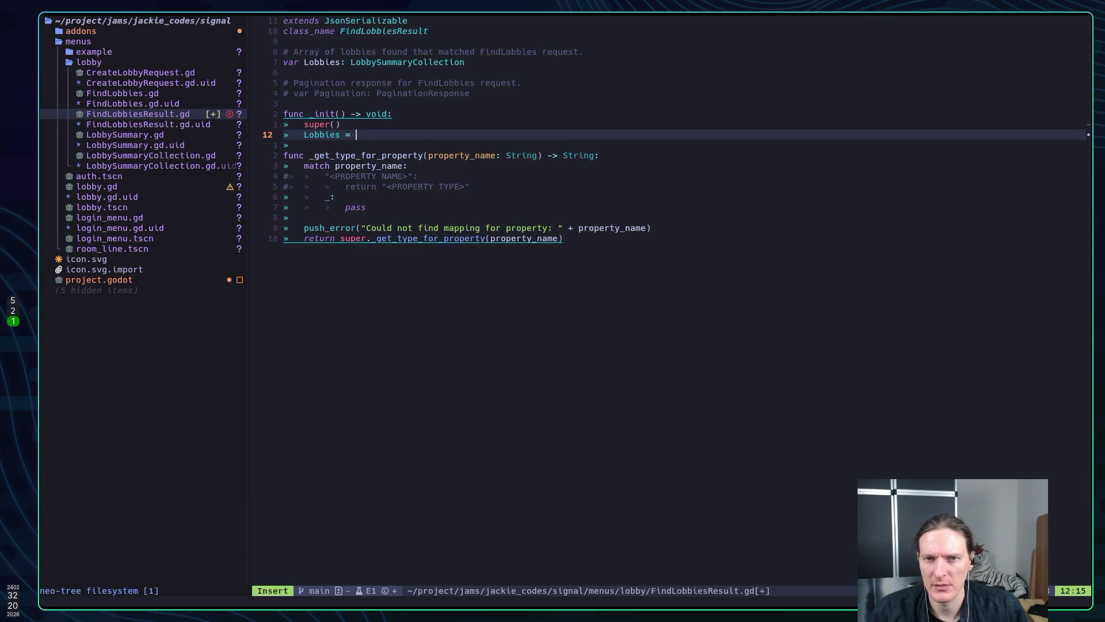
text(Lo)
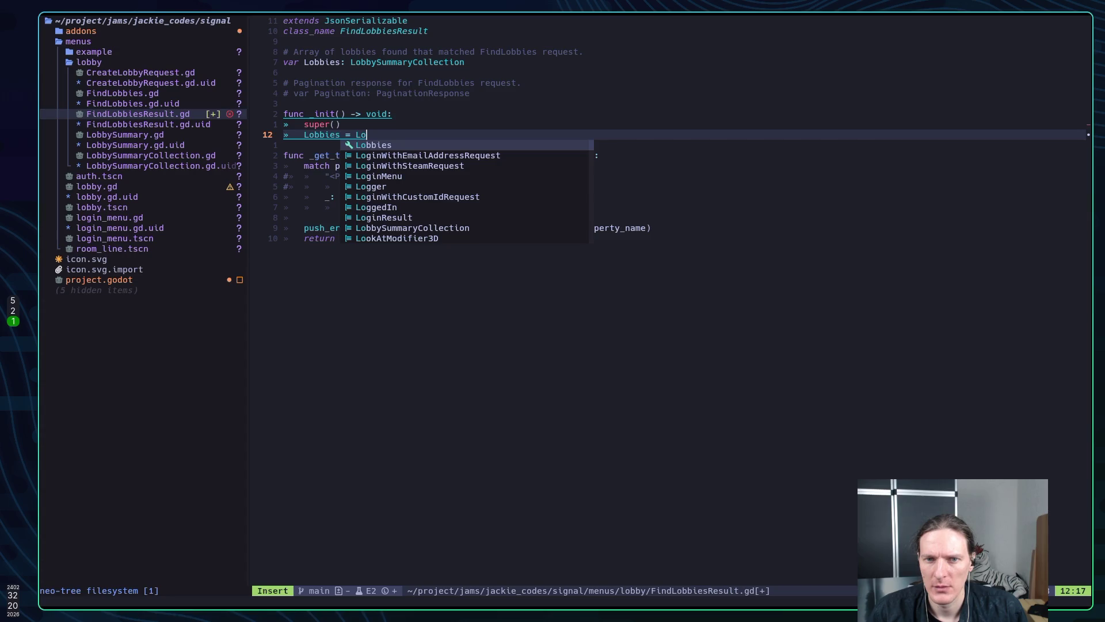
text(bbyS)
key(Tab)
key(Tab)
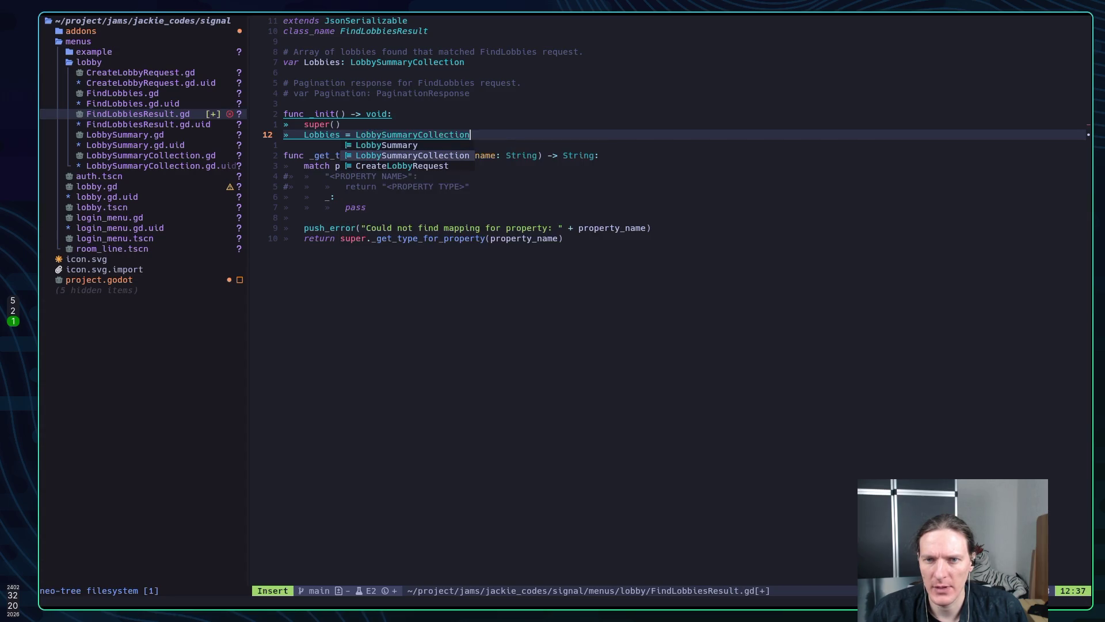
text(.new())
key(Escape)
text(:w)
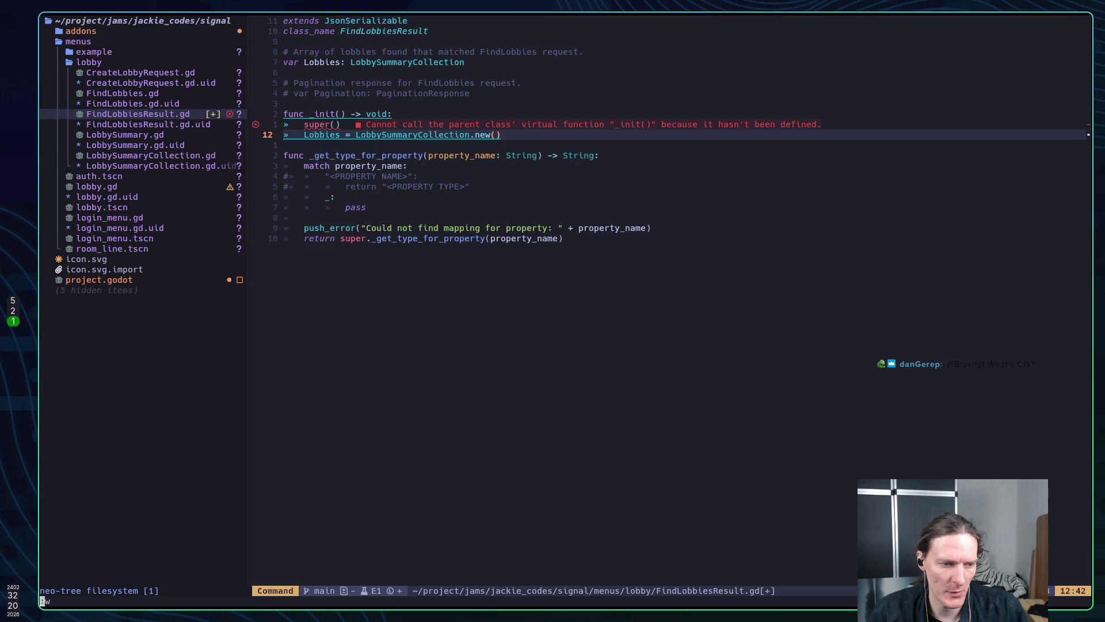
key(Return)
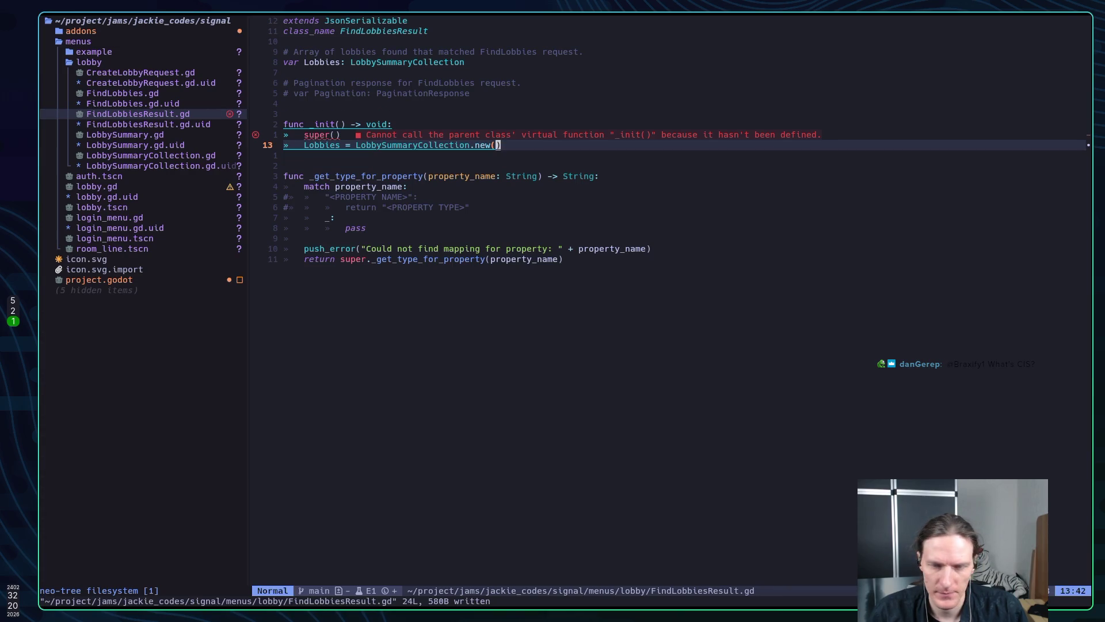
- Change the super() call to super._init() and save FindLobbiesResult.gd
key(k)
key(h)
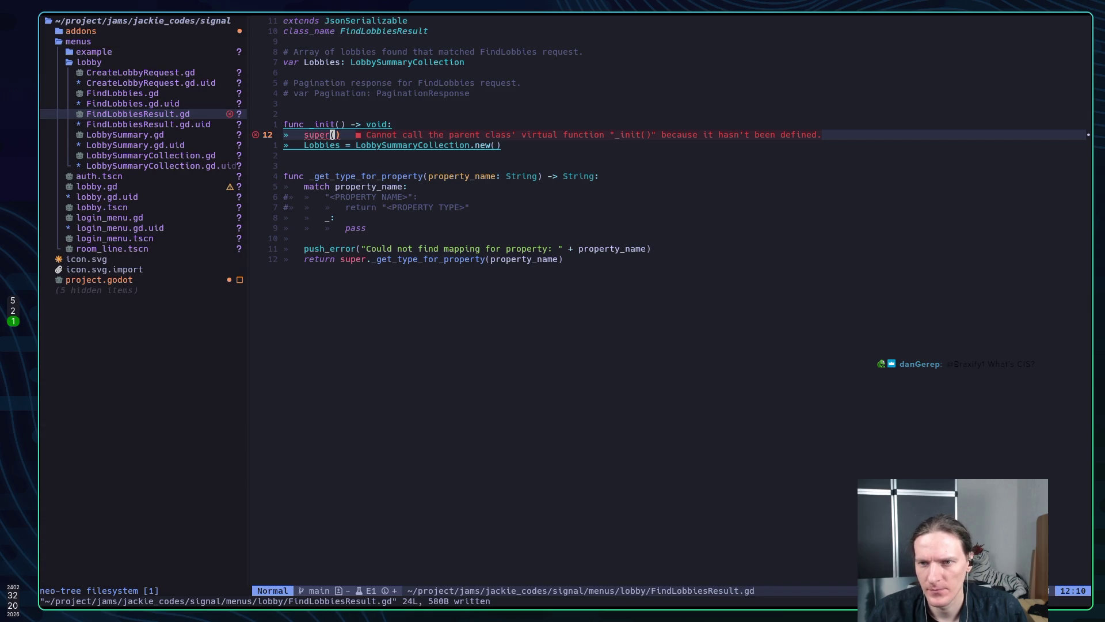
key(D)
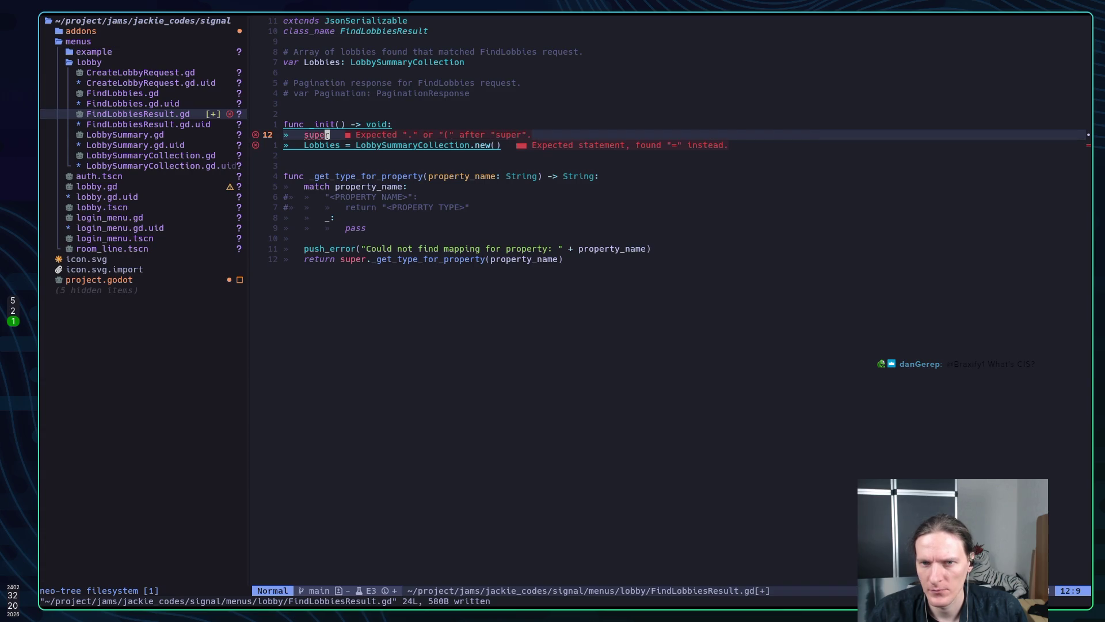
text(a.)
text(_ini)
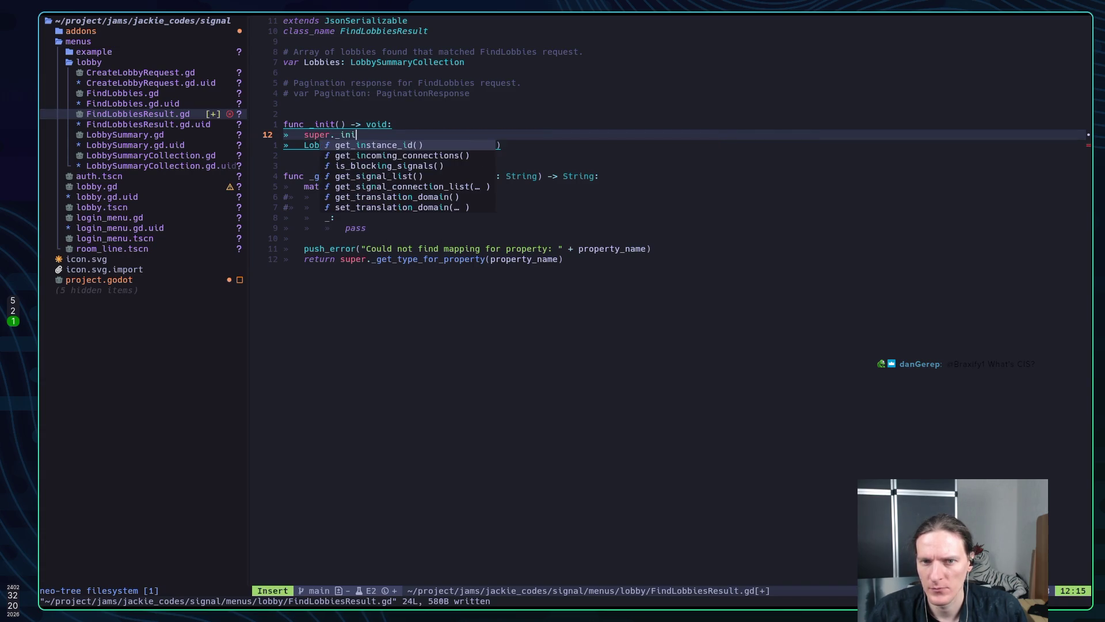
key(BackSpace)
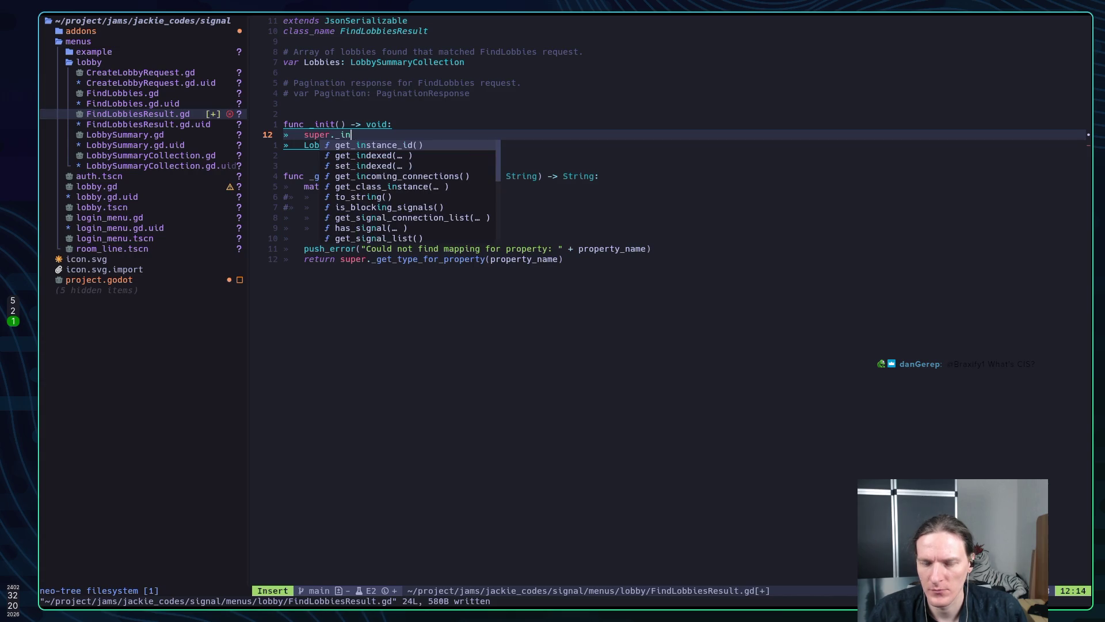
text(it())
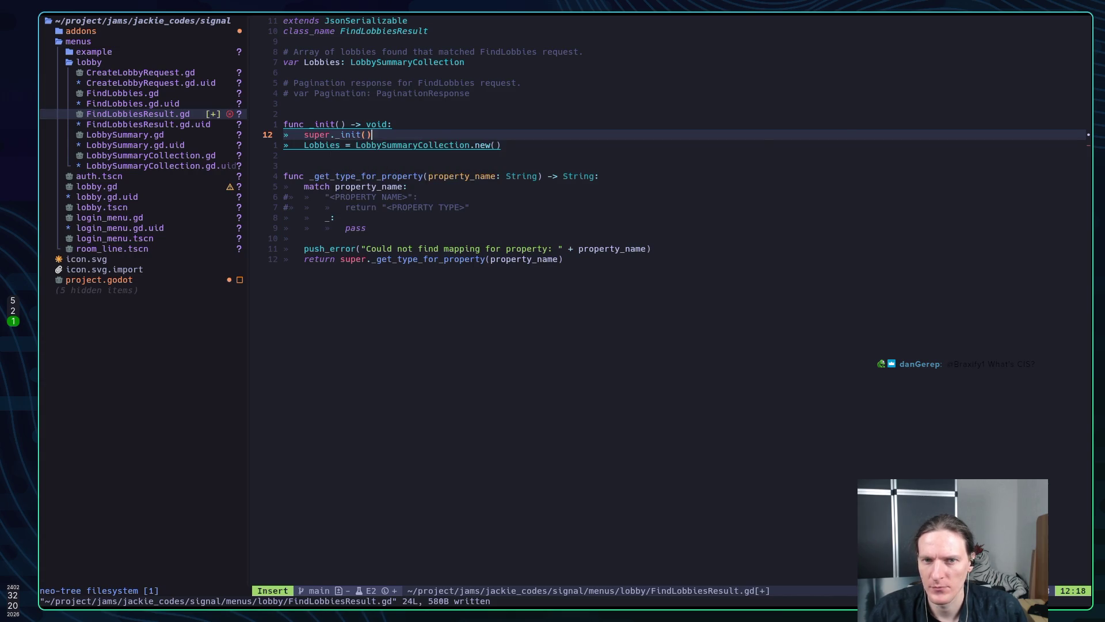
key(Escape)
text(:w)
key(Return)
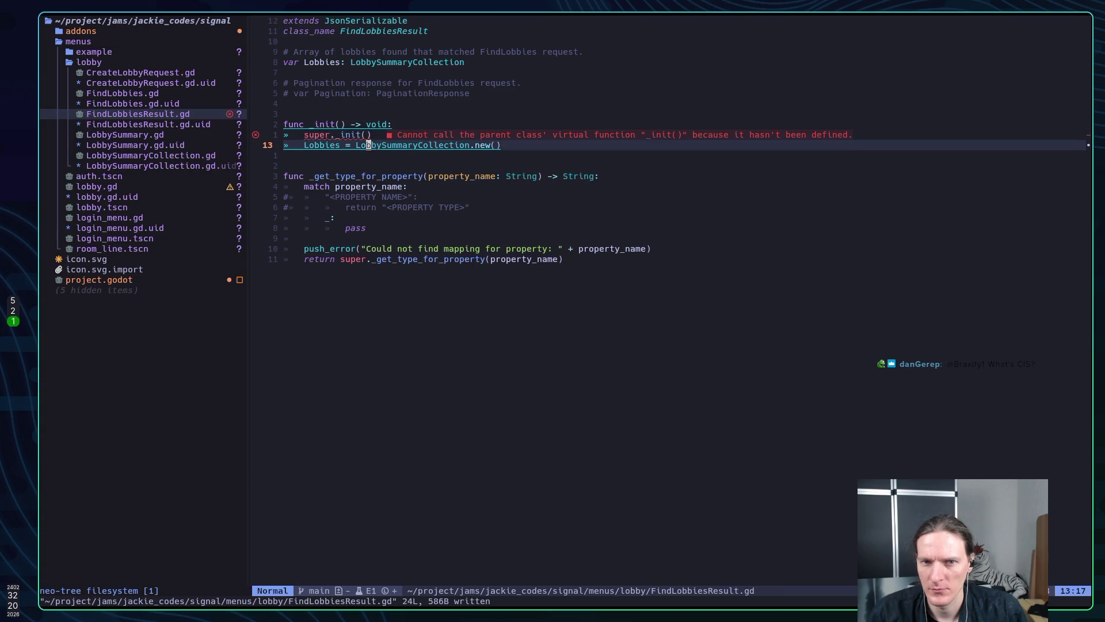
- Delete the super._init() line and save the file
key(h)
key(h)
key(h)
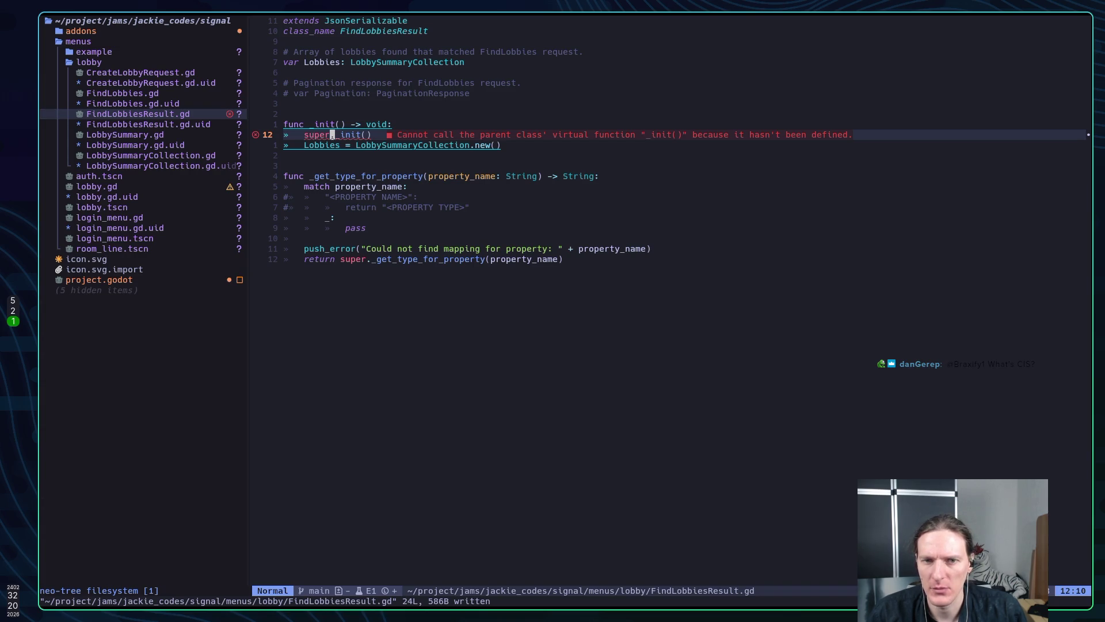
key(d)
key(d)
text(:w)
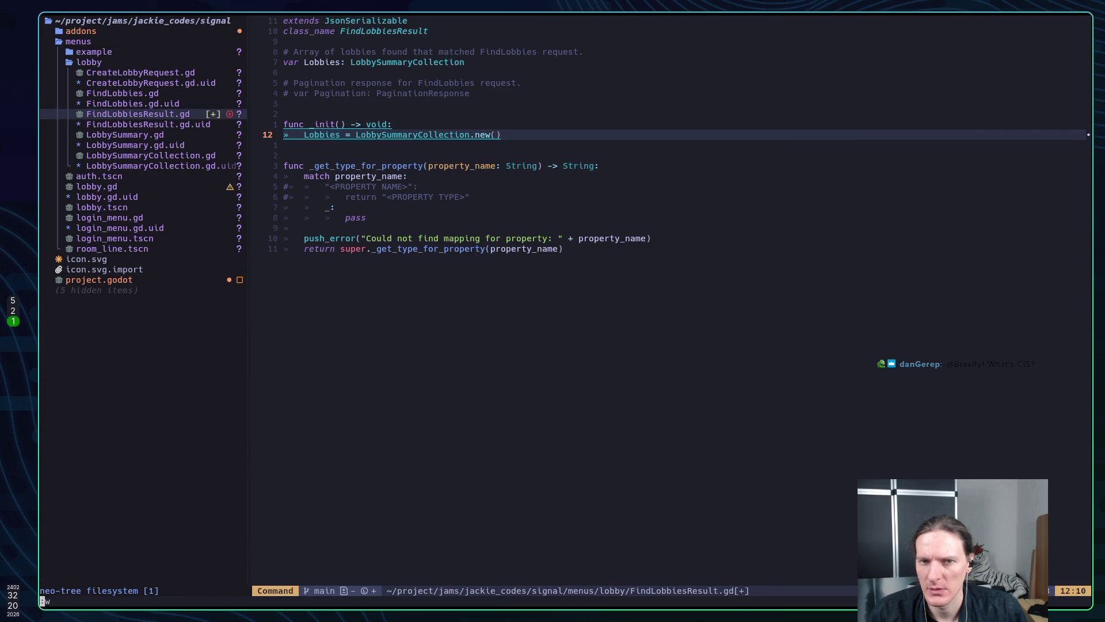
key(Return)
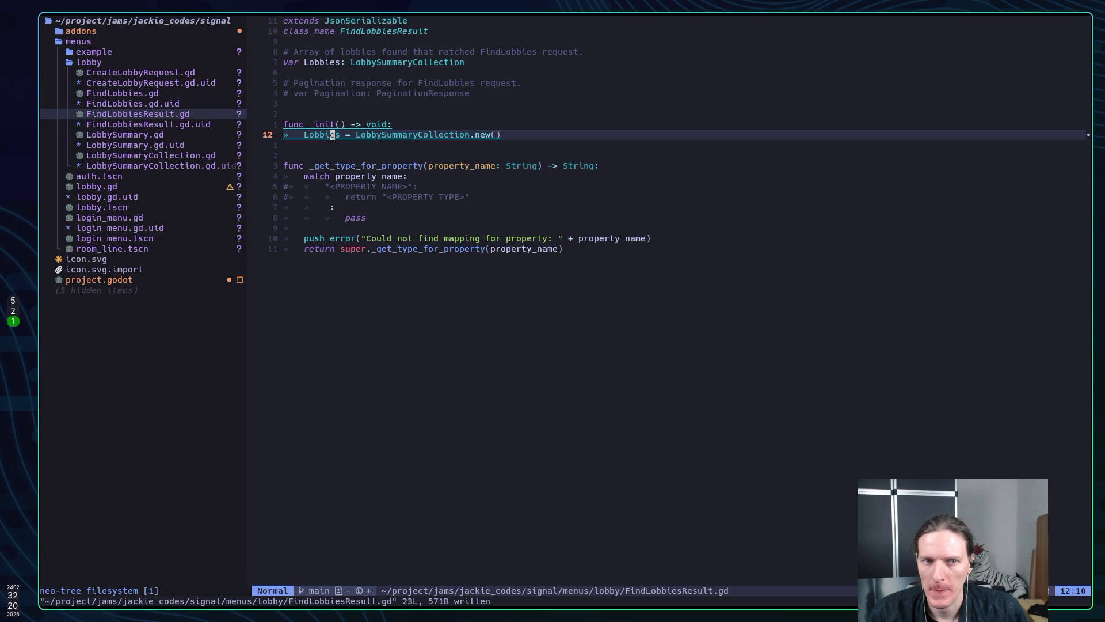
text(:w)
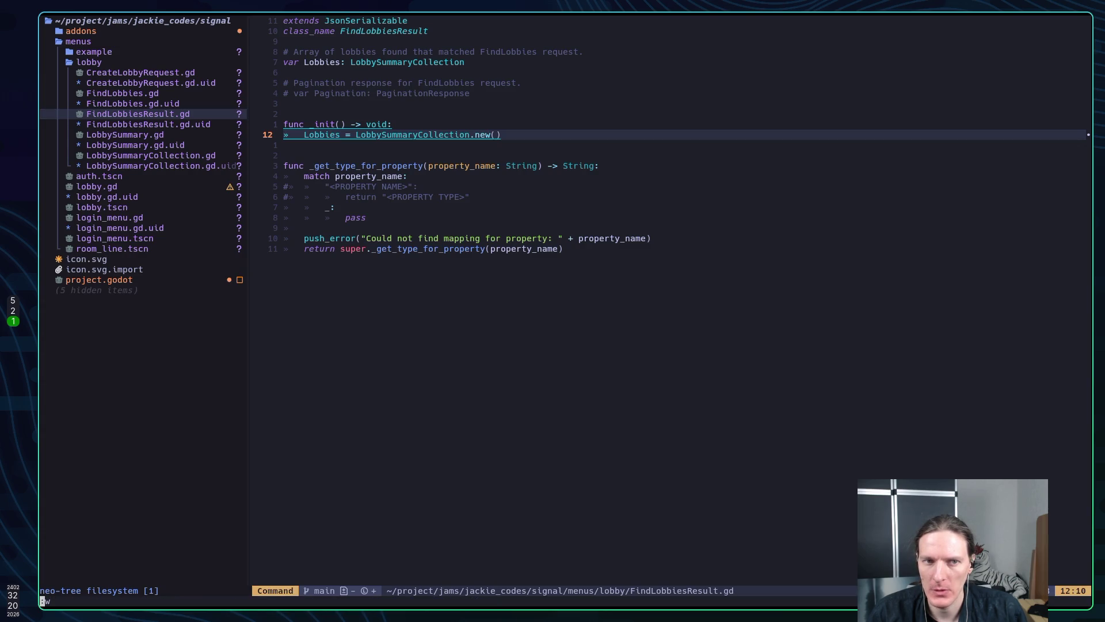
key(Return)
- Bring up the Telescope open-buffers picker
key(space)
key(f)
key(b)
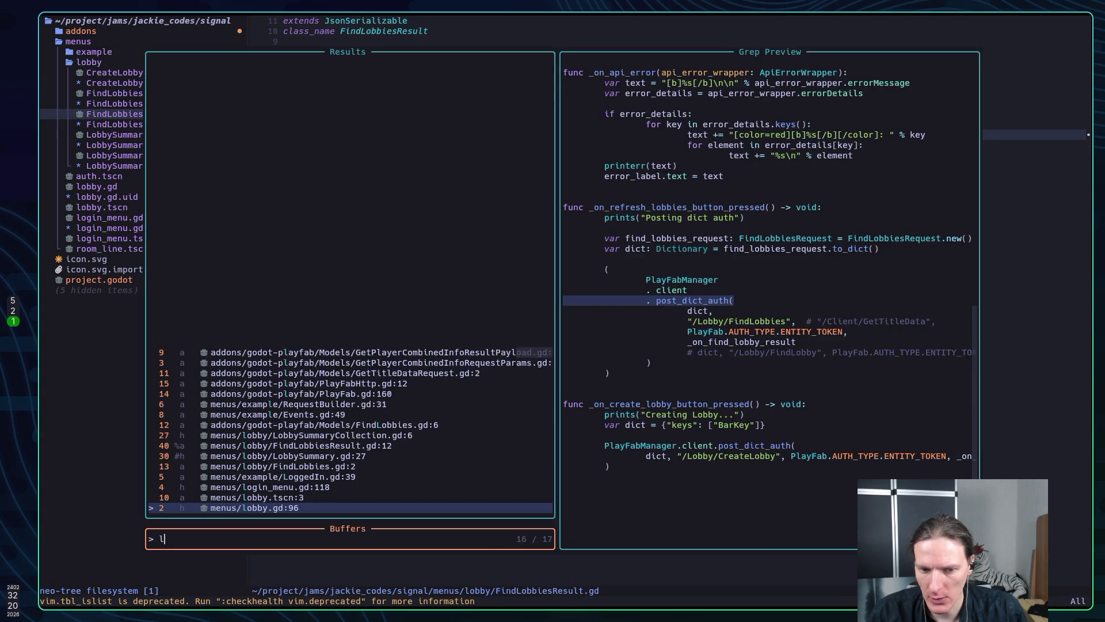
- Open lobby.gd and locate the _on_find_lobby_result callback in the refresh-lobbies code
key(Return)
key(j)
key(j)
key(j)
key(j)
key(j)
key(k)
key(k)
key(k)
key(k)
key(k)
key(k)
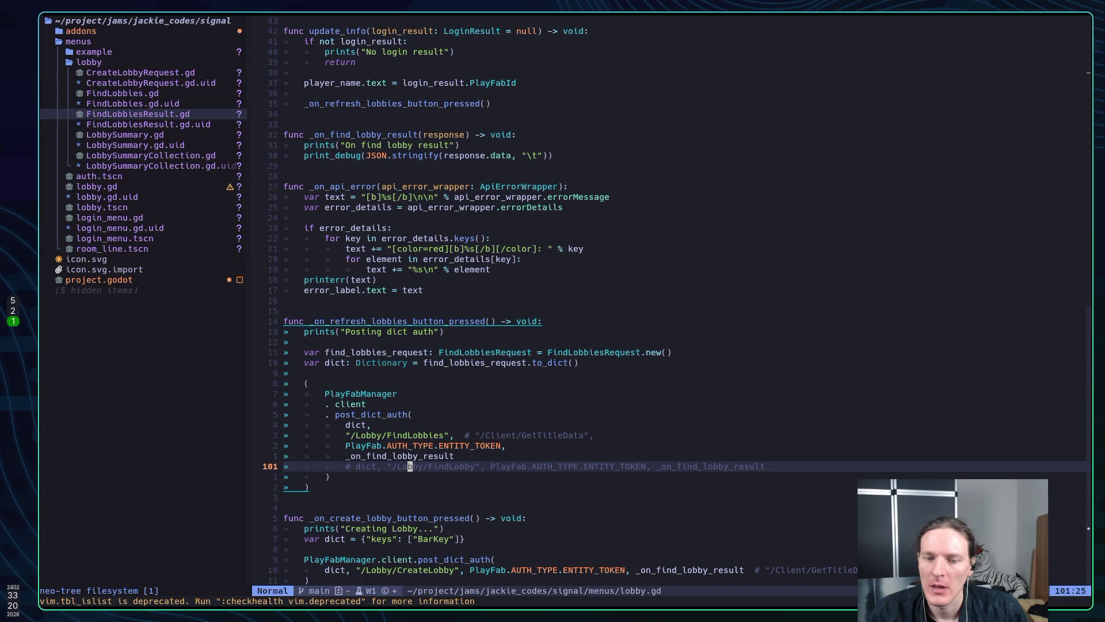
key(k)
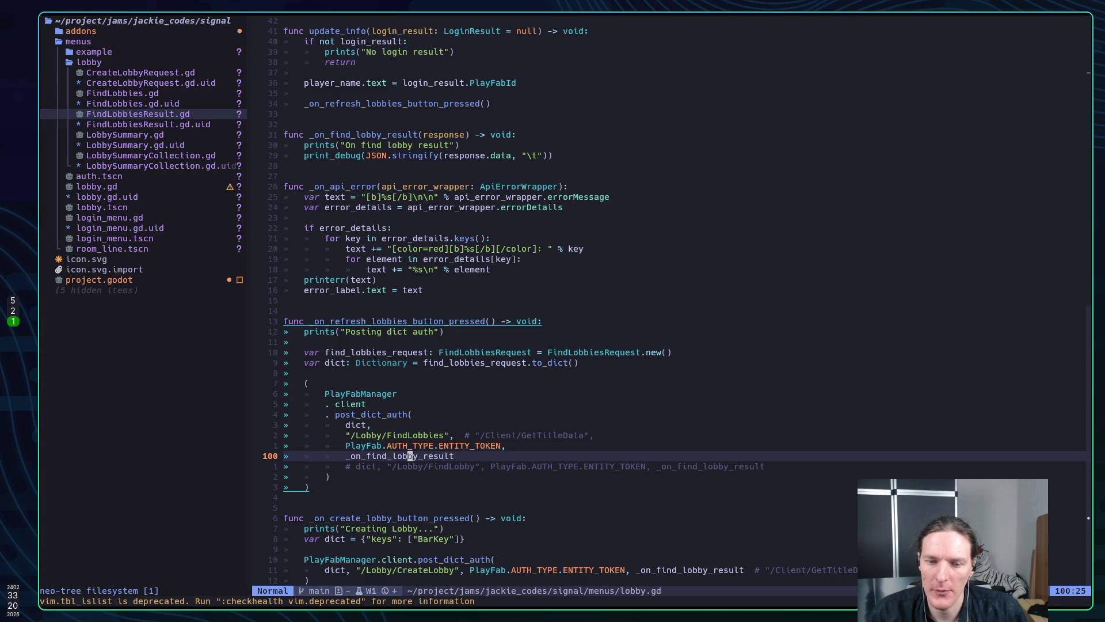
key(k)
key(j)
key(j)
key(j)
key(k)
key(k)
key(k)
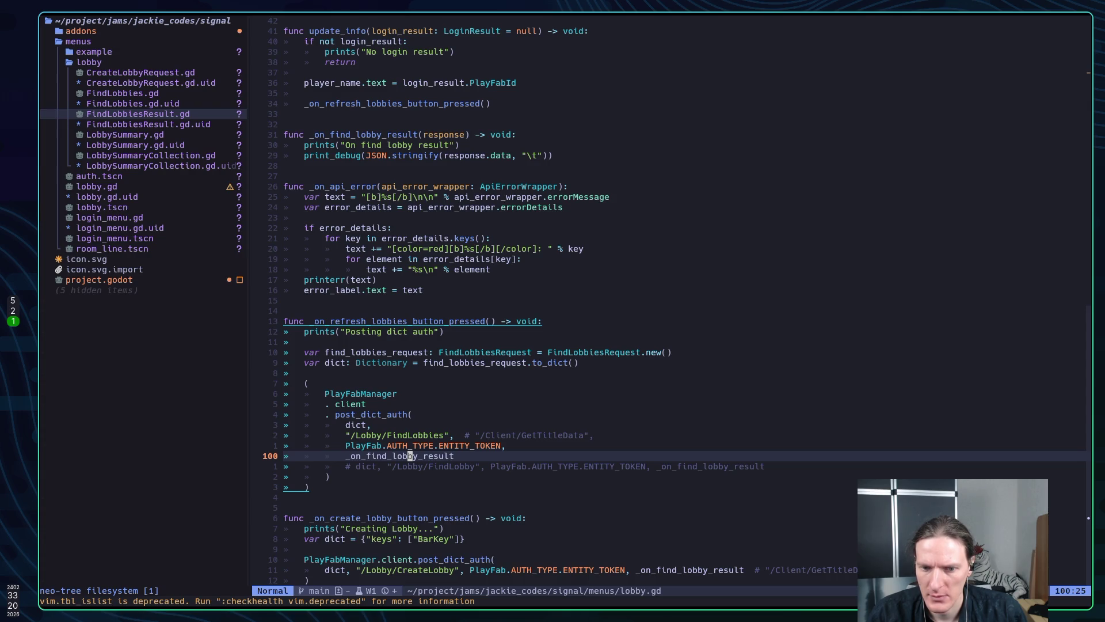
- Jump to the _on_find_lobby_result definition and start a var line below prints
key(g)
key(d)
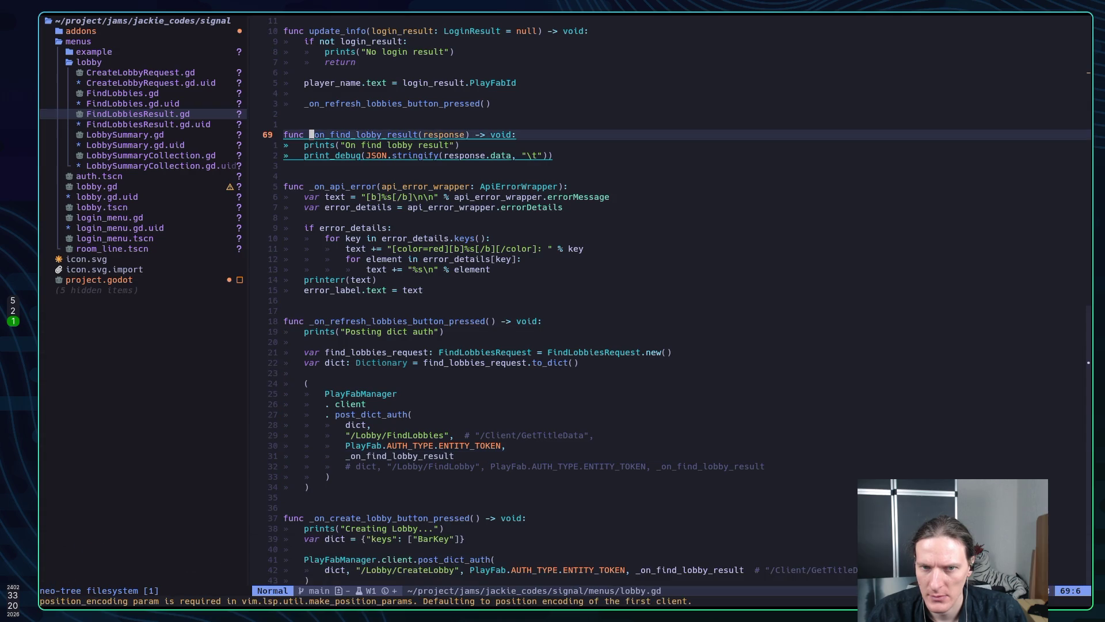
key(j)
key(j)
key(j)
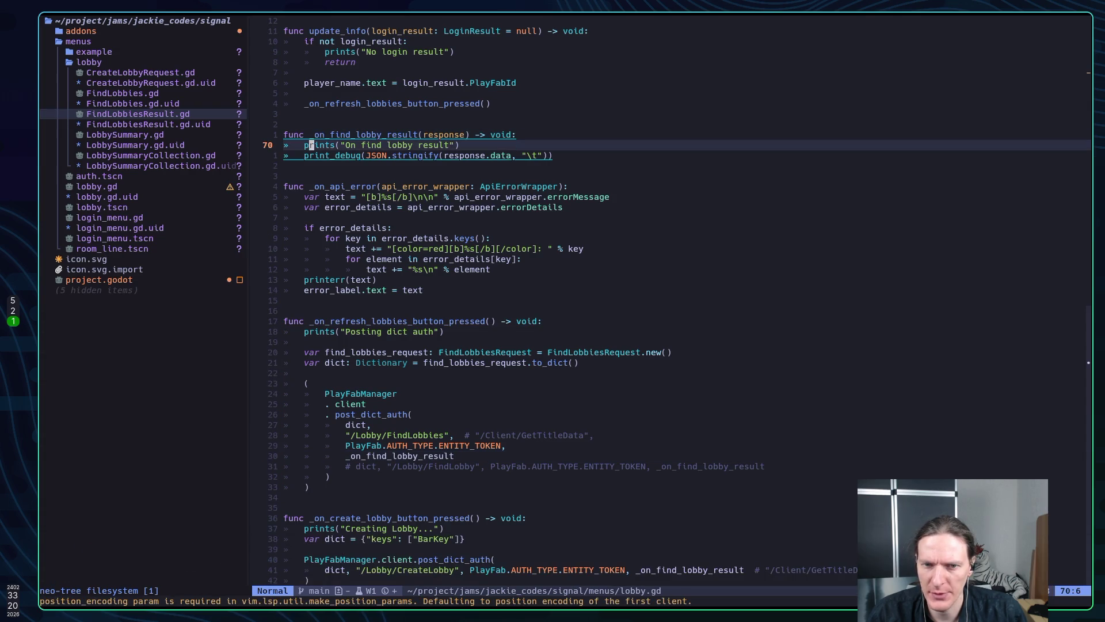
key(k)
key(k)
key(k)
key(k)
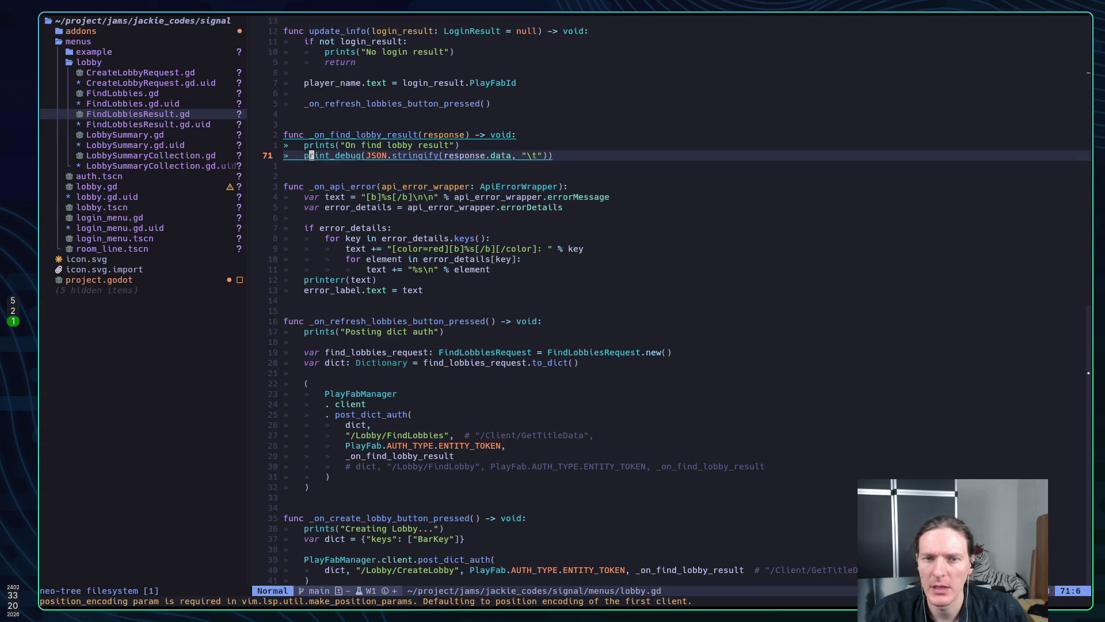
key(j)
key(k)
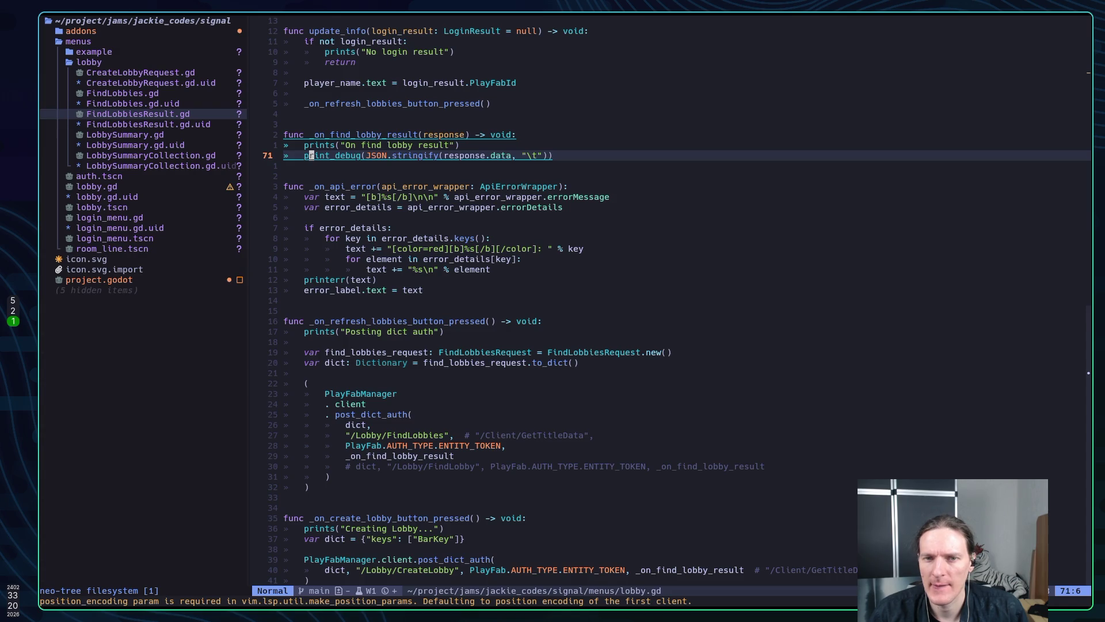
key(k)
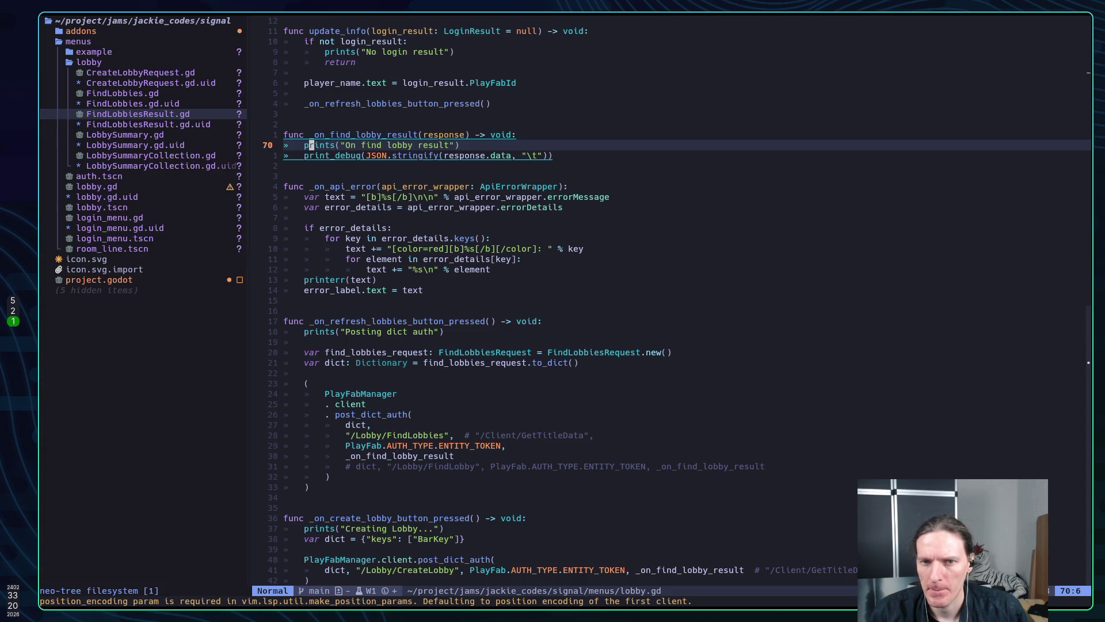
text(o)
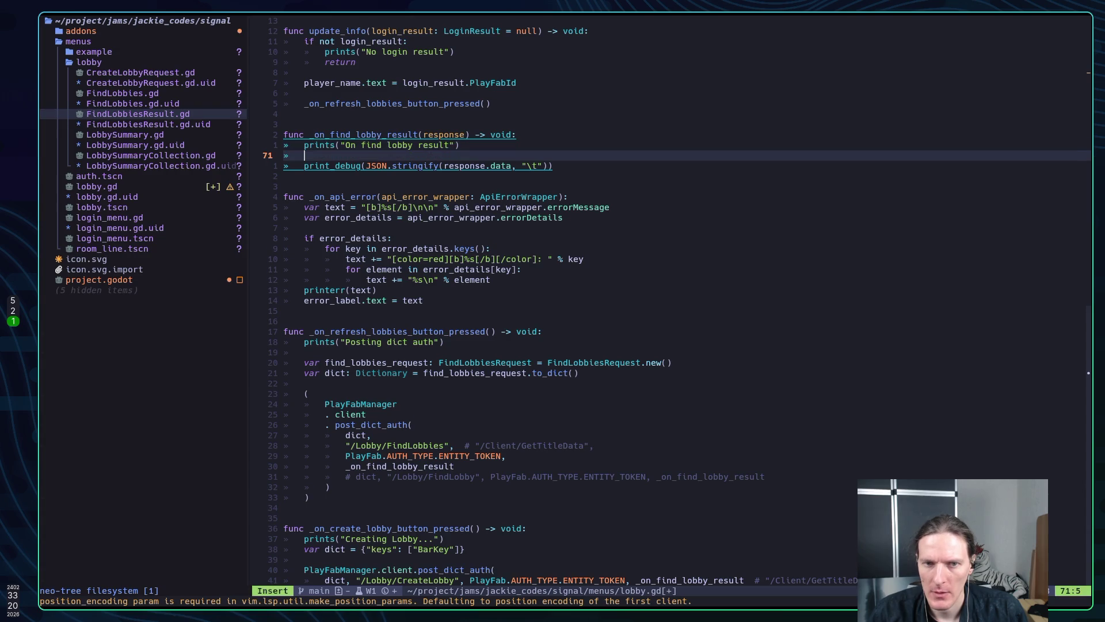
text(var)
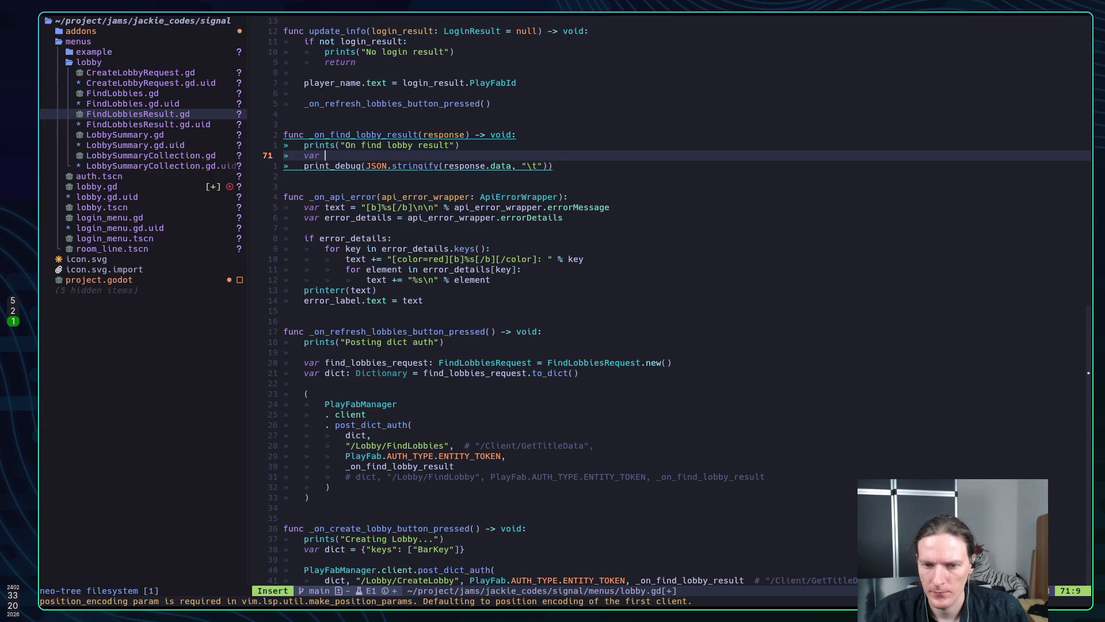
- Declare find_lobbies_result: FindLobbiesResult = FindLobbiesResult.new() and save lobby.gd
text(find_)
text(lobbies)
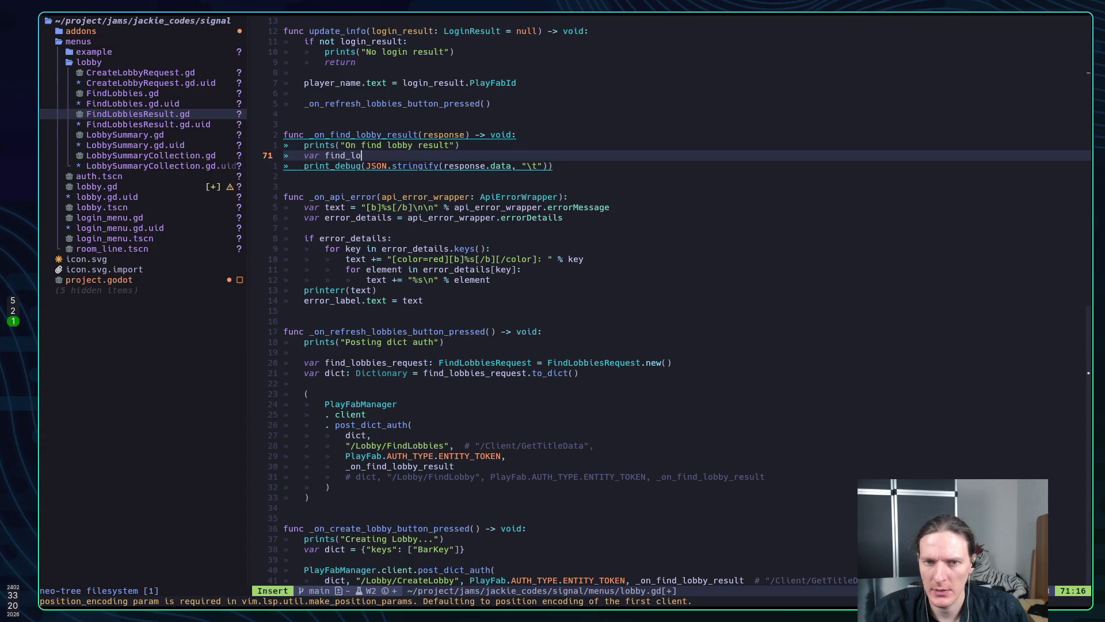
text(_result: )
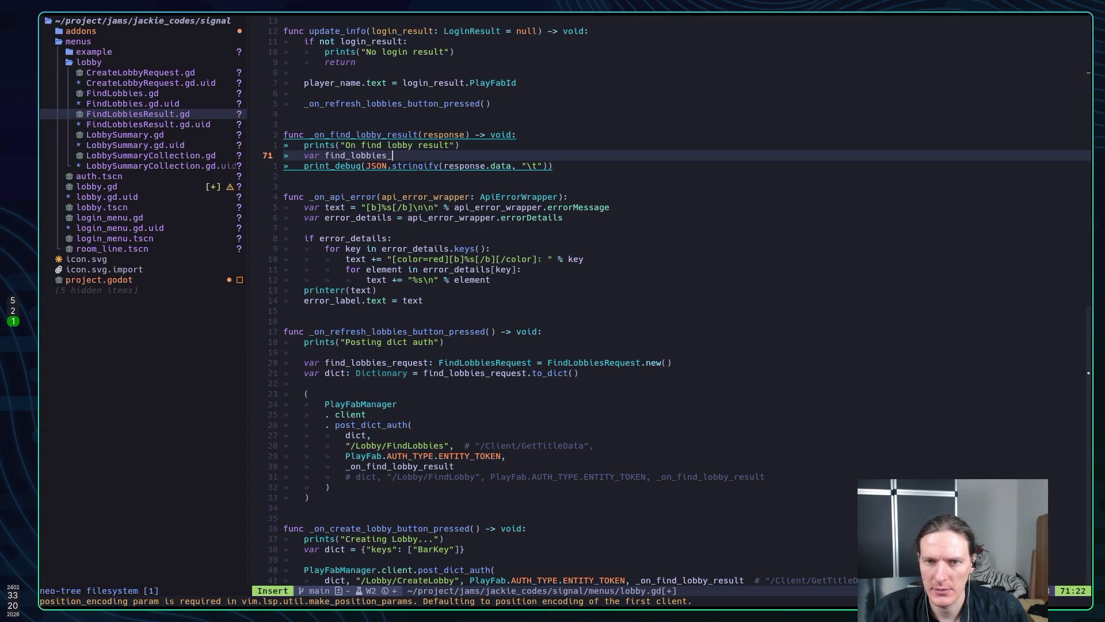
text(FindLobbiesResult)
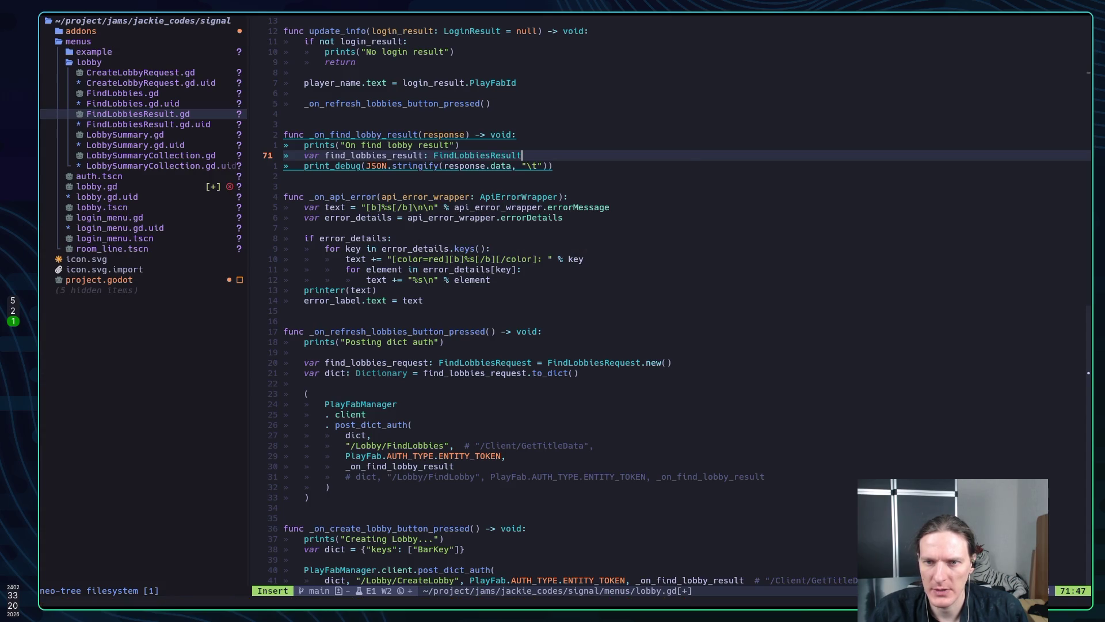
text( = F)
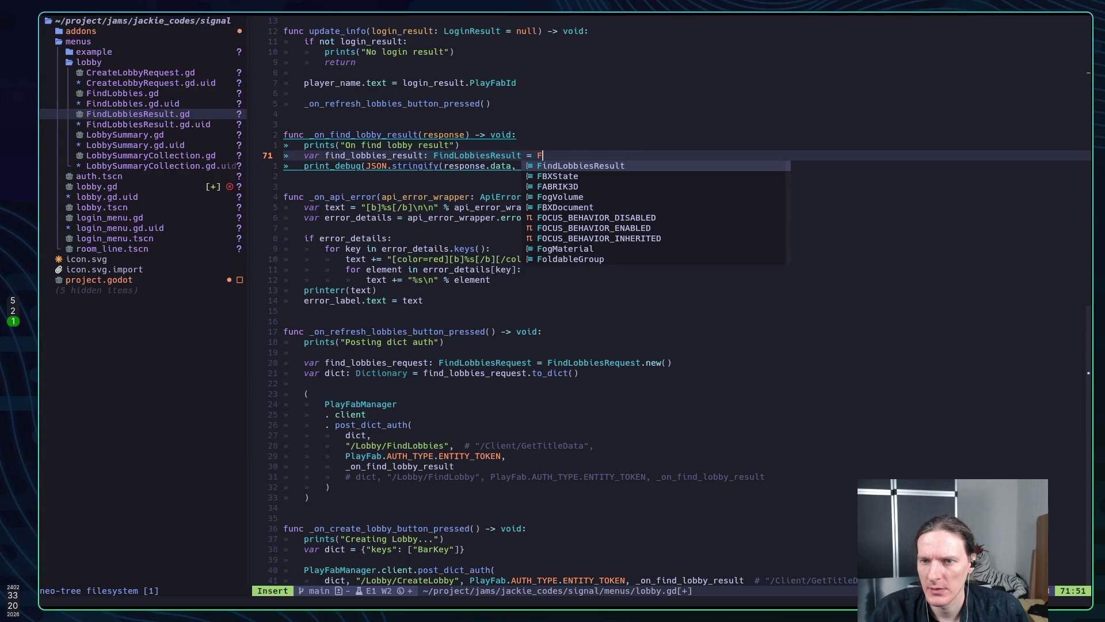
key(Return)
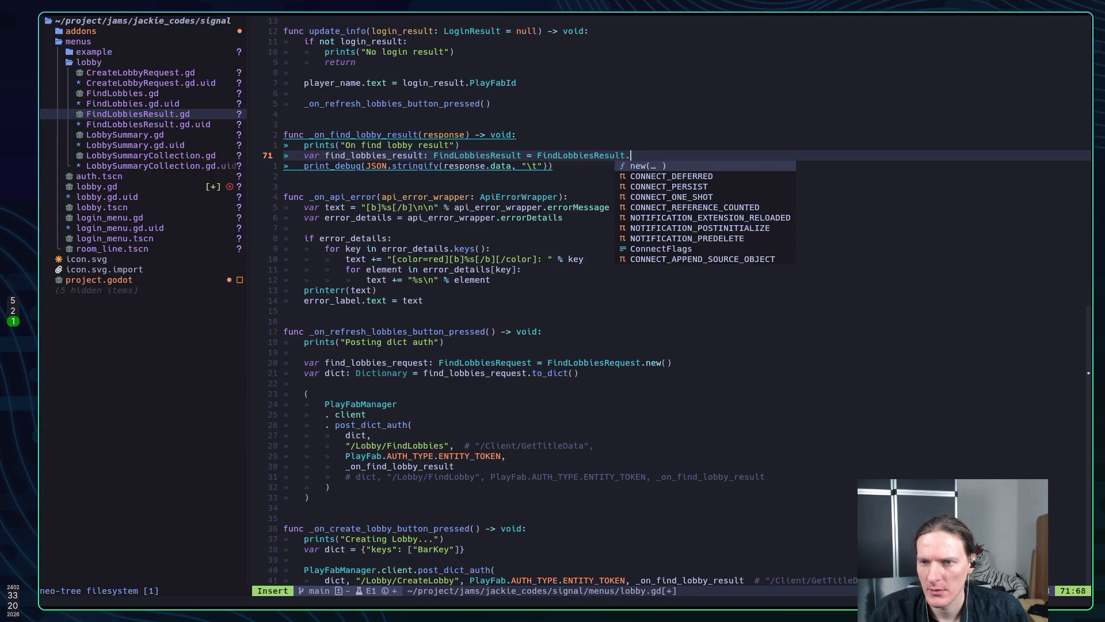
key(Return)
text(:w)
key(Return)
key(BackSpace)
key(Escape)
text(:w)
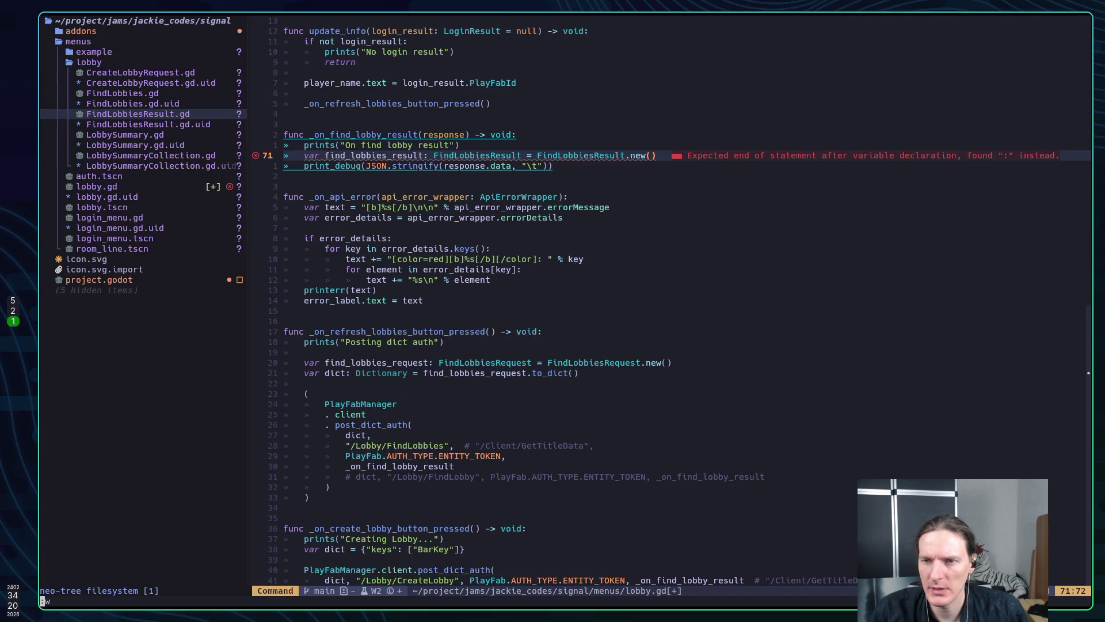
key(Return)
- Add find_lobbies_result.from_dict(response) on the next line and save
text(ofind)
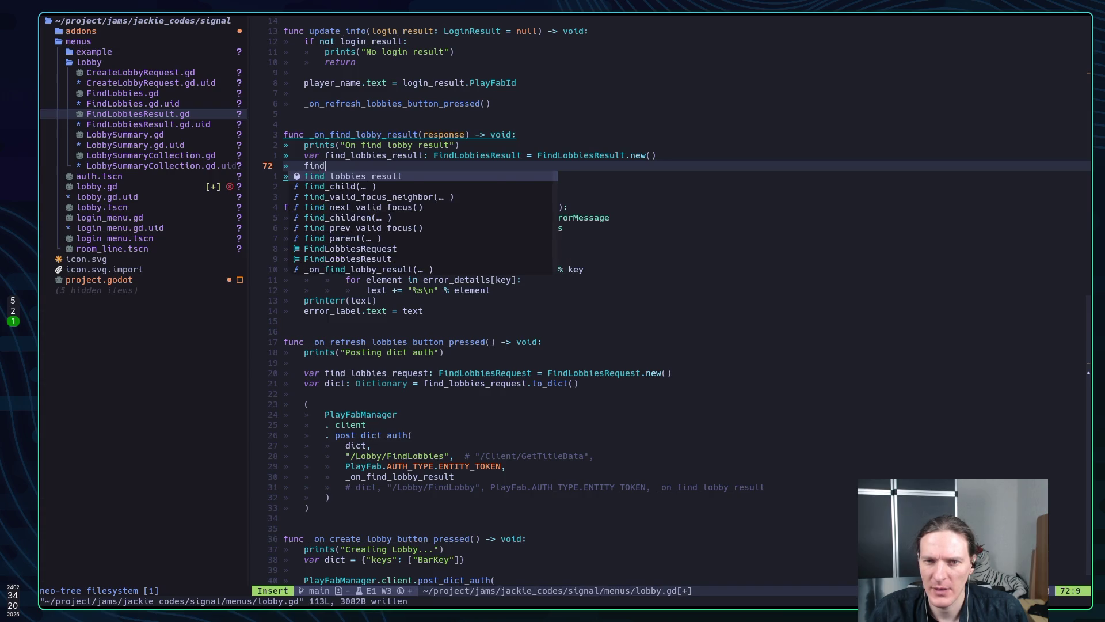
key(Return)
text(.from)
key(Return)
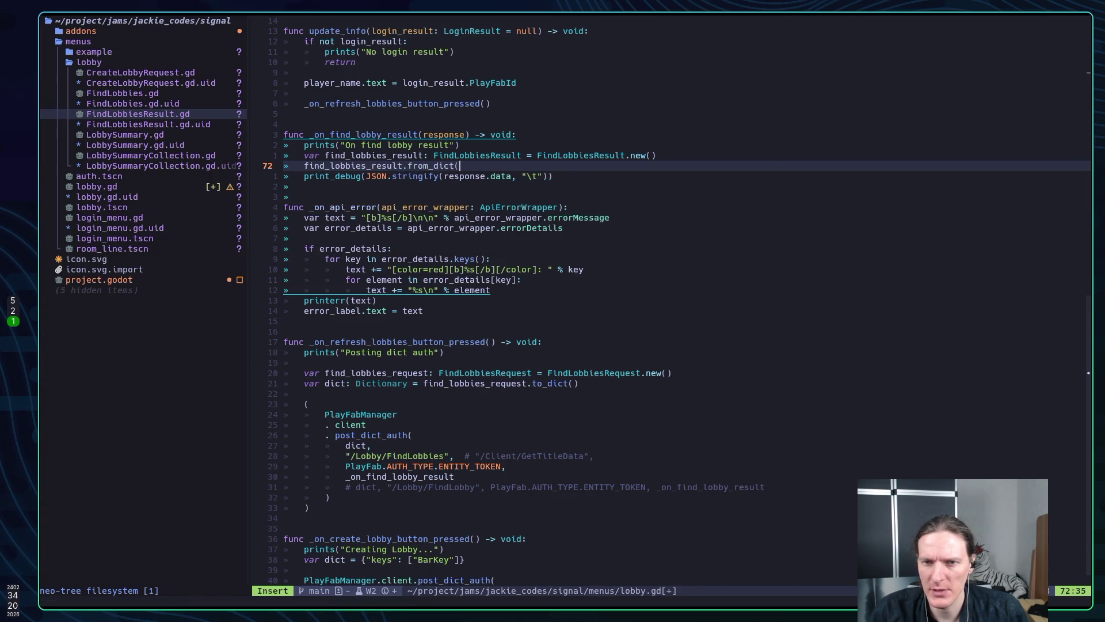
text(response).)
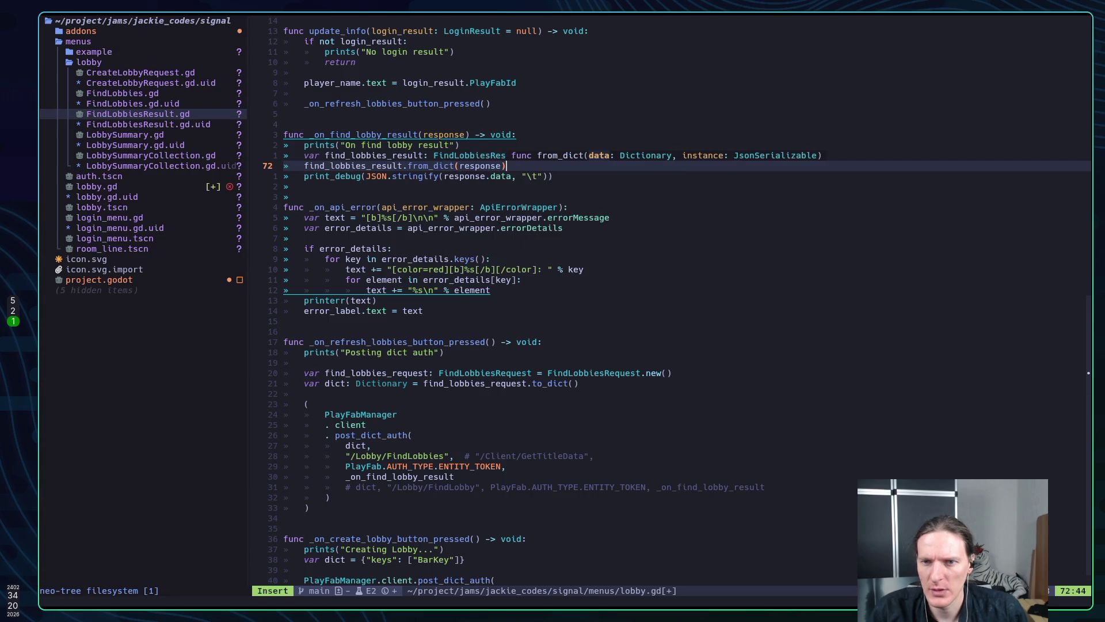
key(BackSpace)
key(Escape)
text(:w)
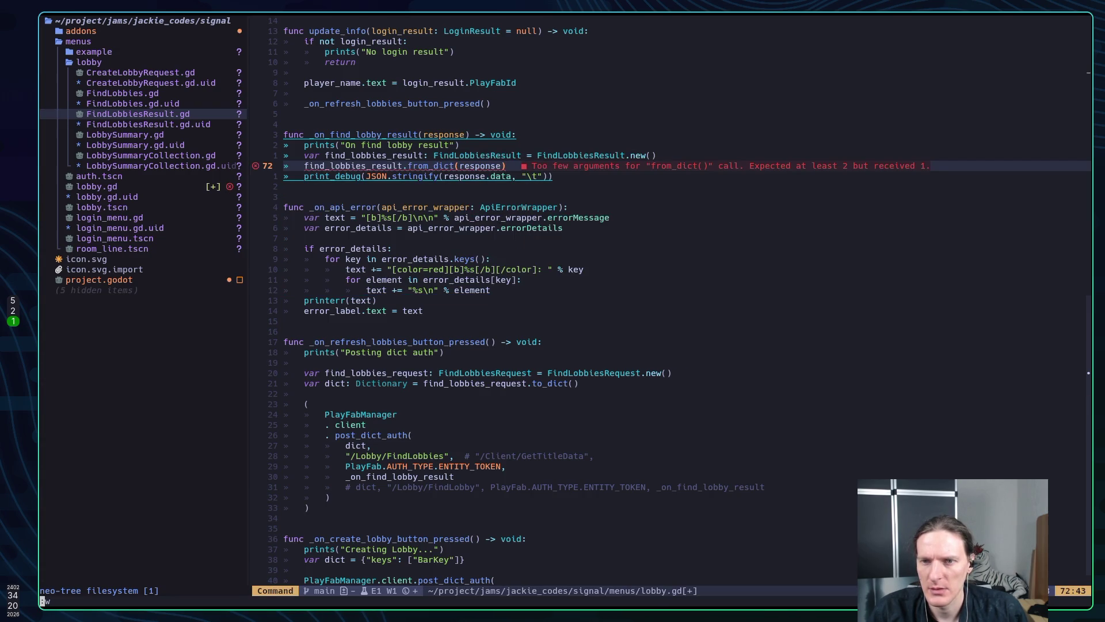
key(Return)
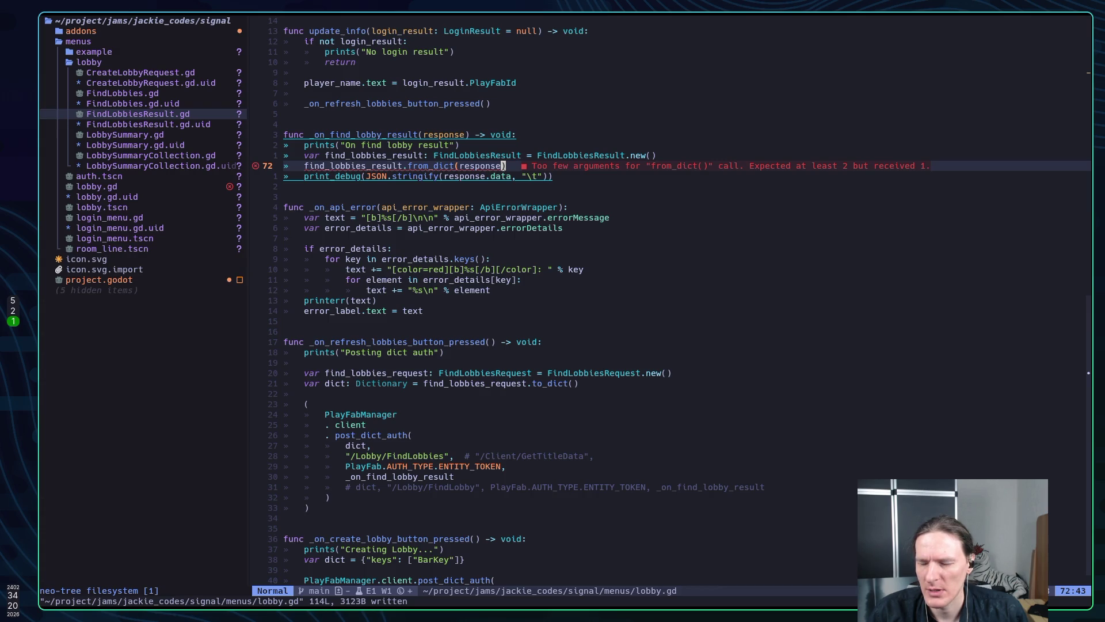
- Inspect the from_dict signature and jump to its definition in JsonSerializable.gd
key(h)
key(h)
key(h)
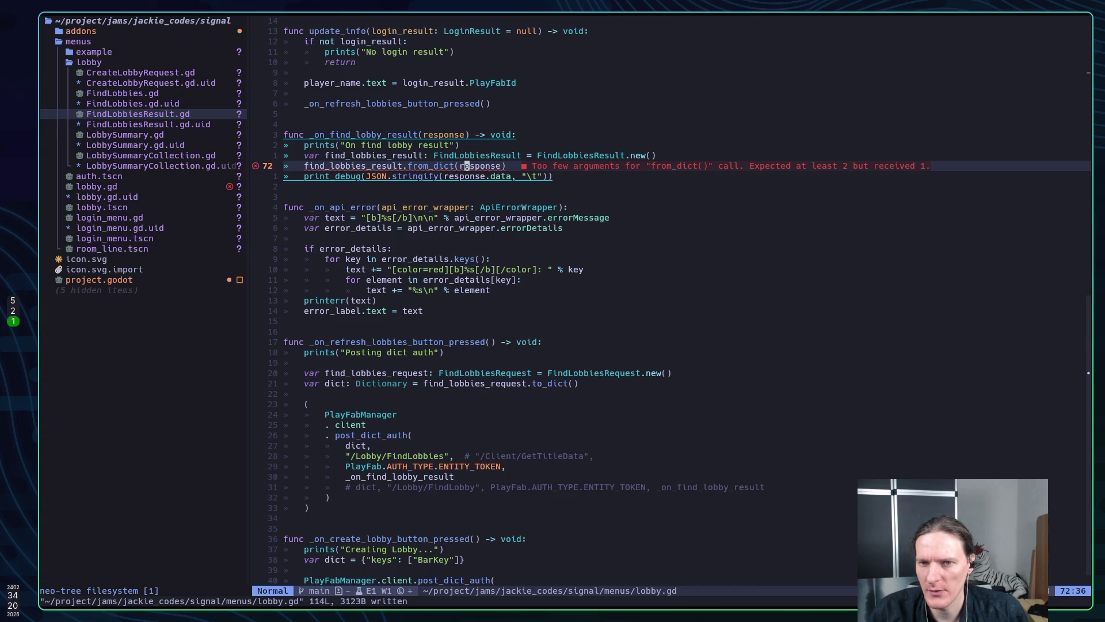
key(shift+k)
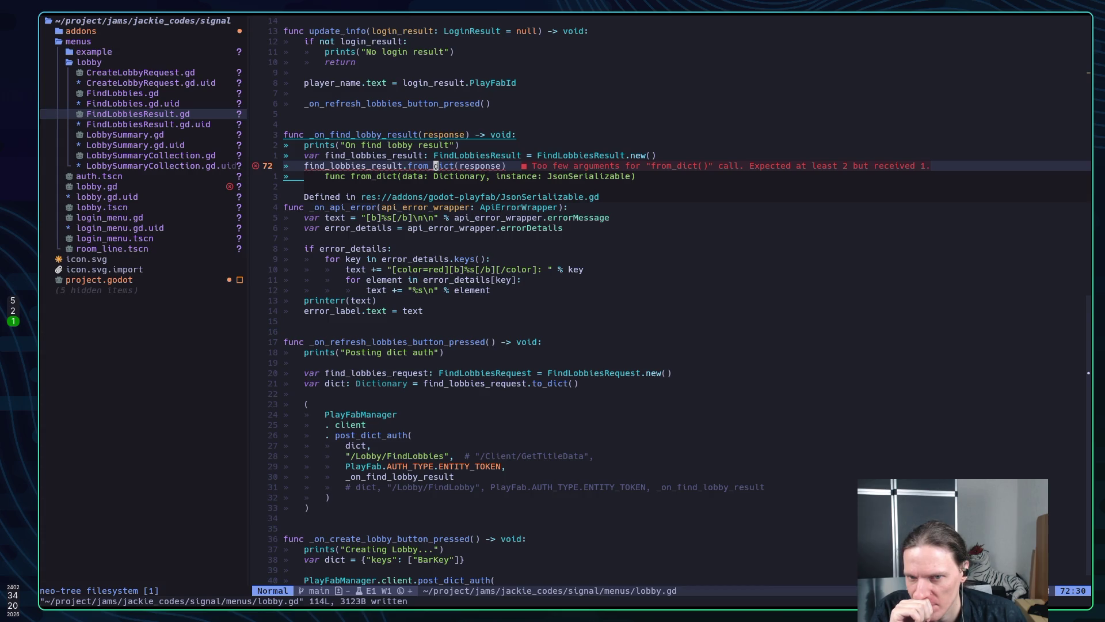
key(g)
key(d)
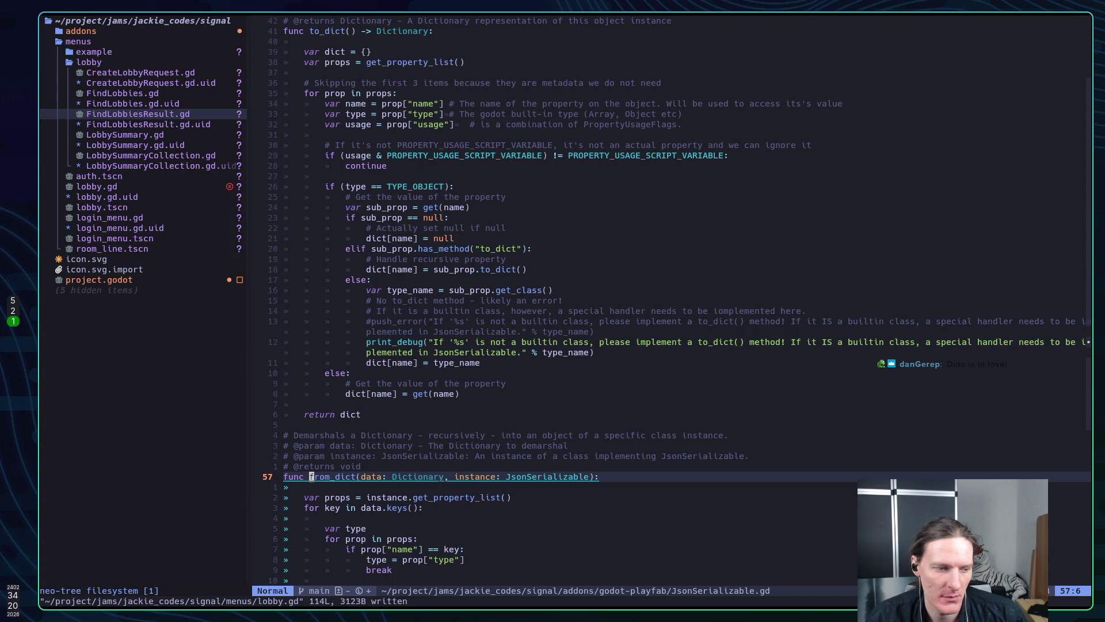
key(j)
key(j)
key(j)
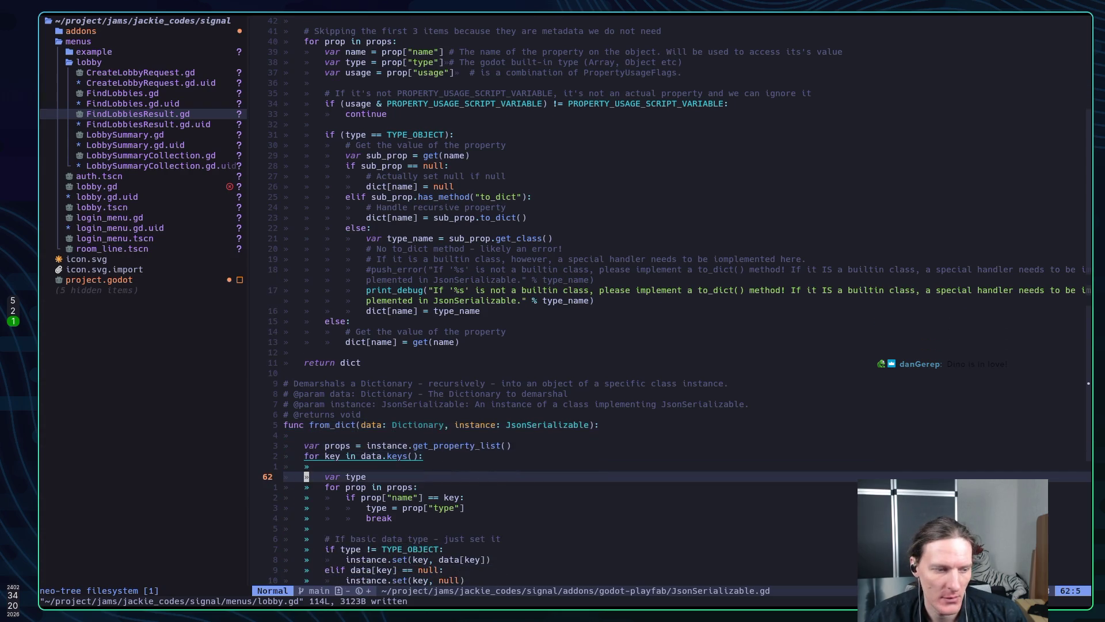
key(k)
key(k)
key(k)
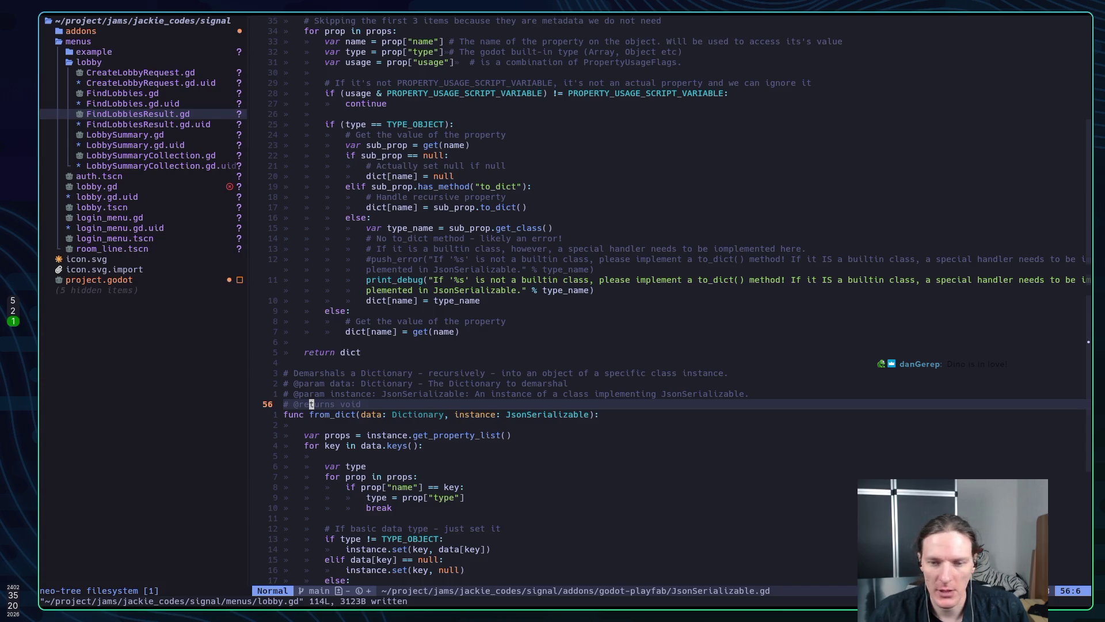
key(k)
key(k)
key(k)
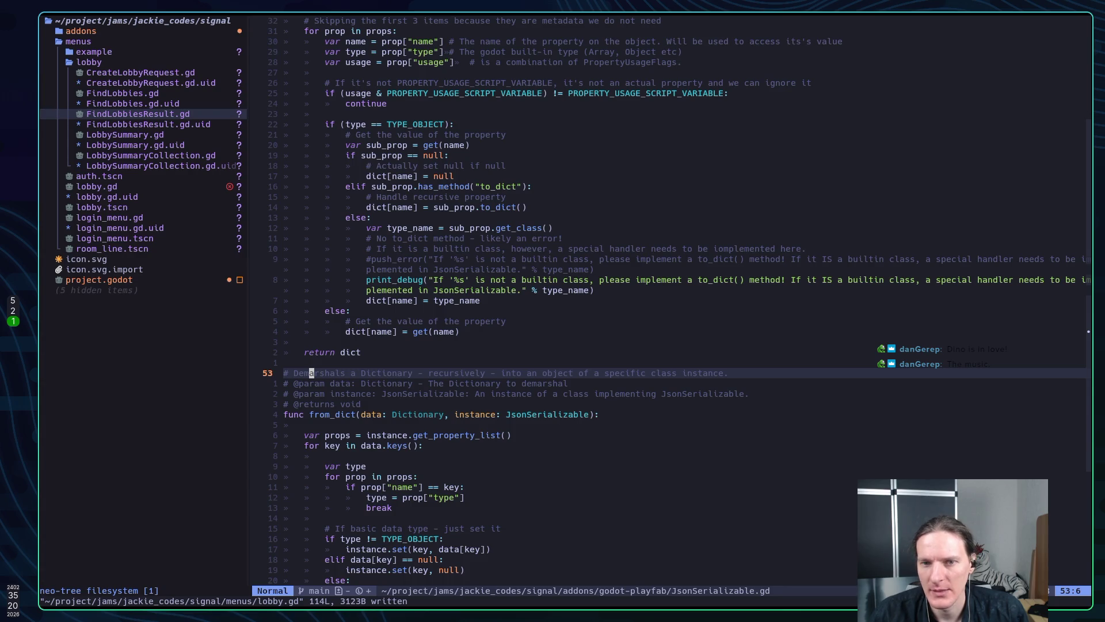
key(k)
key(k)
key(k)
key(k)
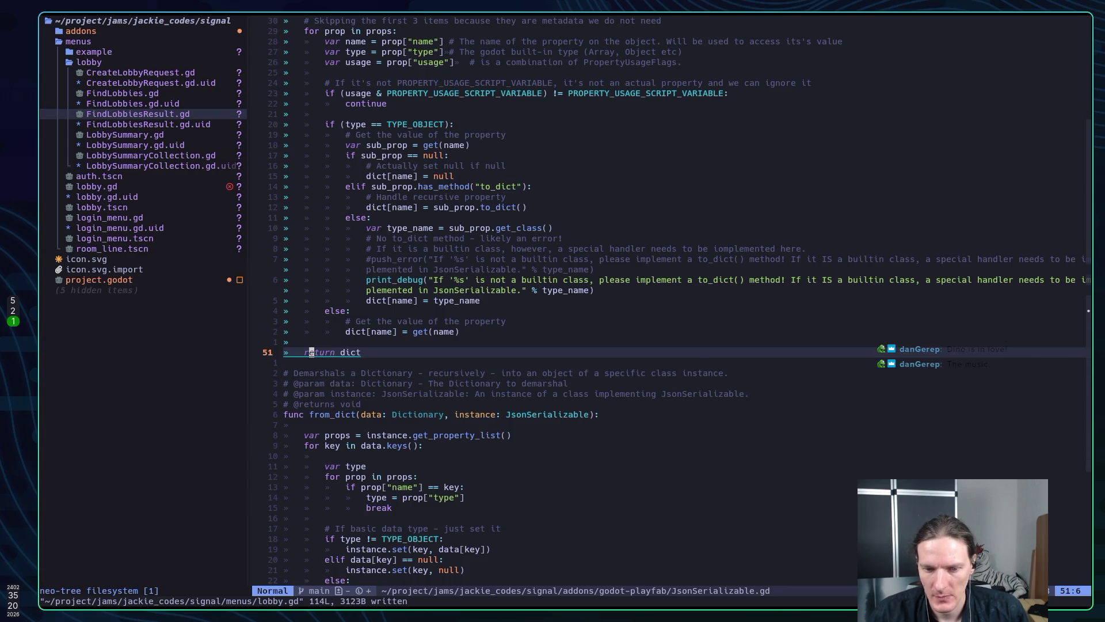
key(k)
key(k)
key(k)
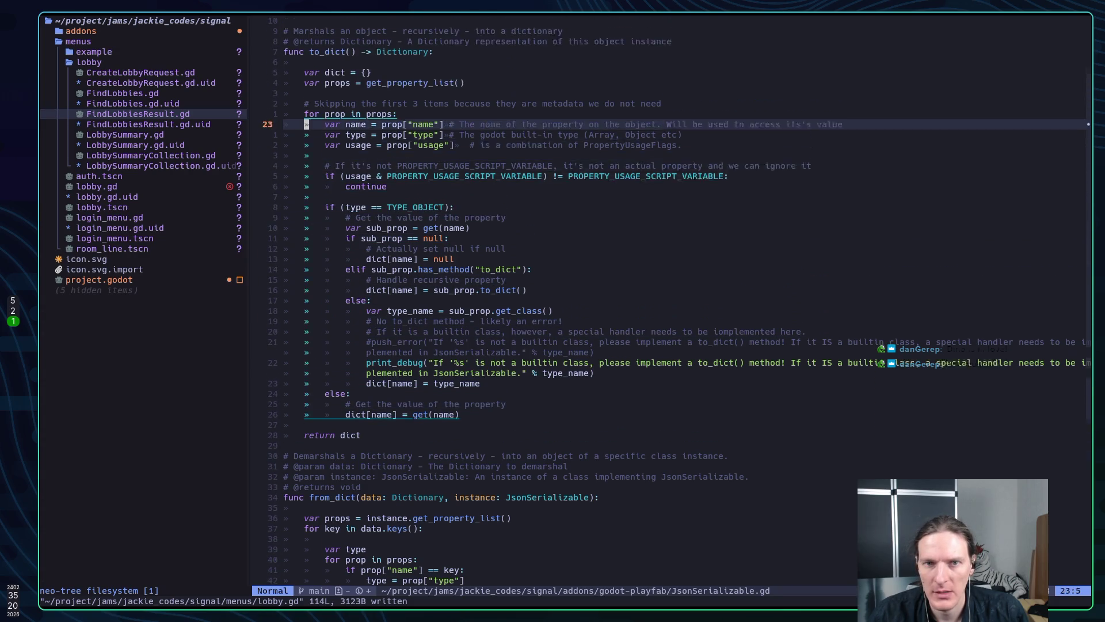
key(k)
key(k)
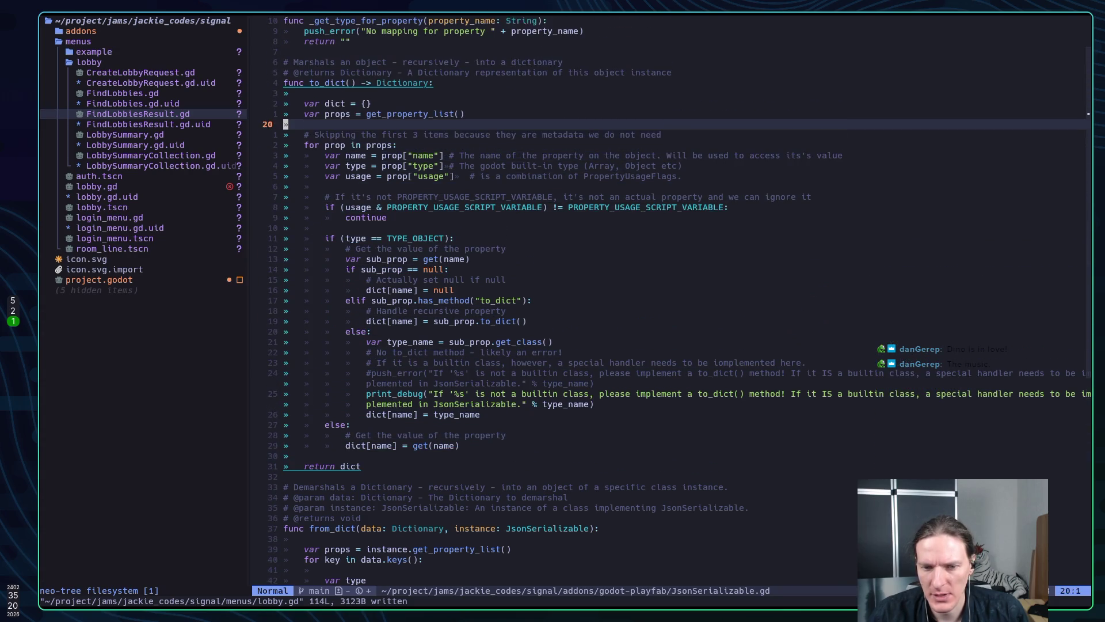
key(k)
key(k)
key(k)
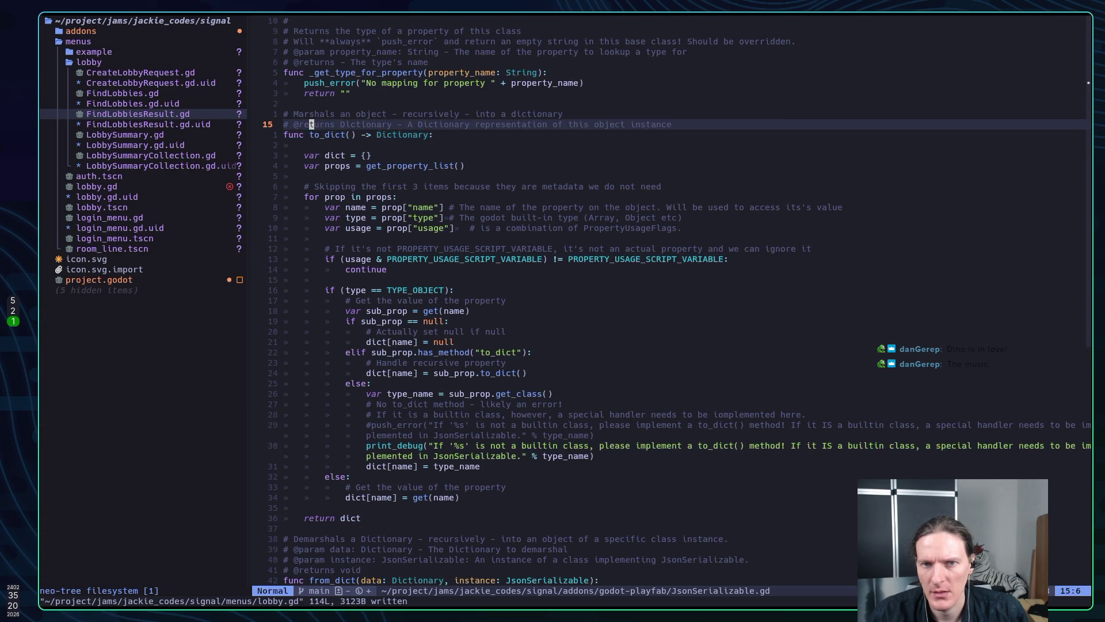
key(j)
key(j)
key(j)
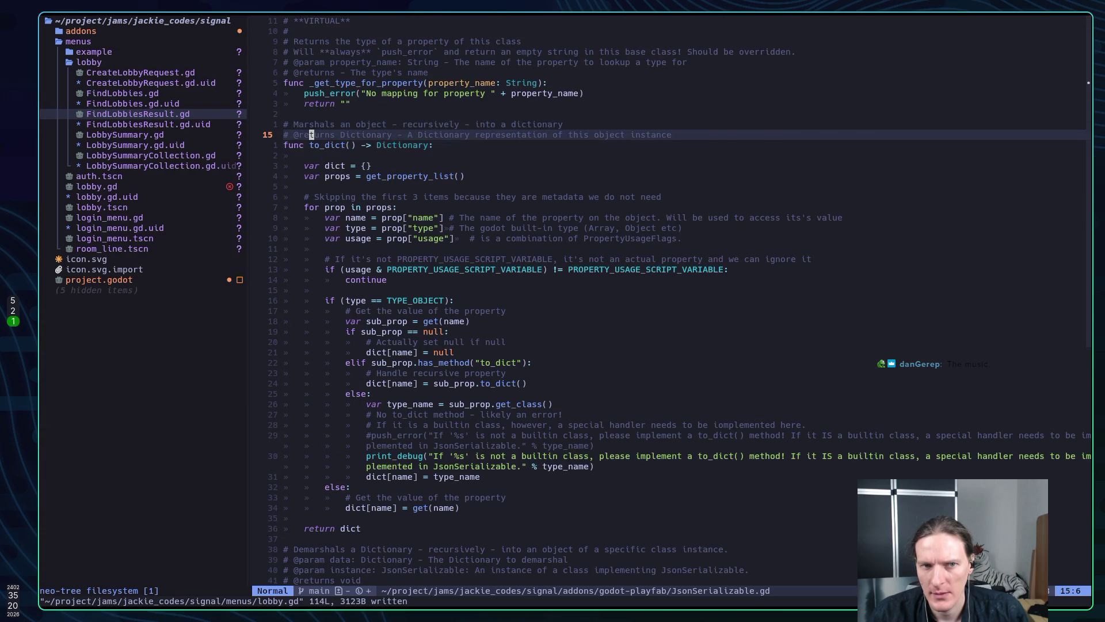
key(j)
key(j)
key(j)
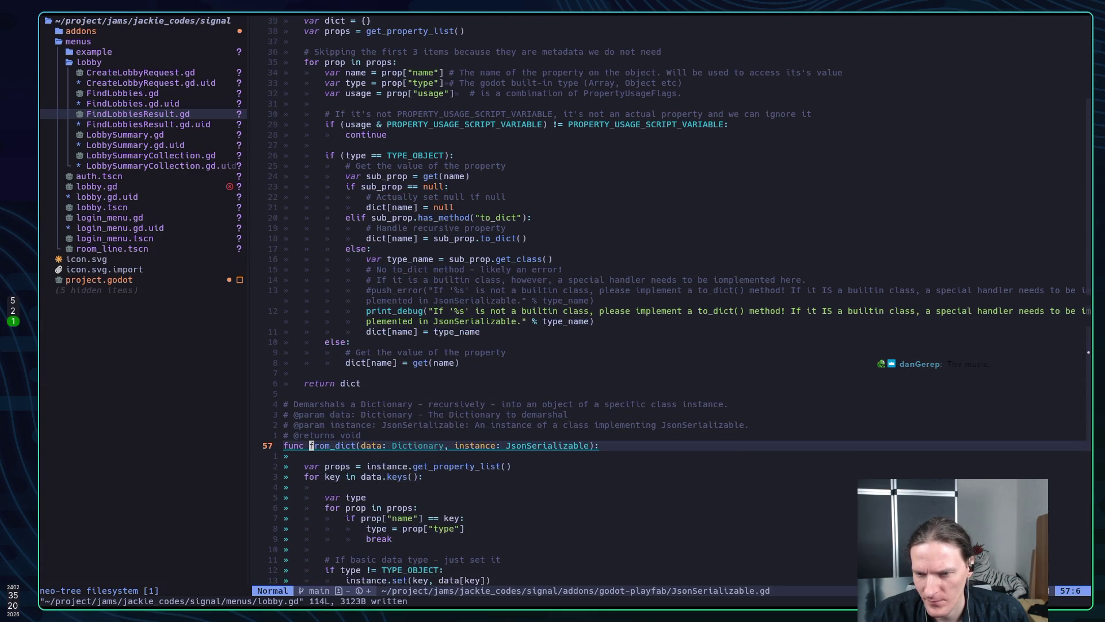
key(j)
key(j)
key(j)
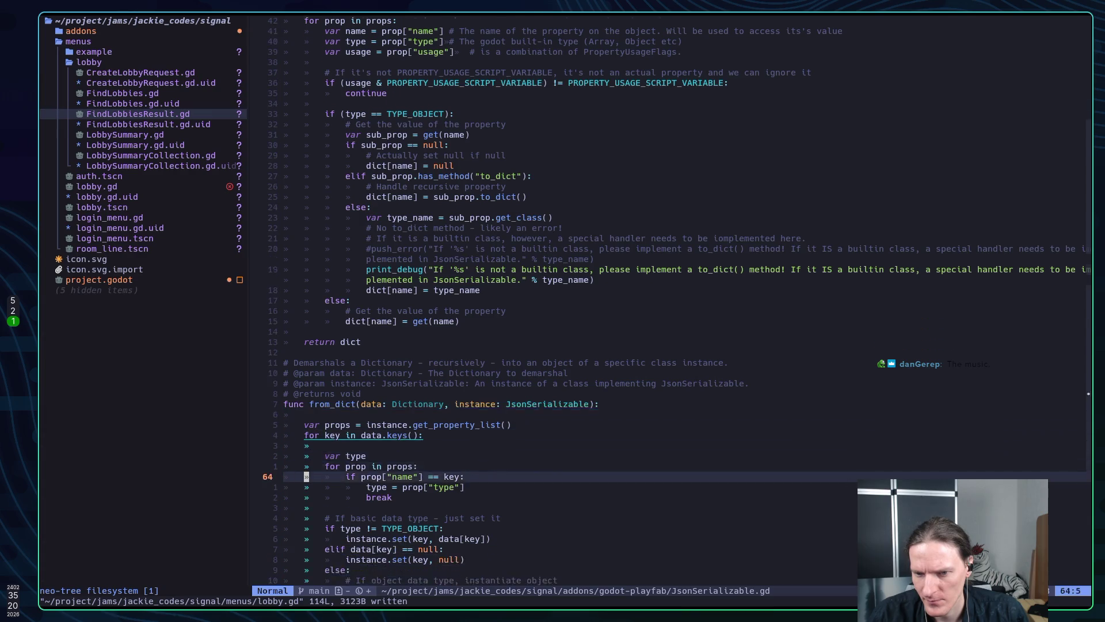
key(k)
key(k)
key(k)
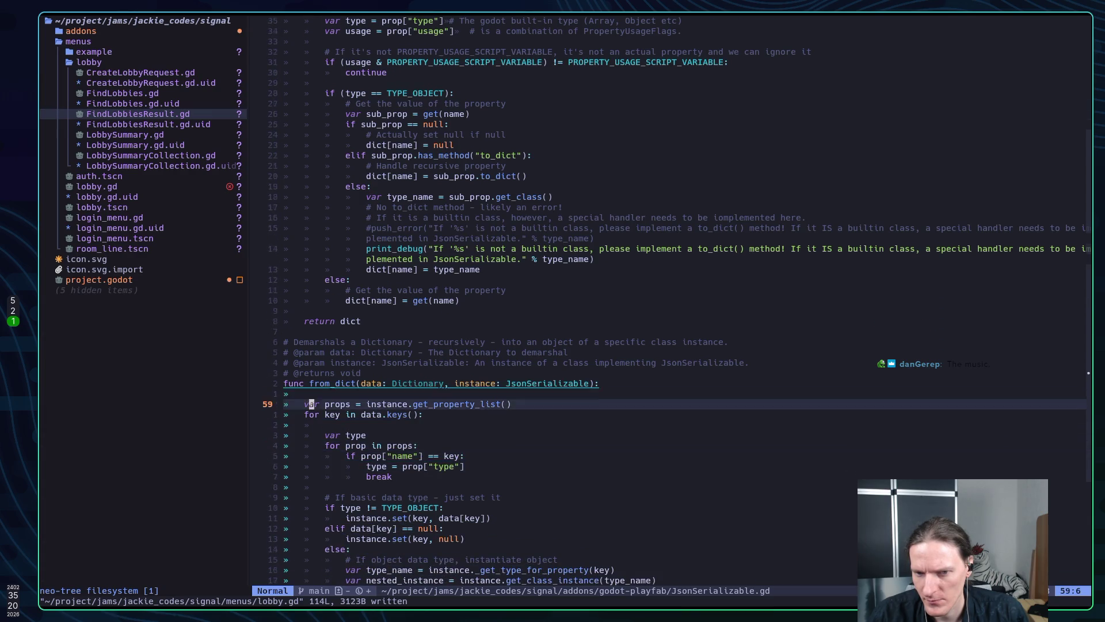
key(k)
key(k)
key(k)
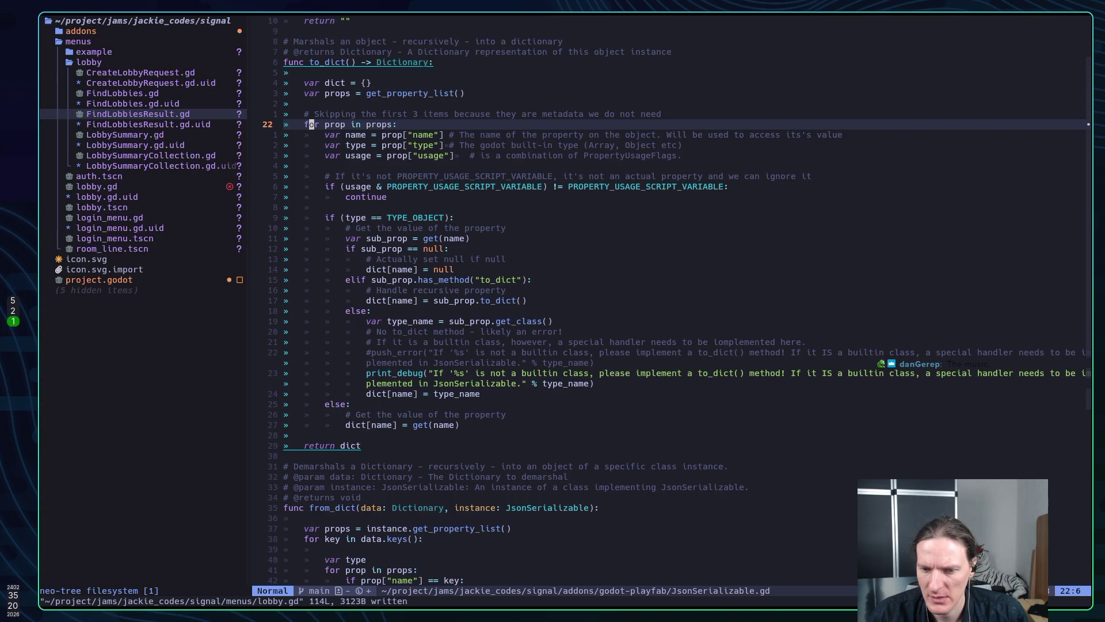
key(k)
key(k)
key(k)
key(k)
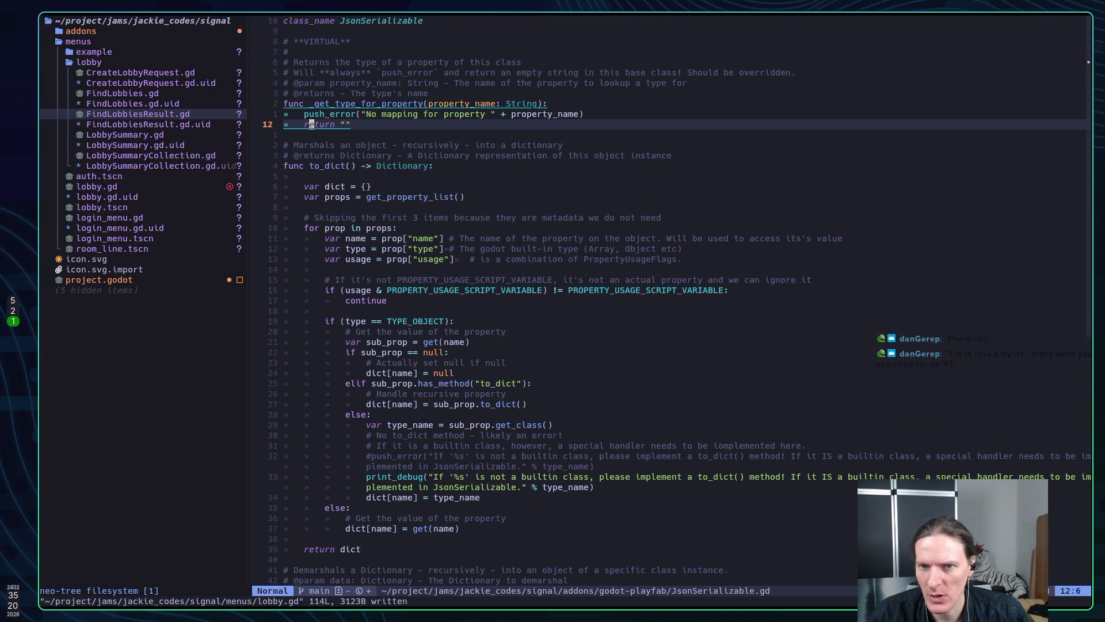
key(j)
key(j)
key(j)
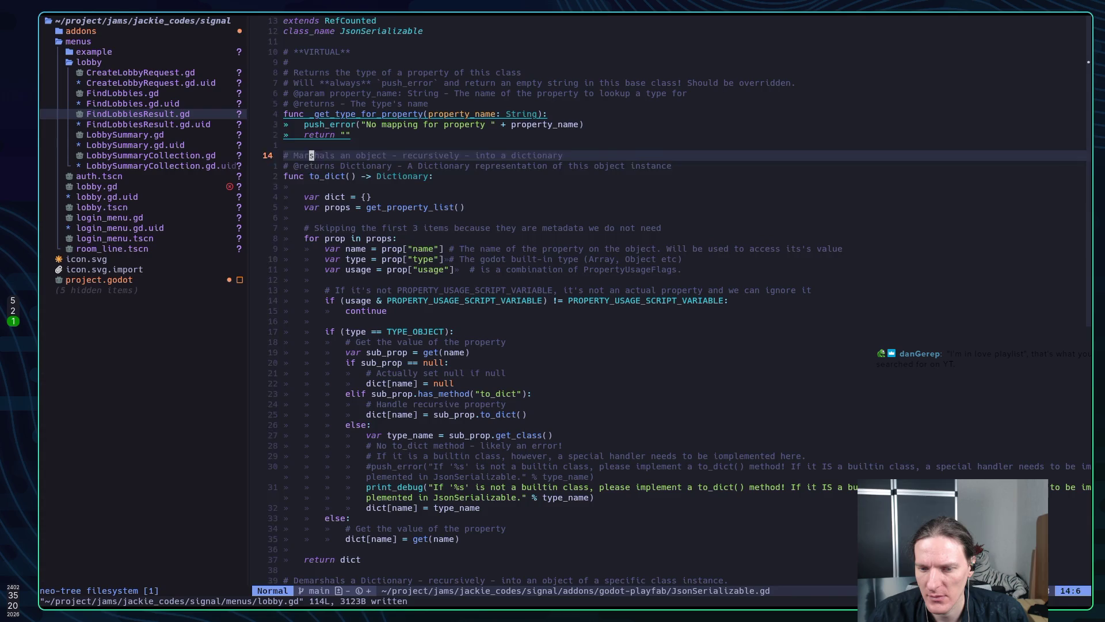
key(j)
key(j)
key(j)
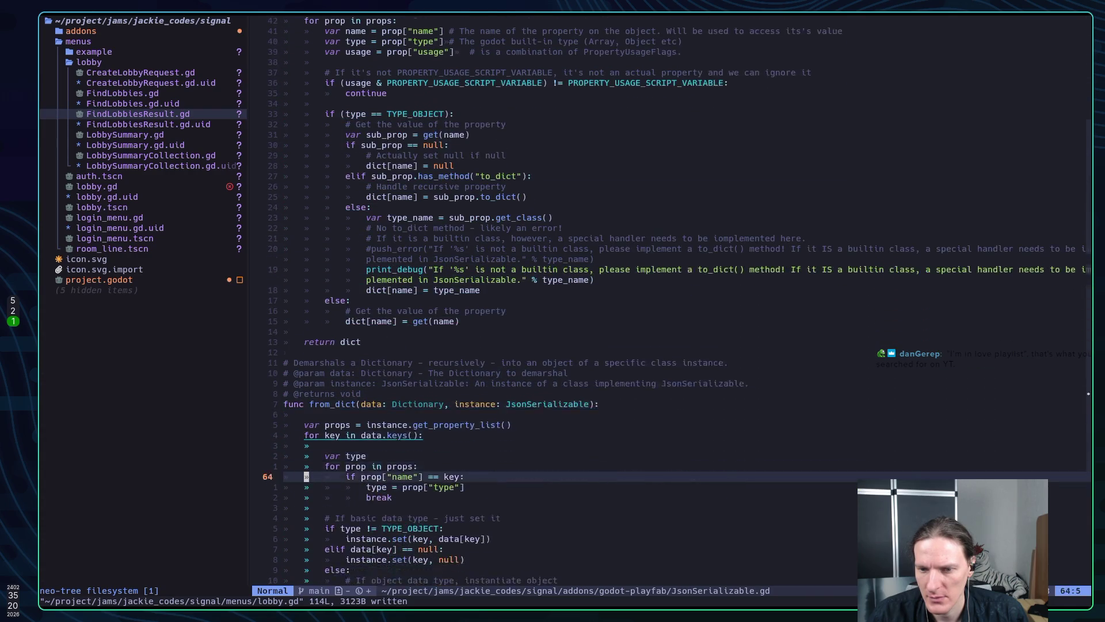
key(k)
key(k)
key(k)
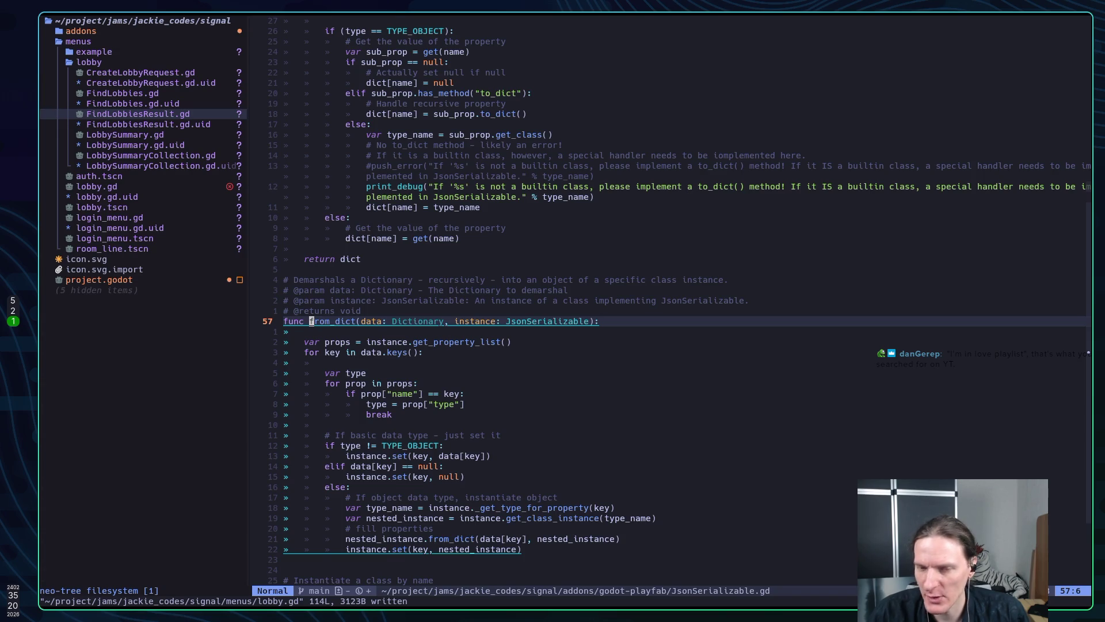
key(ctrl+o)
key(j)
- Add find_lobbies_result as the second argument of the from_dict call on line 72
key(k)
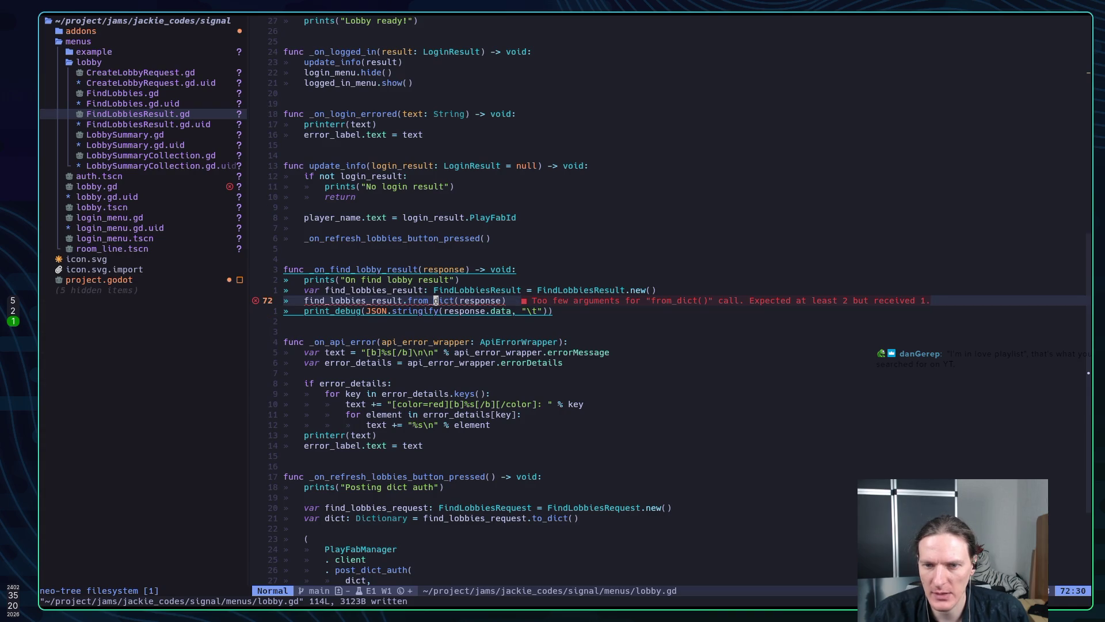
key(dollar)
key(a)
key(Left)
text(, fin)
key(Return)
key(Escape)
key(b)
key(b)
key(b)
- Replace the object before .from_dict with JsonSerializable and save lobby.gd
key(b)
key(b)
key(k)
key(dollar)
key(j)
key(b)
key(b)
key(b)
key(b)
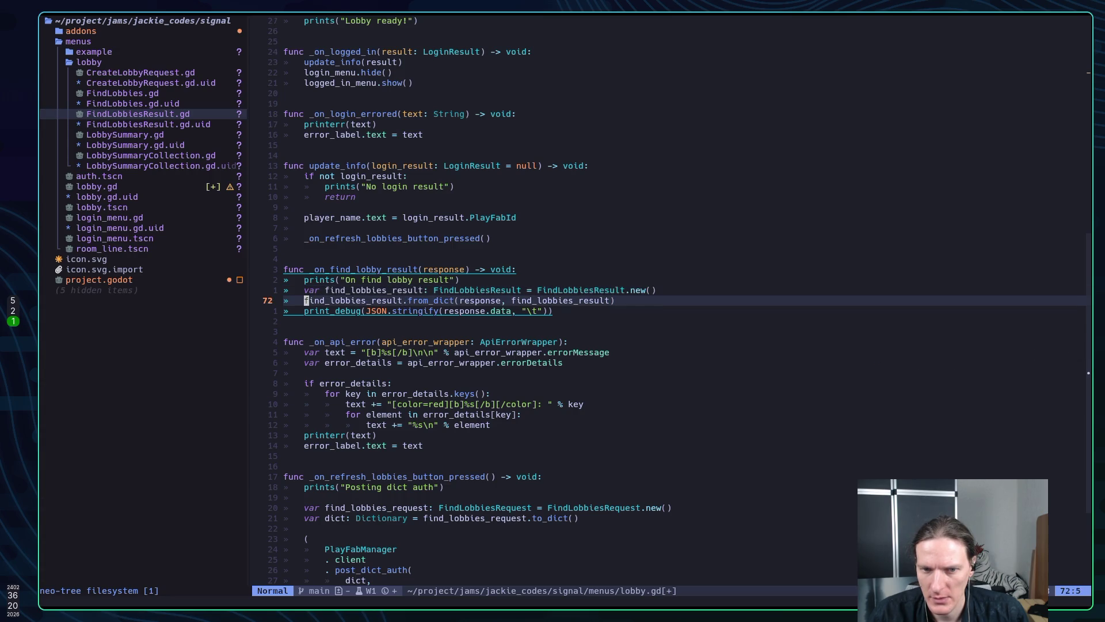
key(c)
key(w)
text(Json)
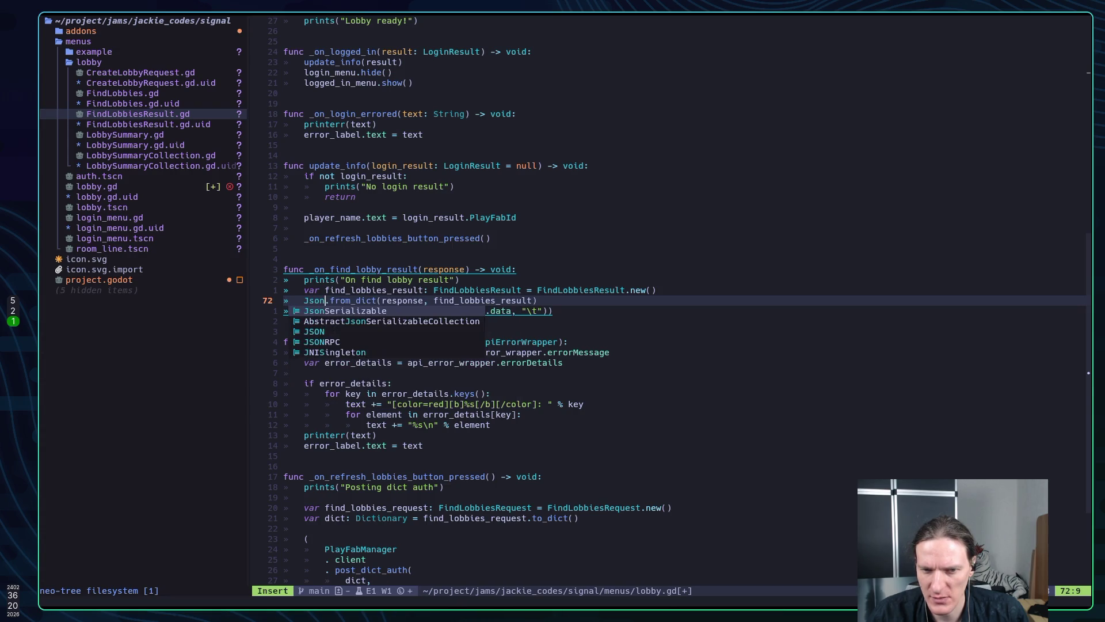
key(Return)
key(Escape)
text(:w)
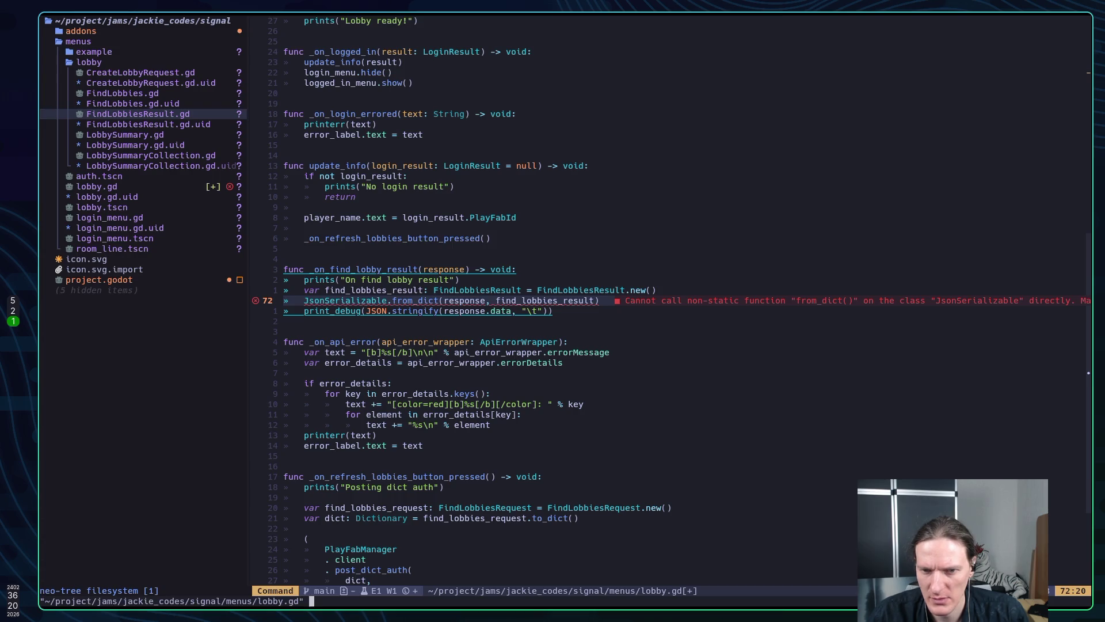
key(Return)
- Comment out line 72 and save the file
key(l)
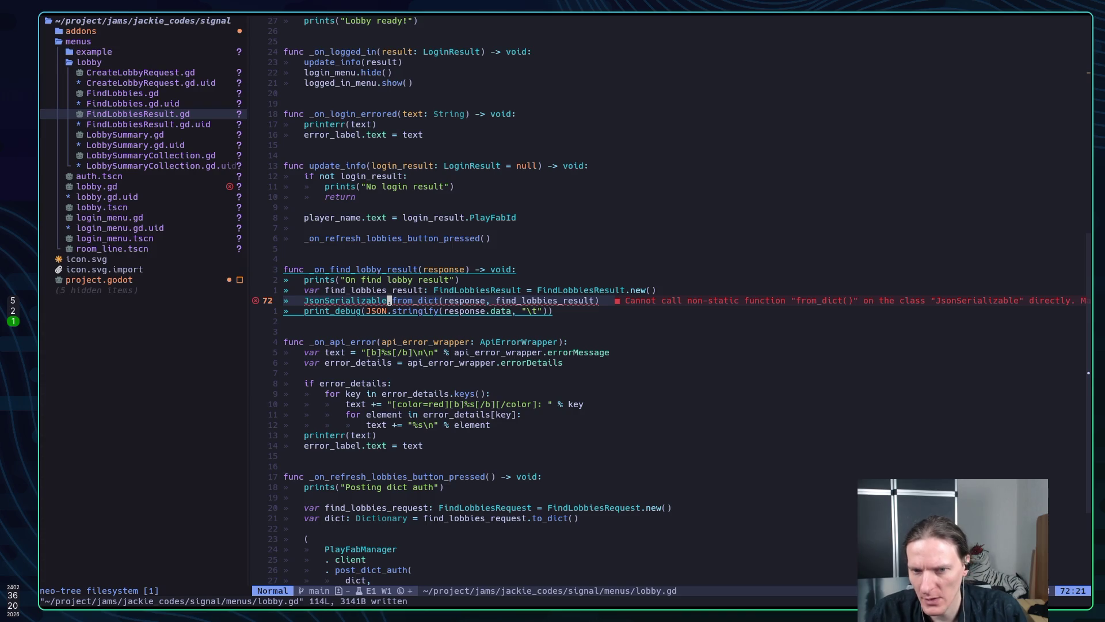
key(g)
key(c)
key(c)
text(:w)
key(Return)
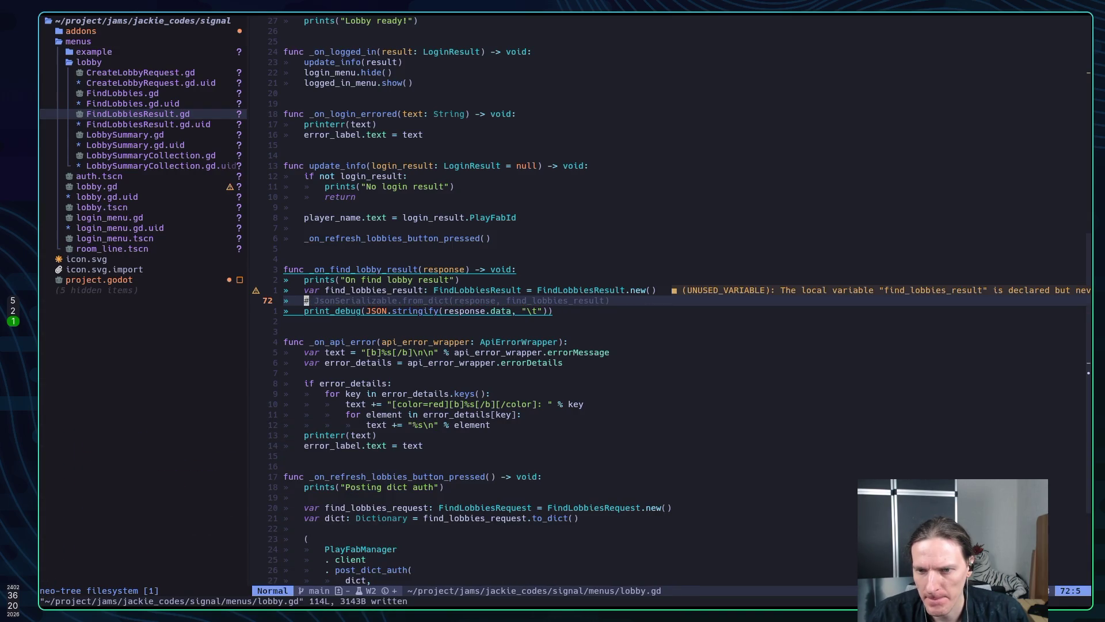
- Uncomment line 72, restore find_lobbies_result as the caller, and save all files
key(g)
key(c)
key(c)
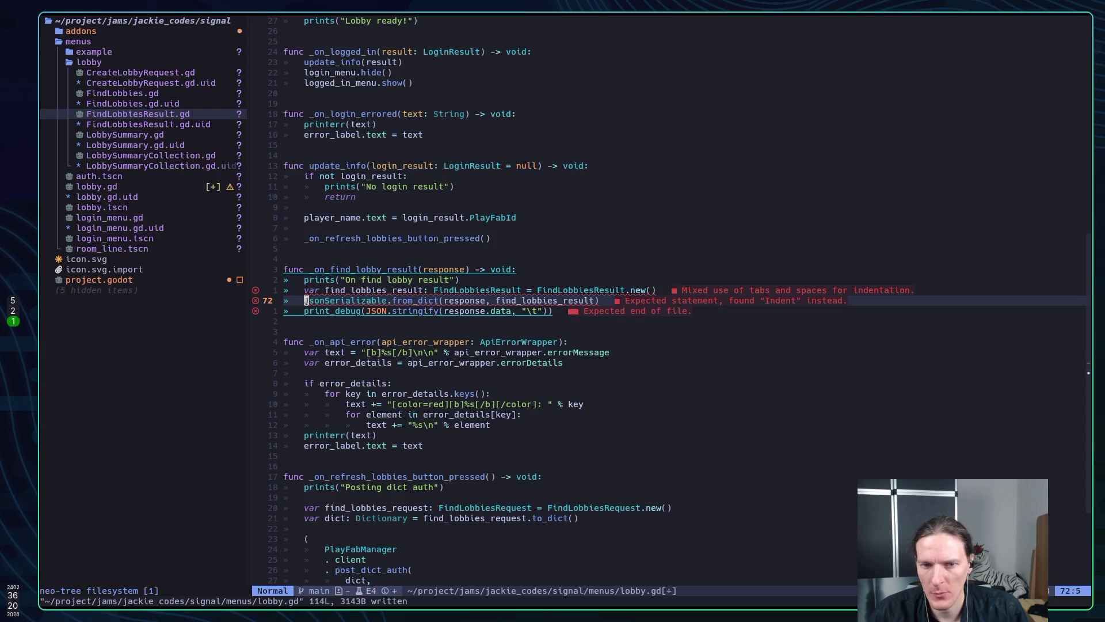
text(cwfind_)
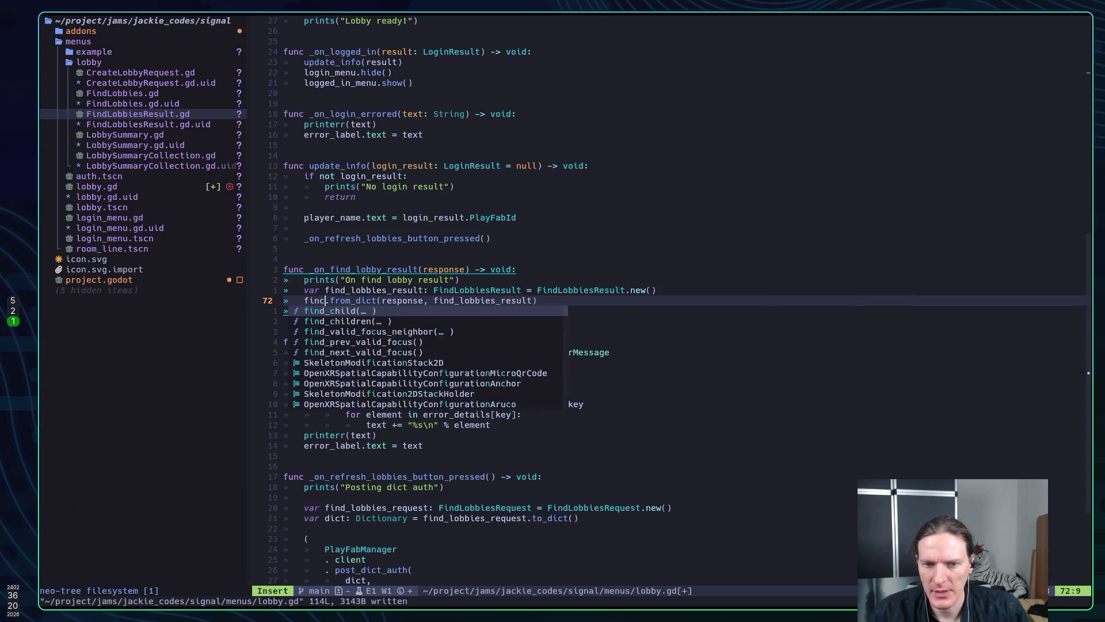
key(Return)
key(Escape)
text(:w)
key(Return)
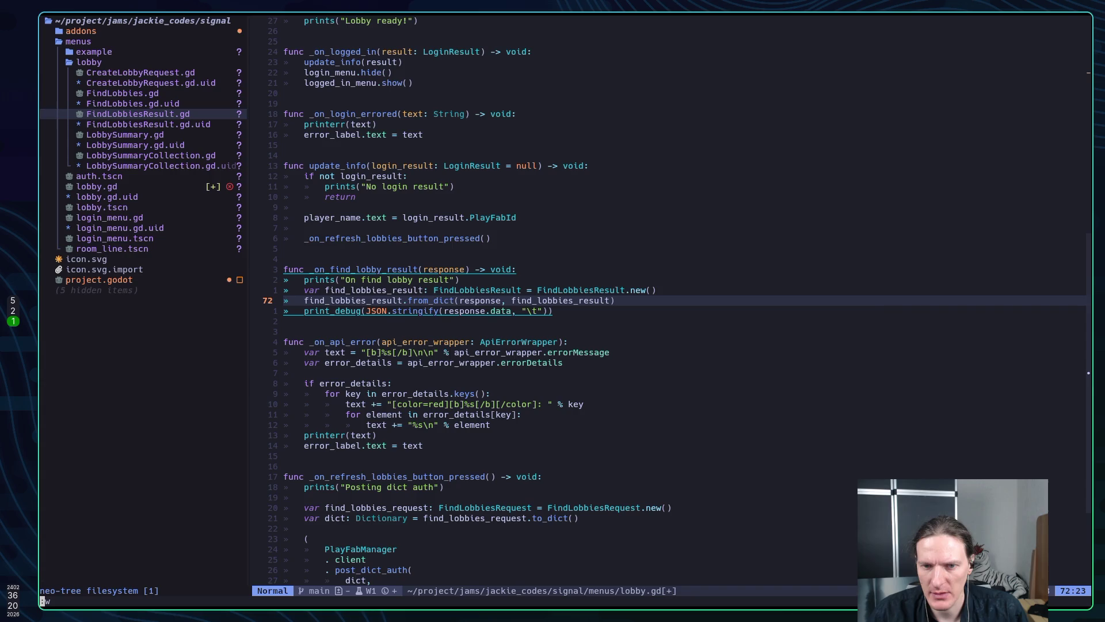
text(:wa)
key(Return)
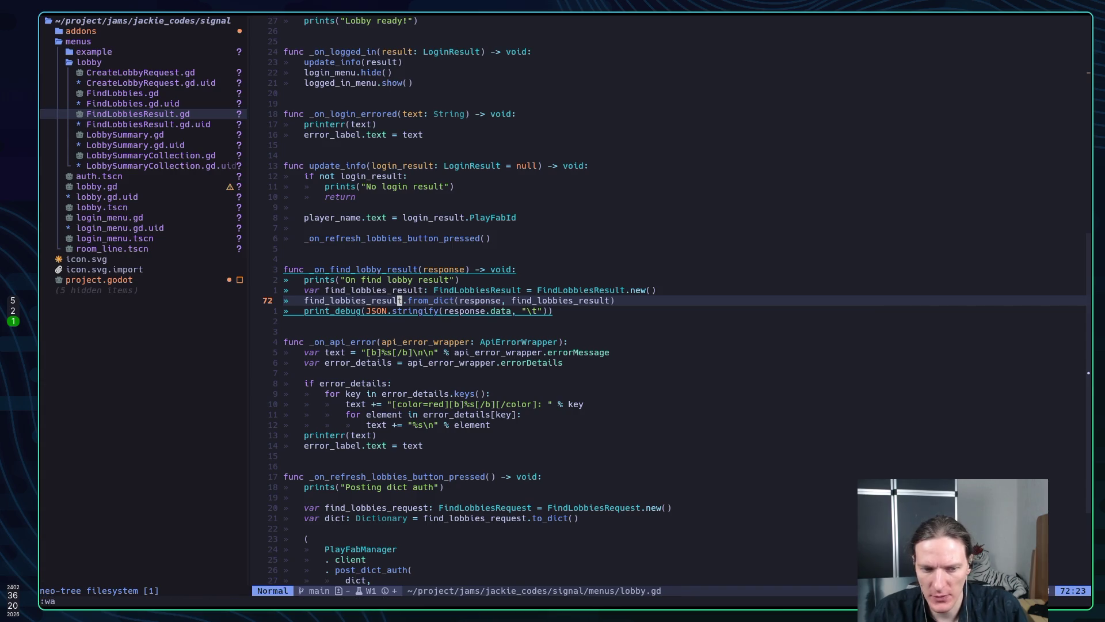
key(alt+Tab)
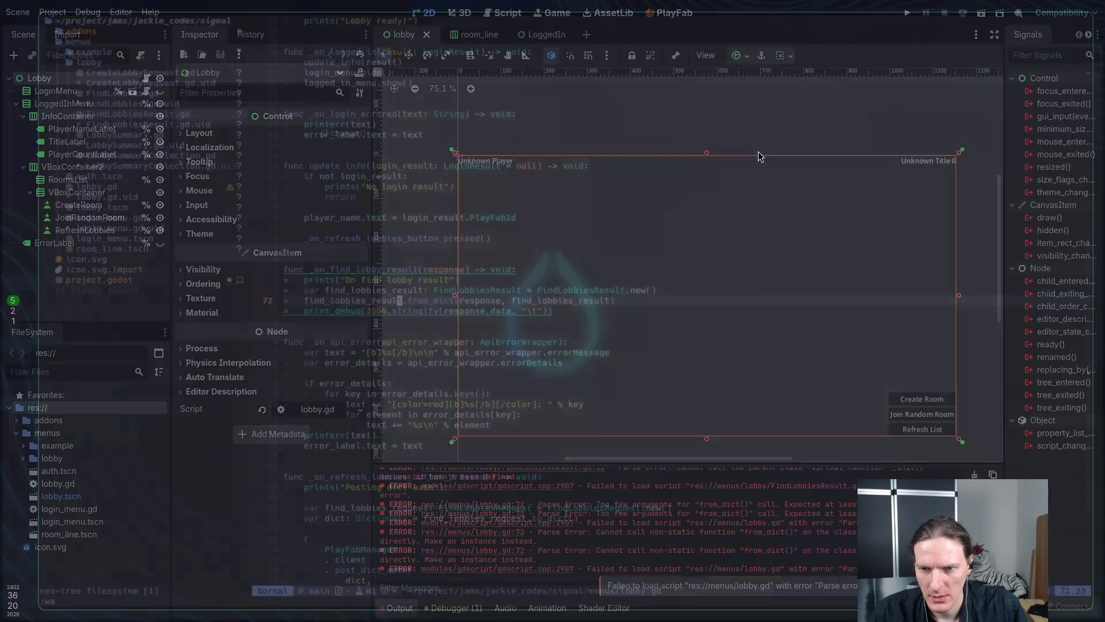
- Run the game, check the empty Lobbies result in Output, then stop it
key(F5)
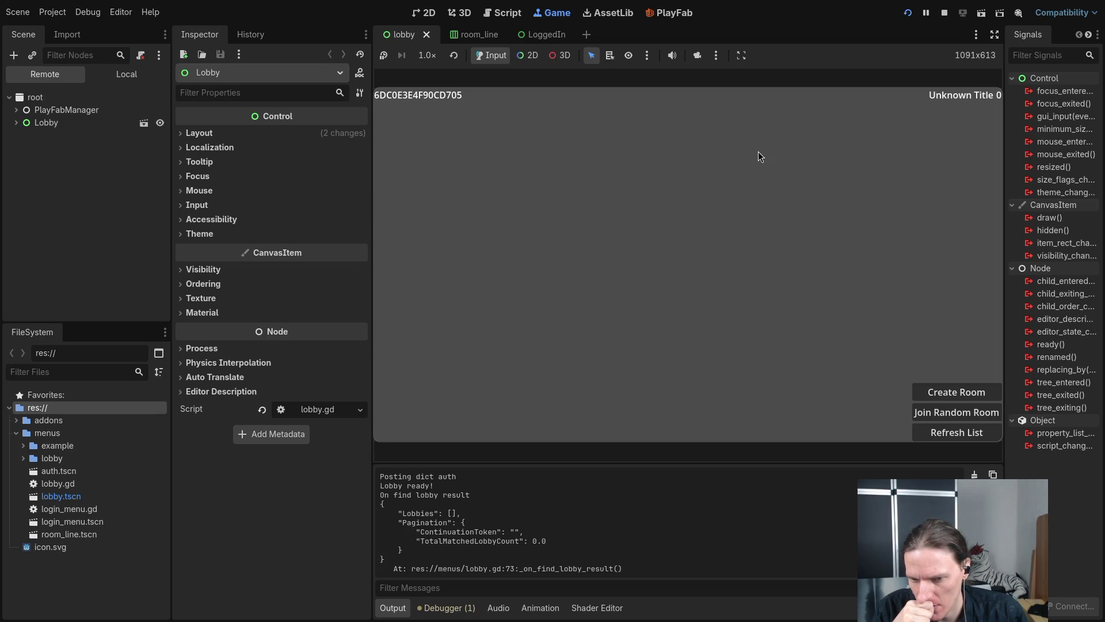
click(943, 15)
key(super+1)
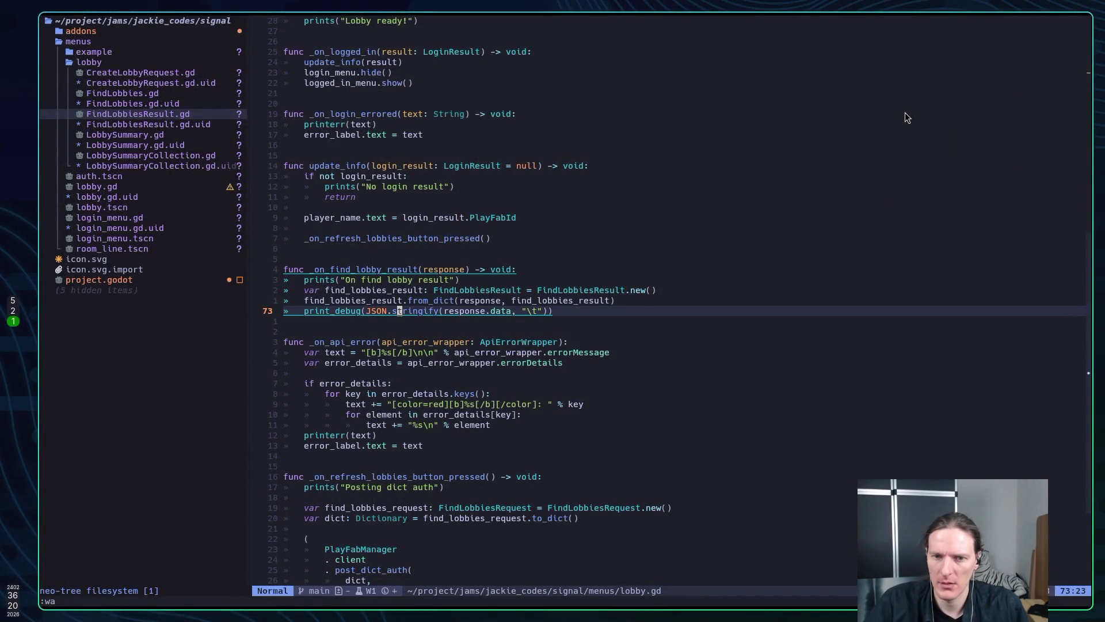
- Inspect the from_dict definition in JsonSerializable.gd, then jump back to lobby.gd line 72
key(l)
key(l)
key(l)
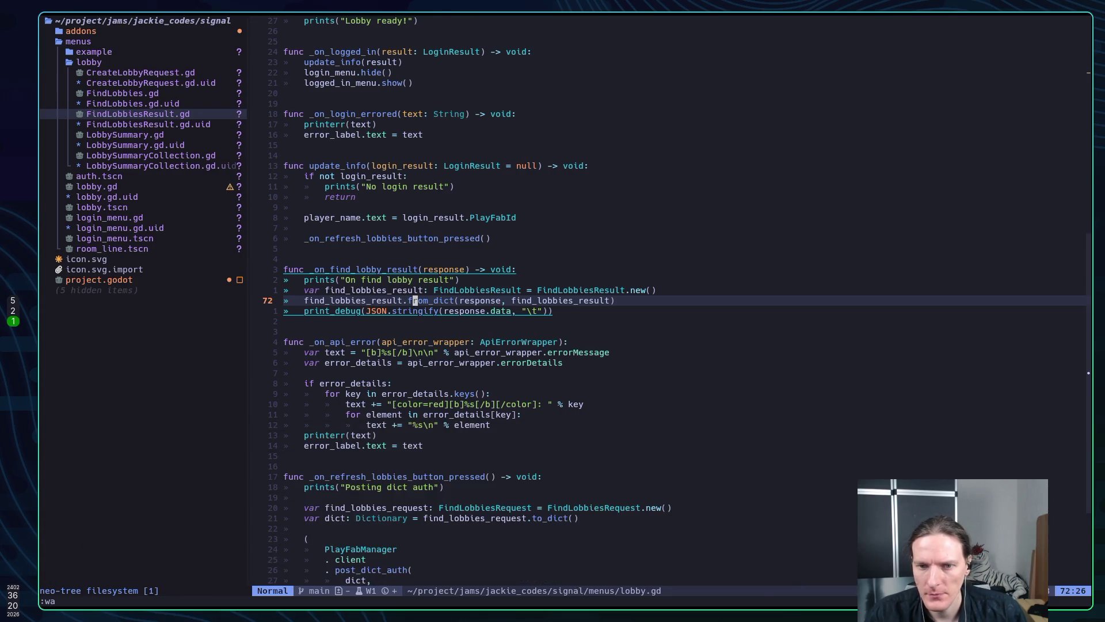
key(g)
key(d)
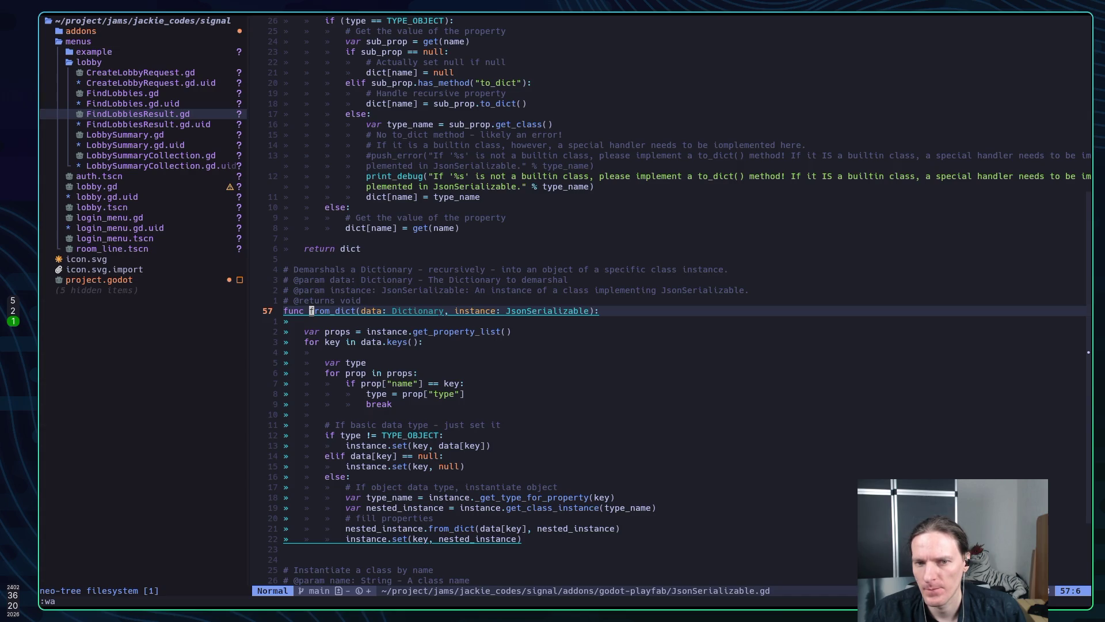
key(j)
key(j)
key(j)
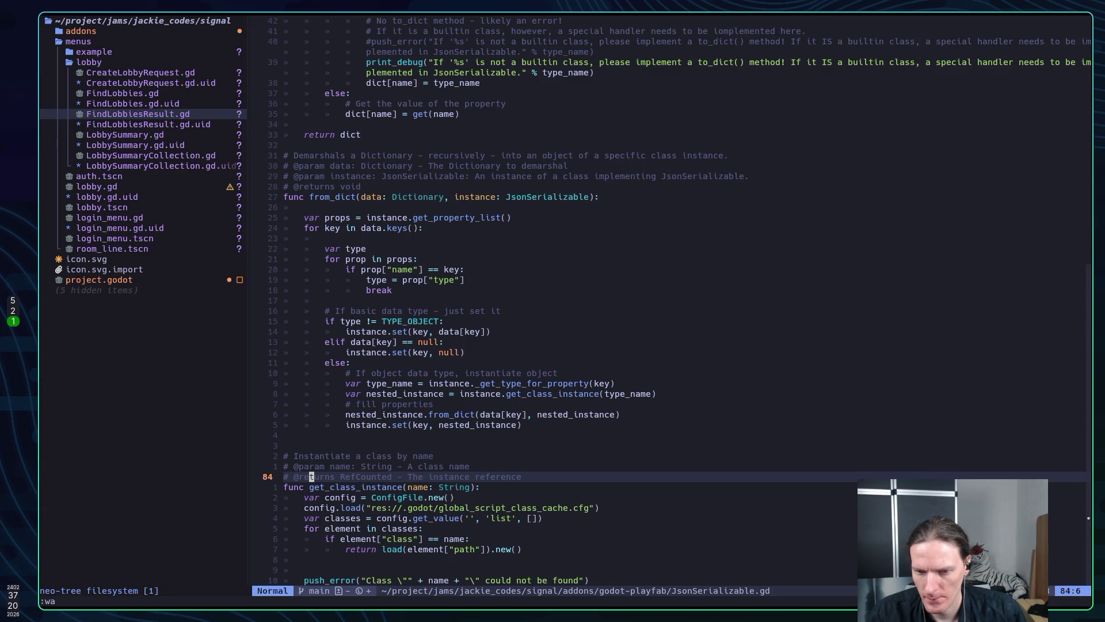
key(j)
key(j)
key(j)
key(k)
key(k)
key(k)
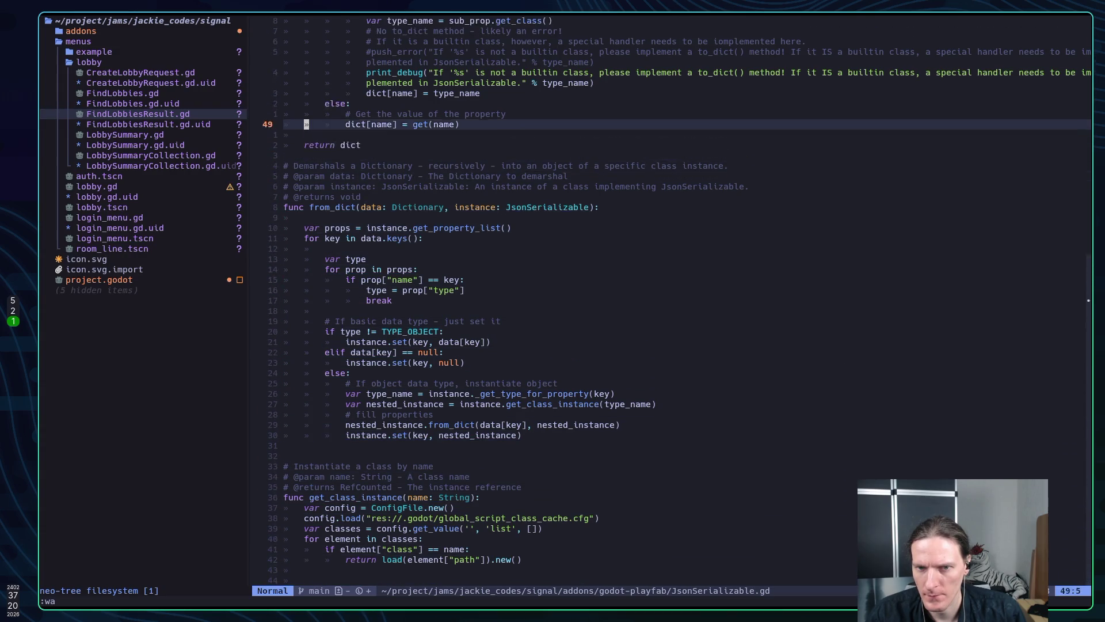
key(k)
key(k)
key(k)
key(ctrl+o)
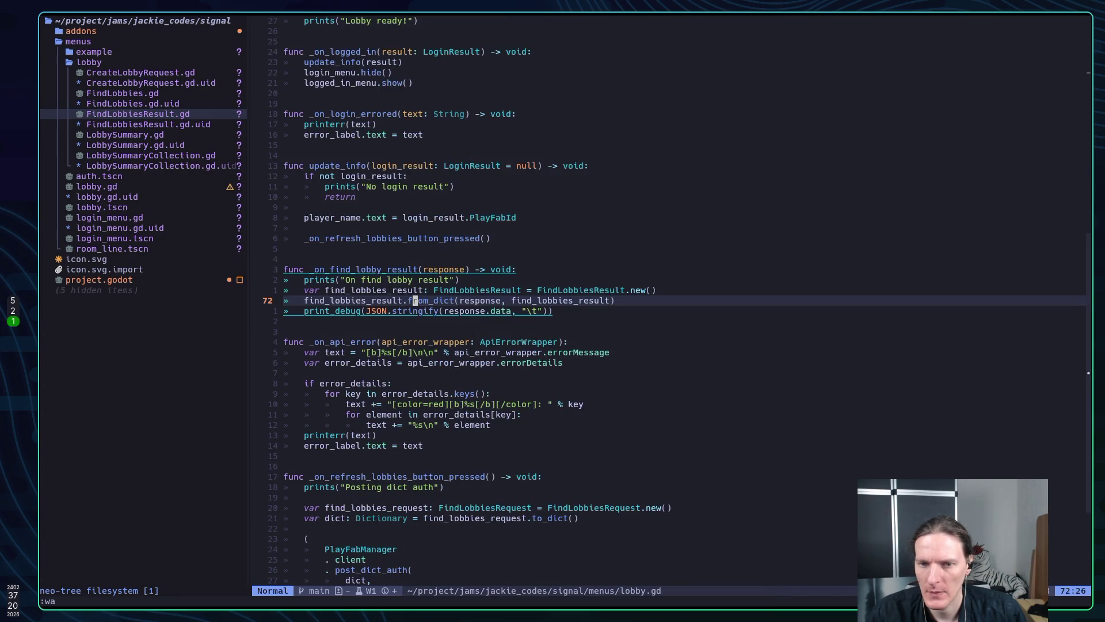
- Append .data after response in the from_dict call and save lobby.gd
key(l)
key(e)
key(e)
key(e)
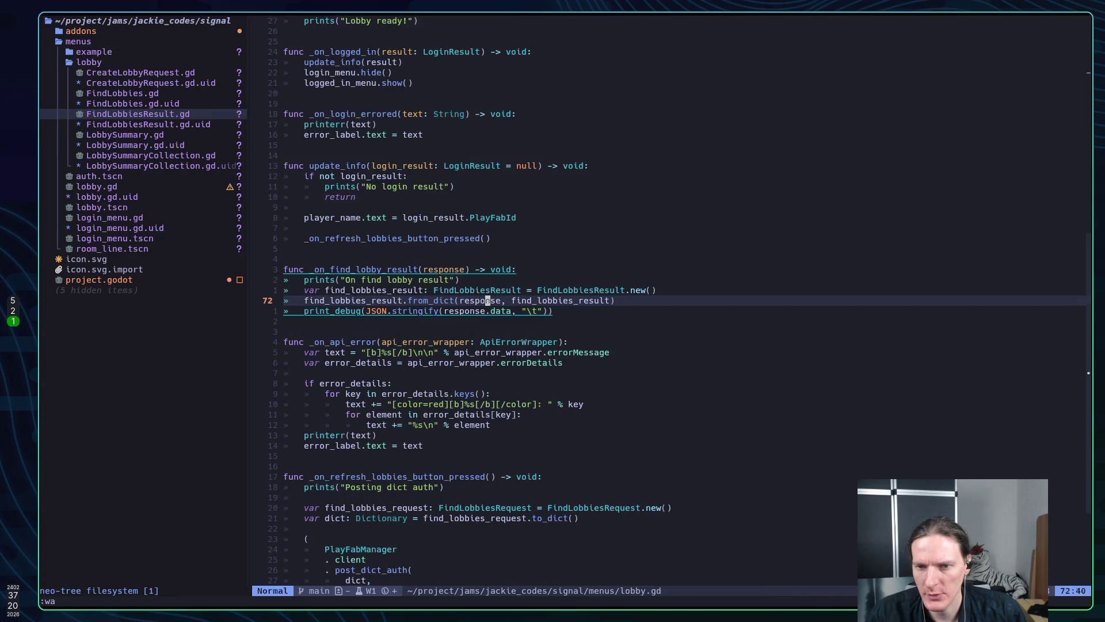
text(a.data)
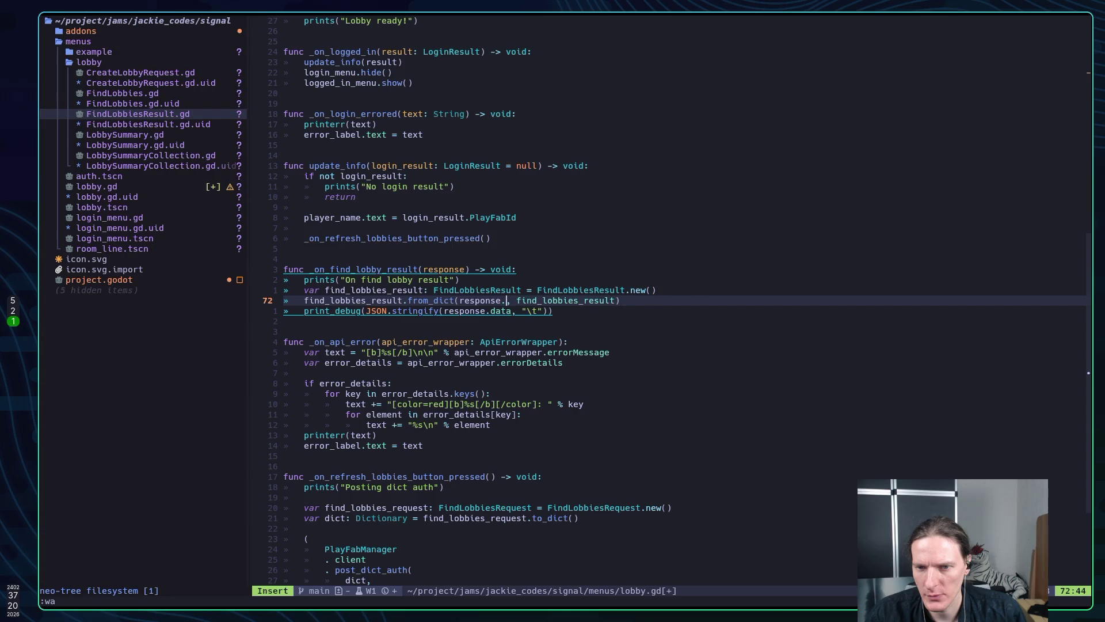
key(Escape)
key(colon)
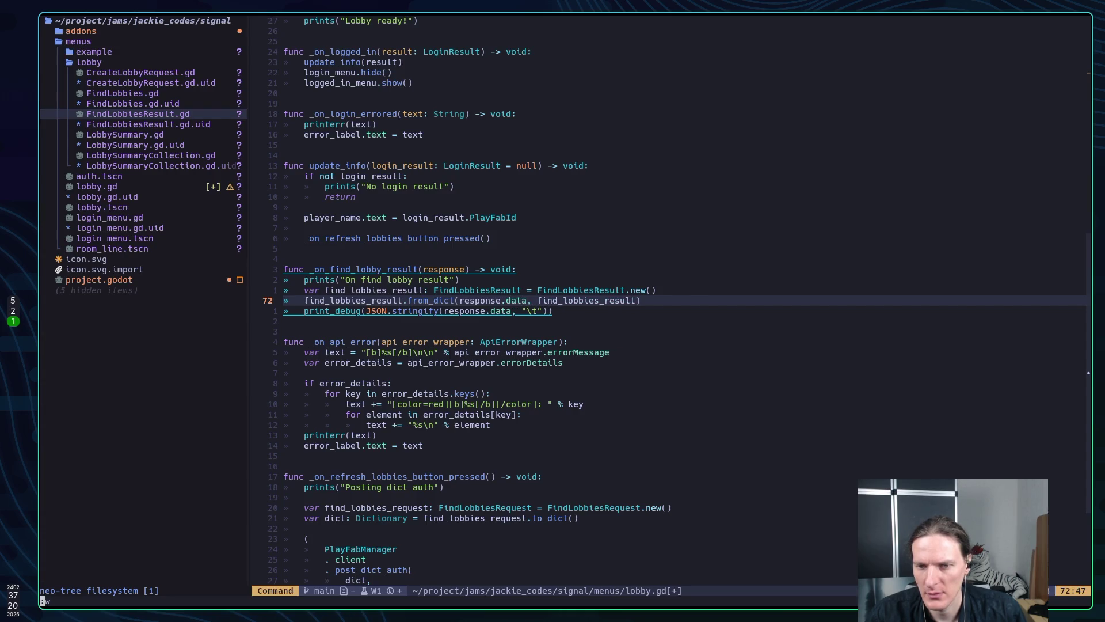
key(Return)
- Add response as an extra argument to the prints call and save
key(k)
key(k)
text(o)
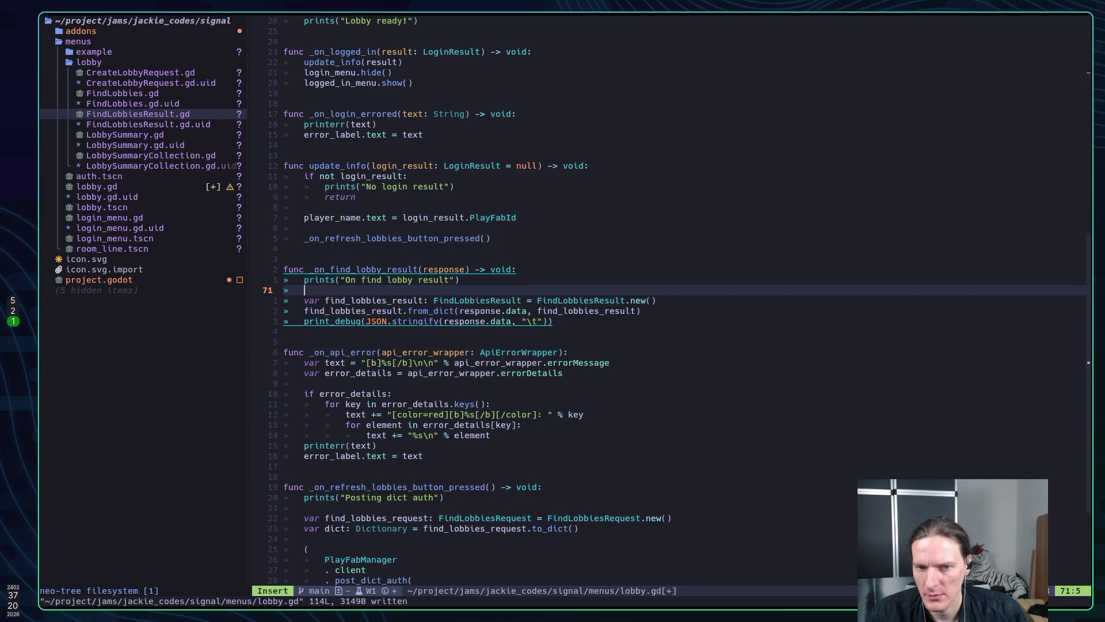
text(pri)
key(BackSpace)
key(BackSpace)
key(BackSpace)
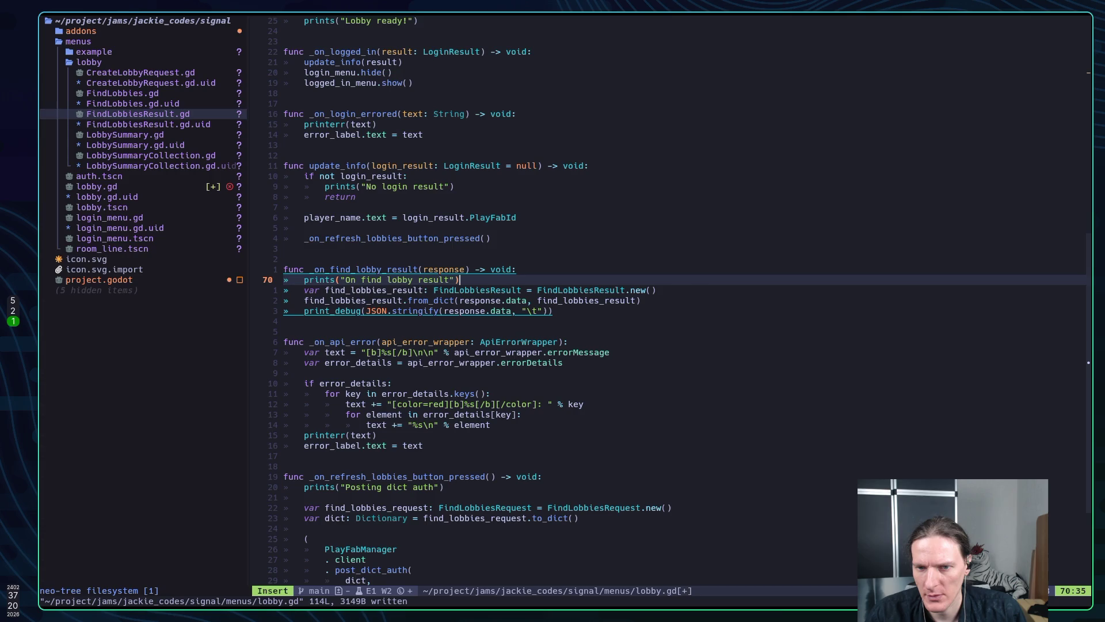
text(, respo)
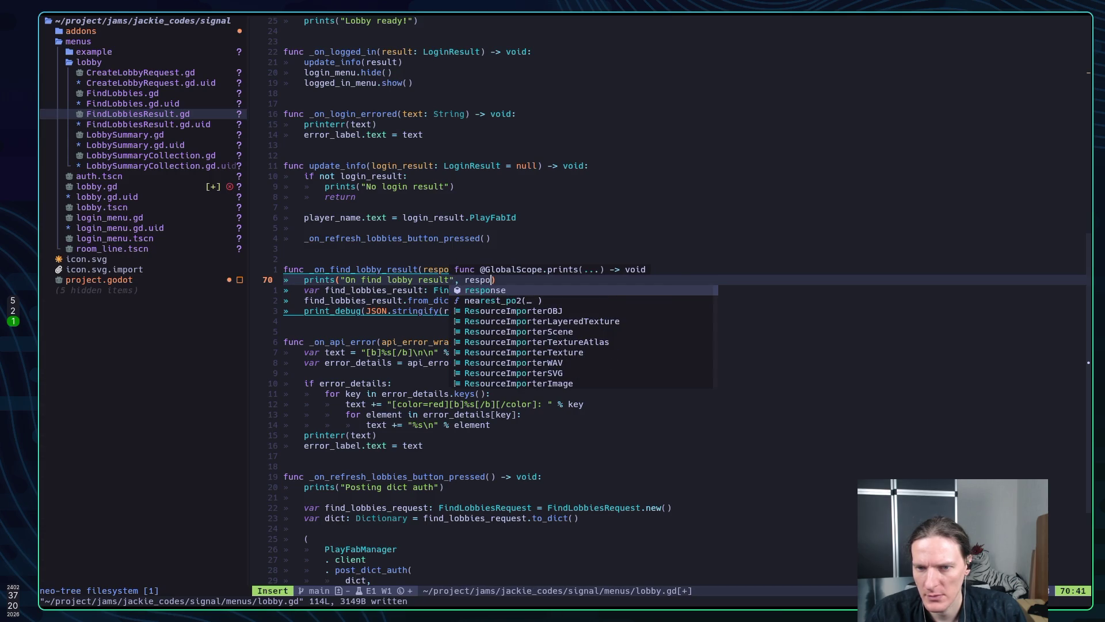
key(ctrl+n)
key(BackSpace)
key(ctrl+w)
text(response)
key(Escape)
text(:w)
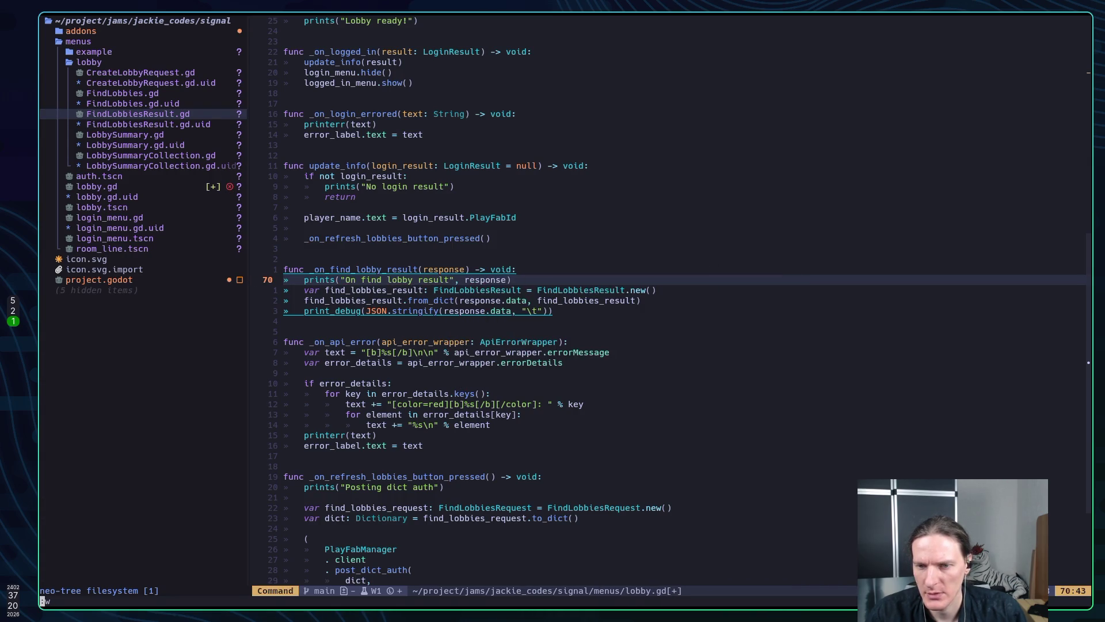
key(Return)
- Save all files and rerun the game in Godot
key(j)
key(j)
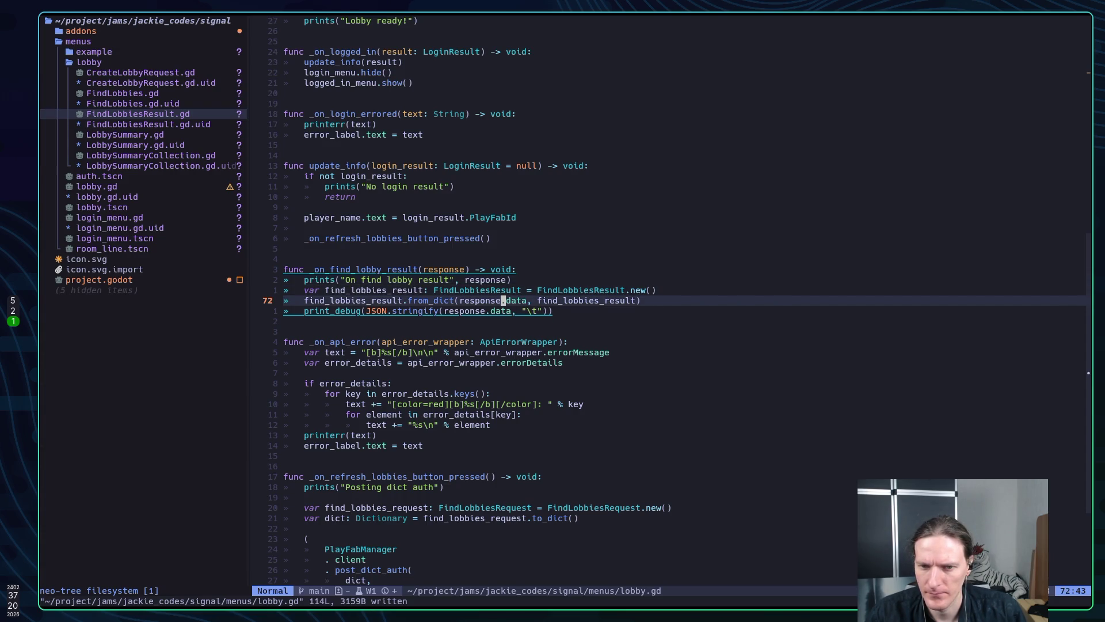
key(j)
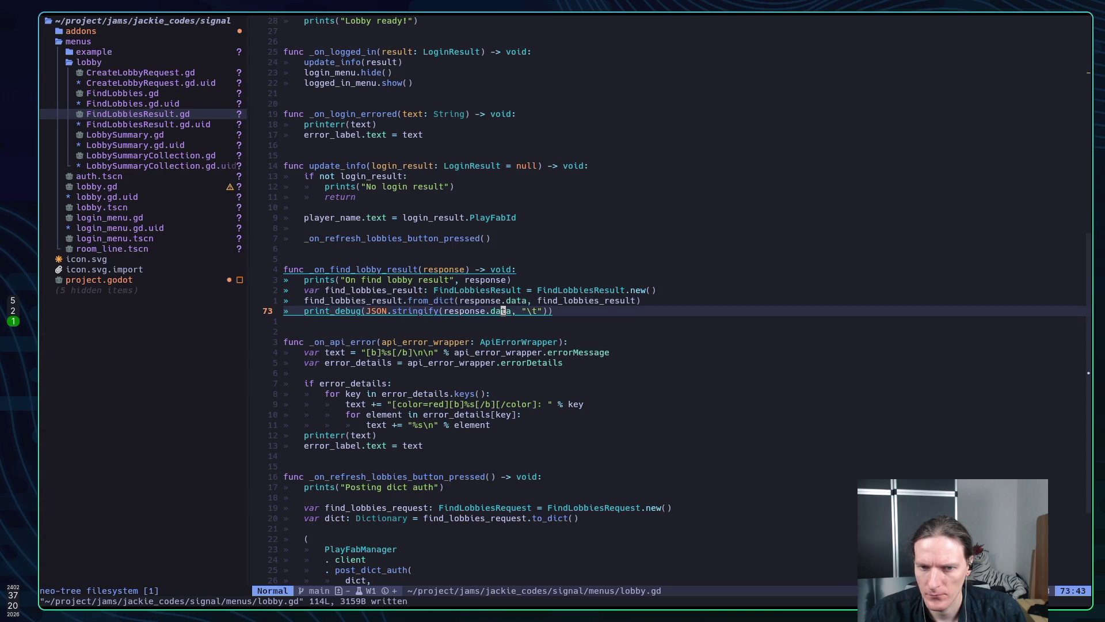
key(l)
key(l)
key(l)
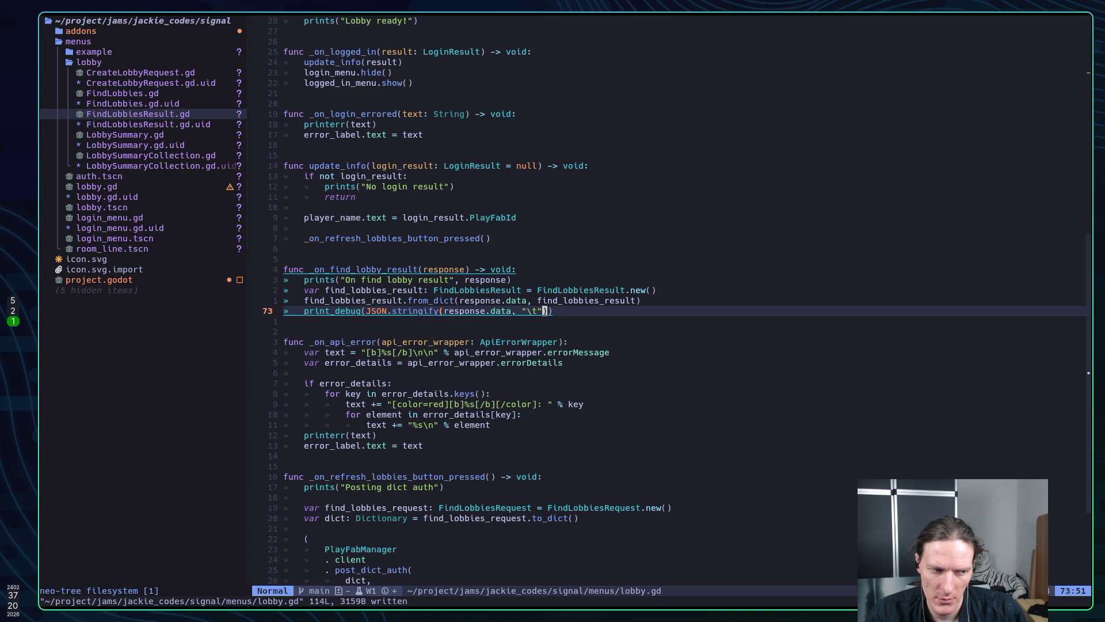
text(:wa)
key(Return)
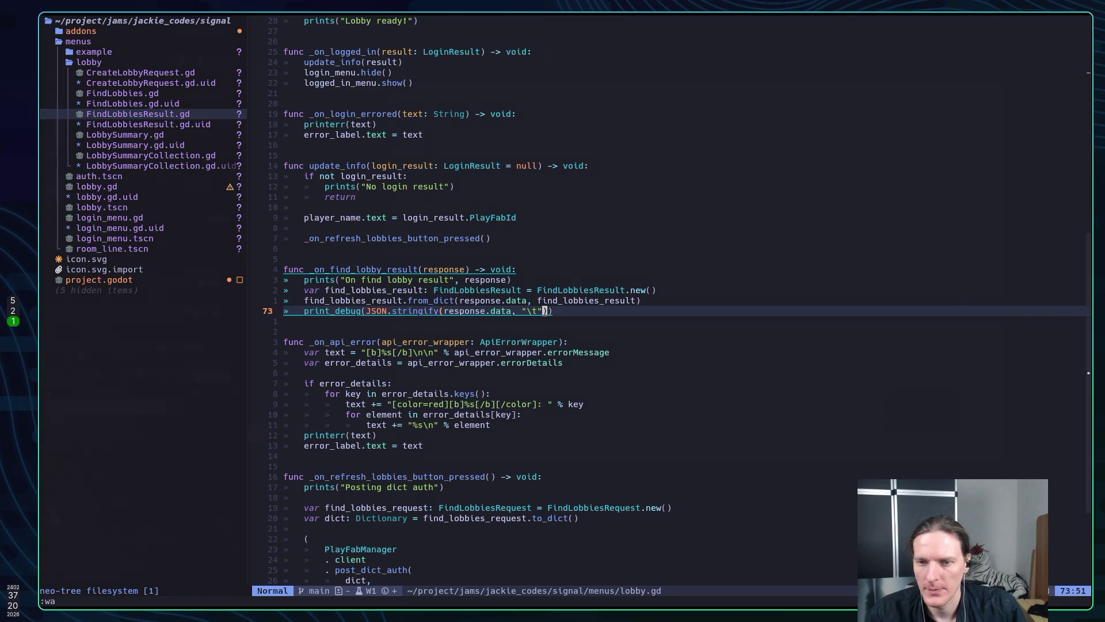
key(alt+Tab)
key(F5)
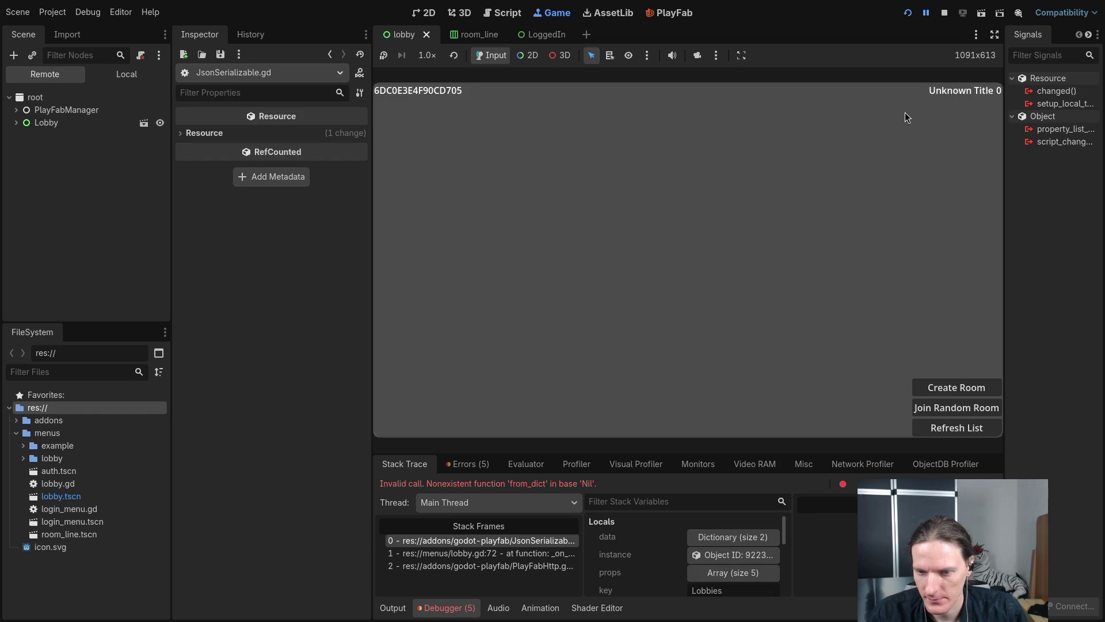
- Review the five debugger errors, including no mapping for property Lobbies, then stop the game
click(465, 464)
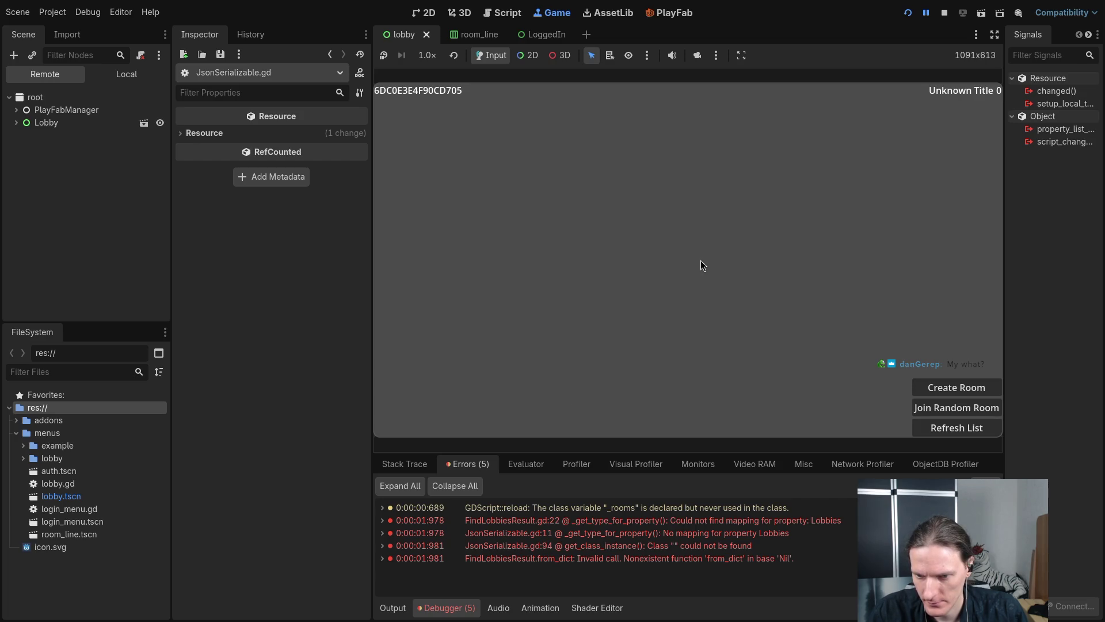
click(944, 13)
- Remove .data from response on line 72, save, and rerun the game in Godot
key(alt+Tab)
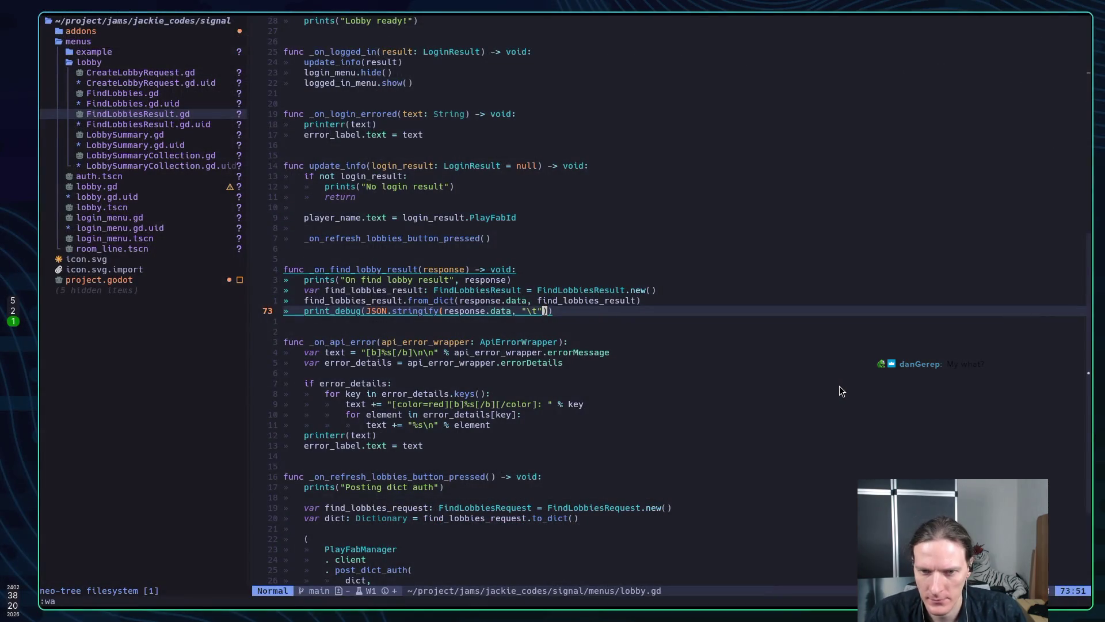
key(k)
key(h)
key(h)
key(h)
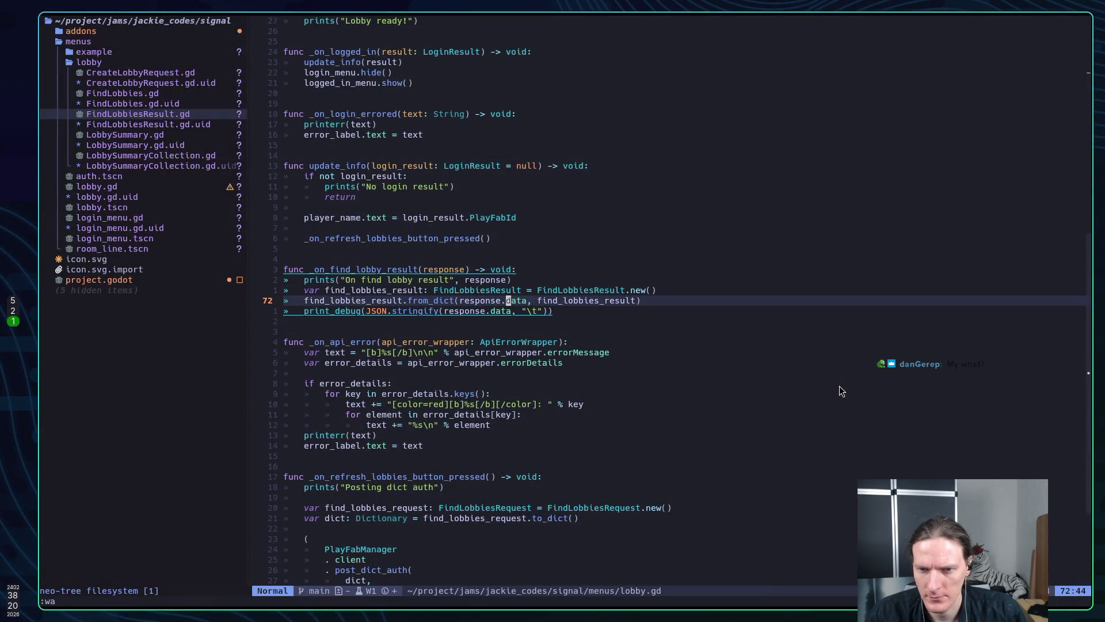
key(x)
key(x)
key(d)
key(w)
key(colon)
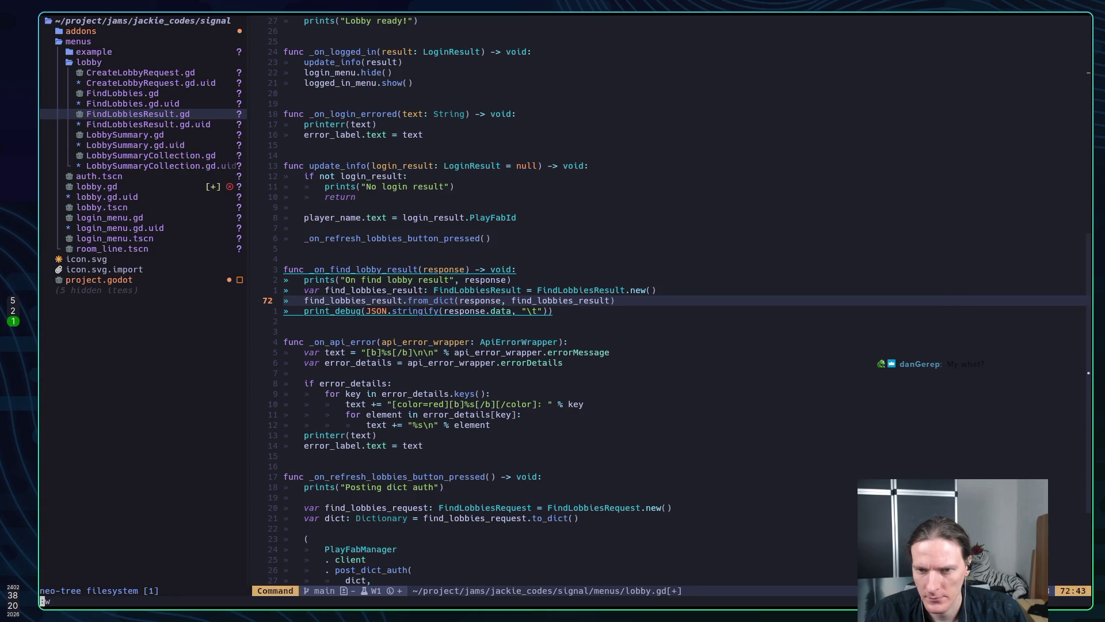
key(Return)
key(alt+Tab)
key(F5)
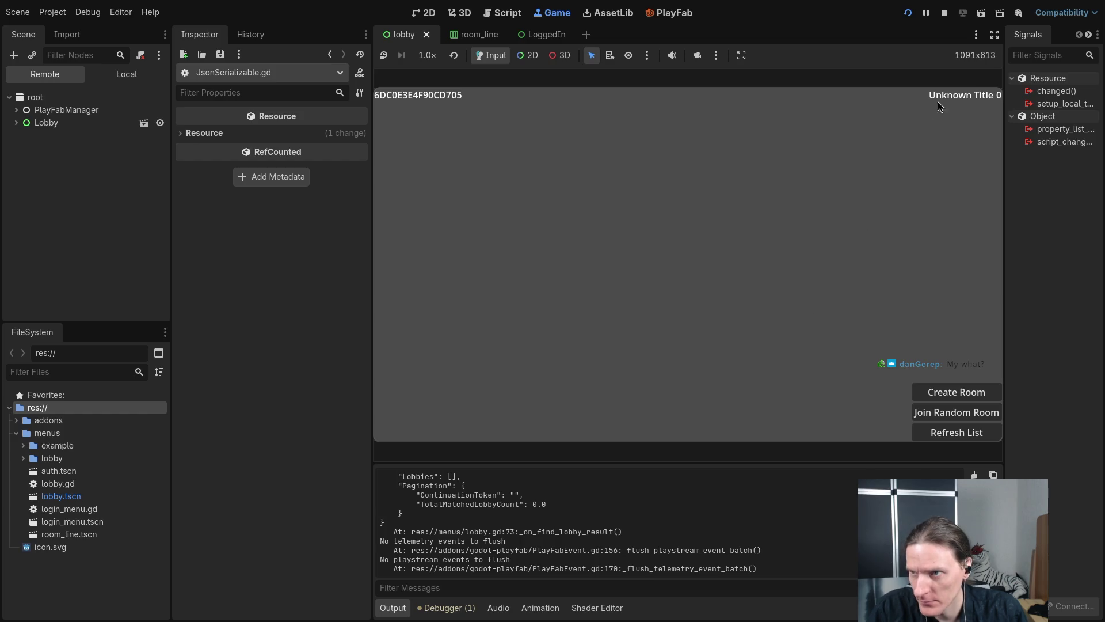
- Stop the running game and return to lobby.gd in Neovim
click(944, 12)
key(alt+Tab)
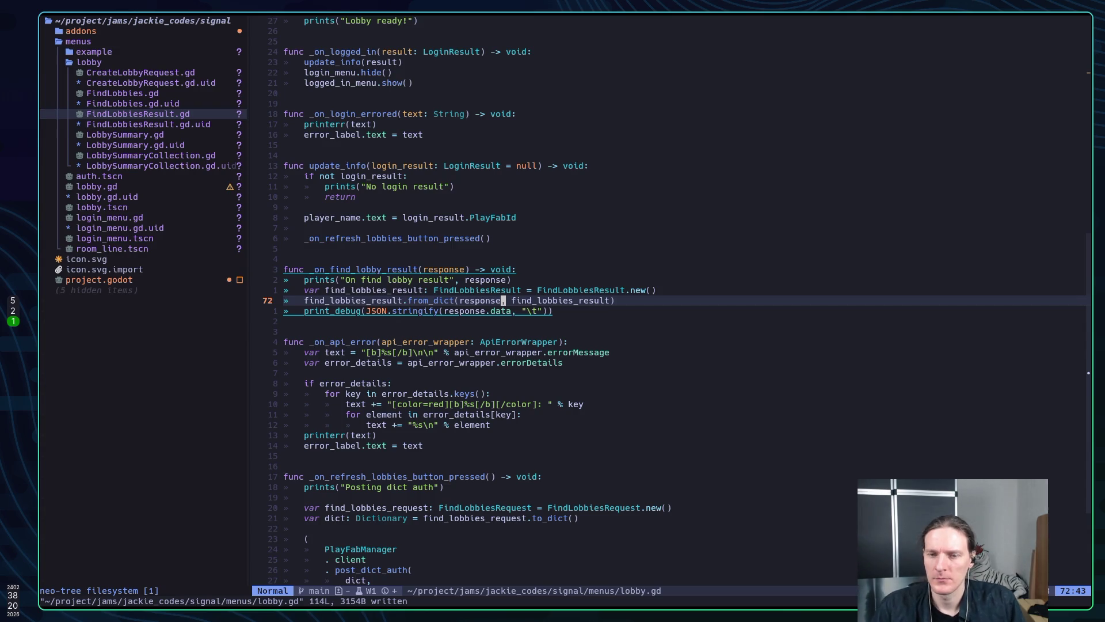
- Restore .data after response on line 72 and save lobby.gd
text(i.data)
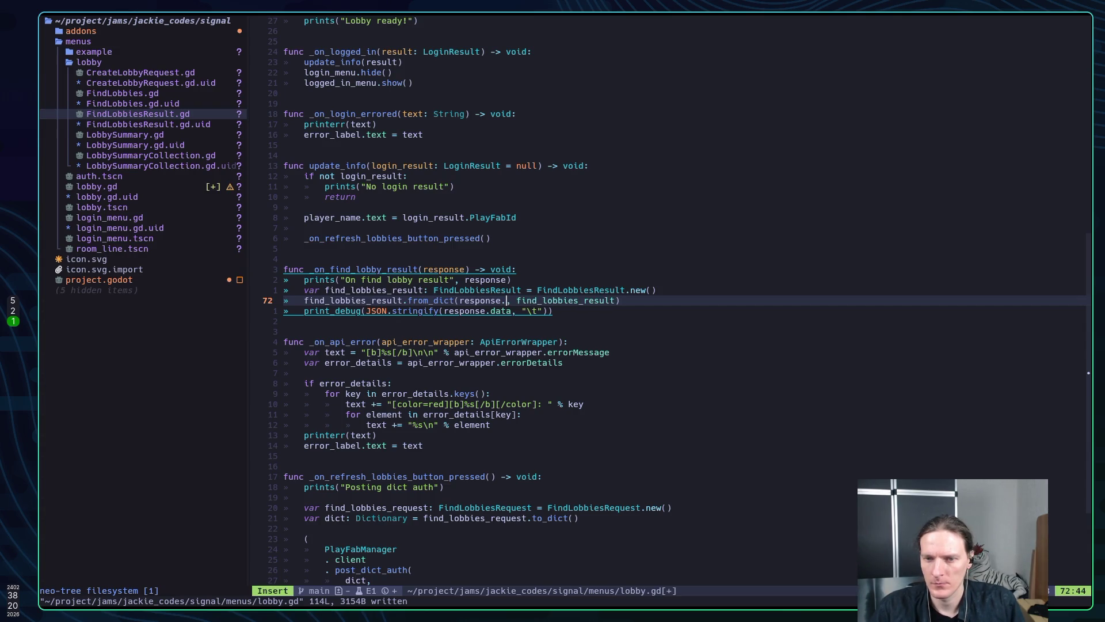
key(Escape)
text(:w)
key(Return)
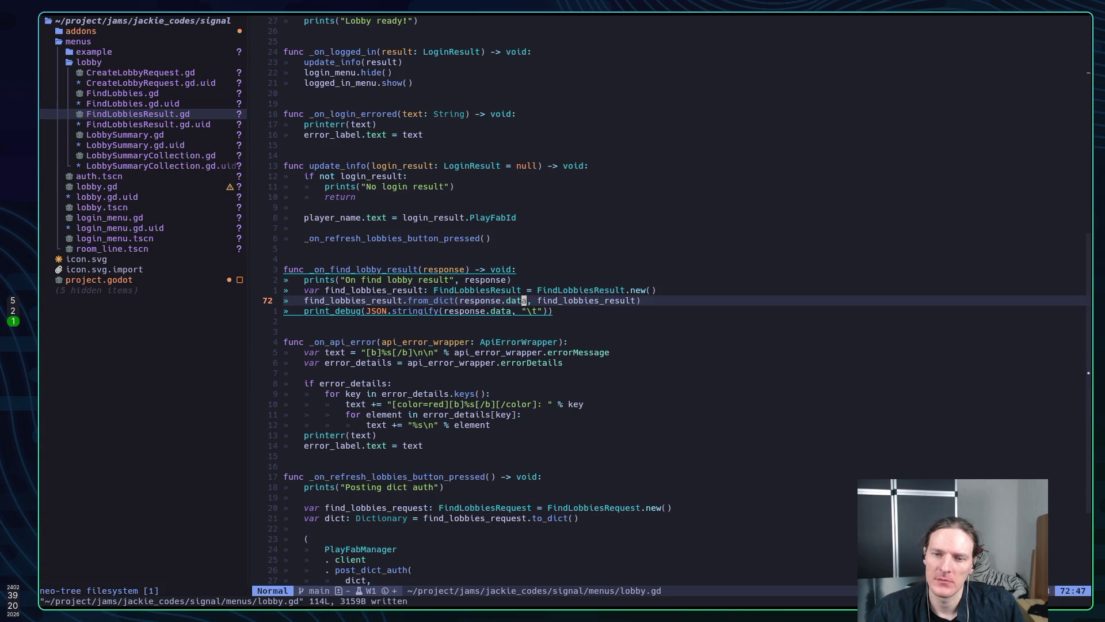
key(h)
key(h)
key(h)
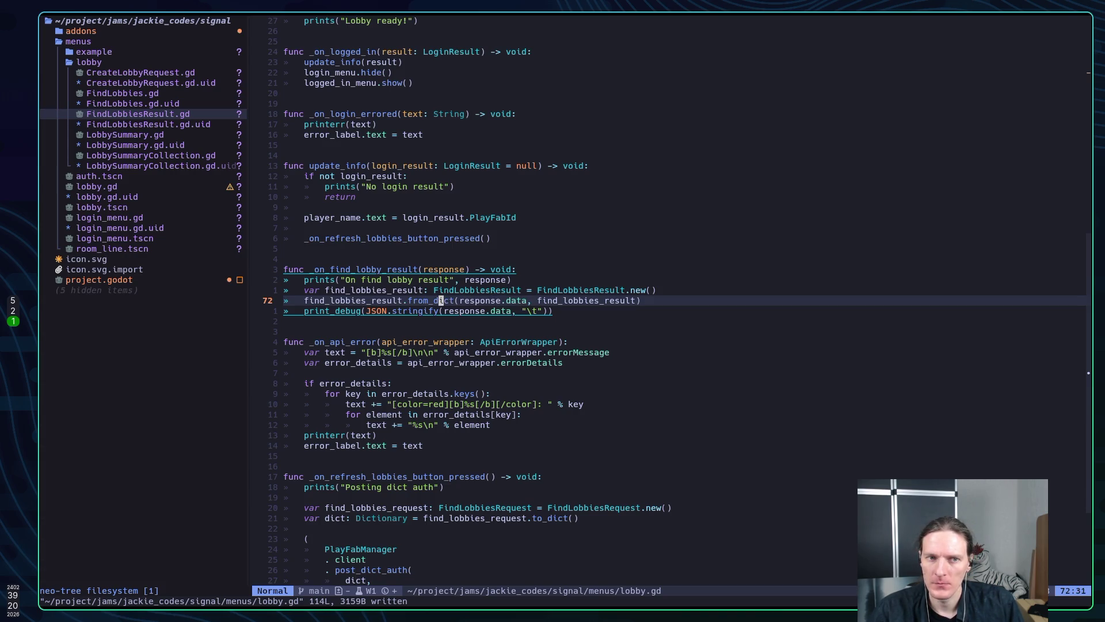
key(alt+Tab)
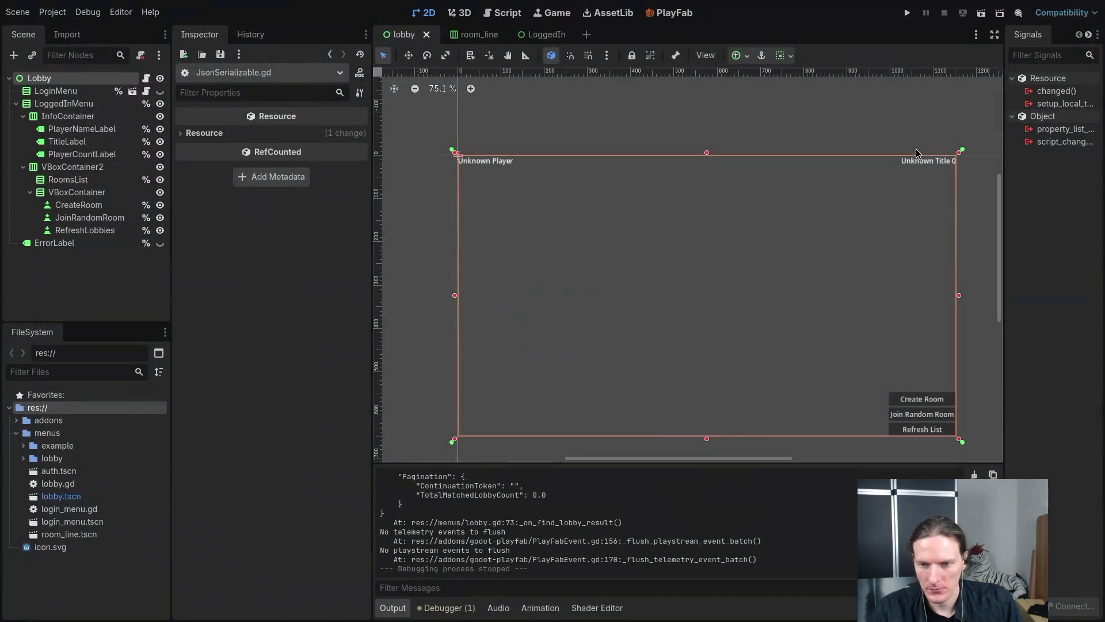
- Review the basic requests docs, the RequestBuilder.gd example, and the README's array-of-objects section
key(alt+Tab)
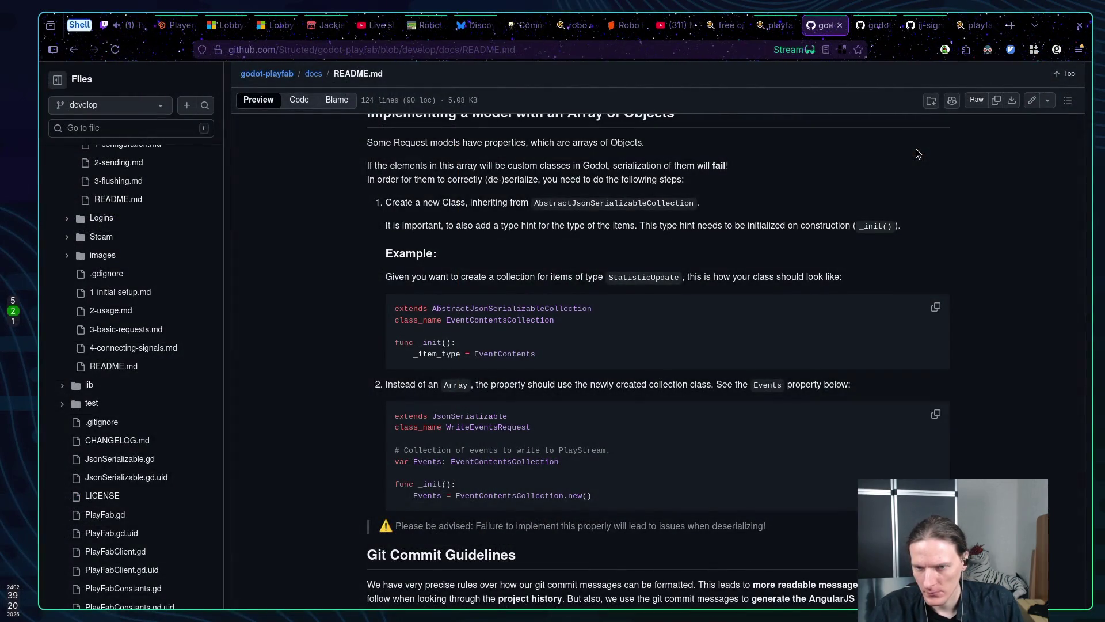
scroll(803, 285, down, 3)
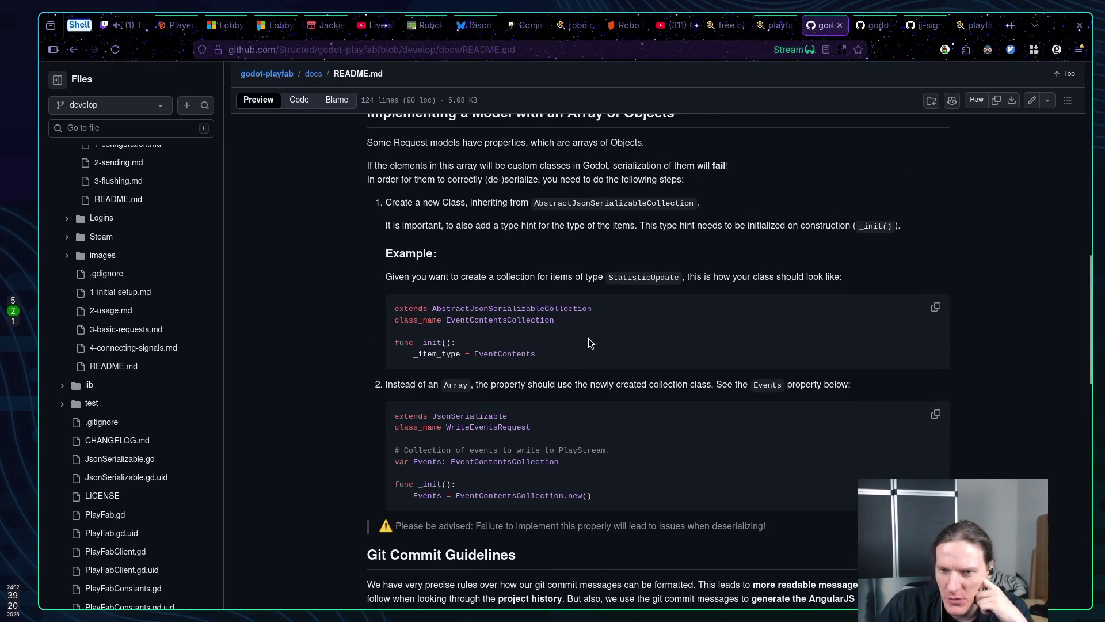
scroll(576, 337, up, 5)
scroll(576, 338, down, 2)
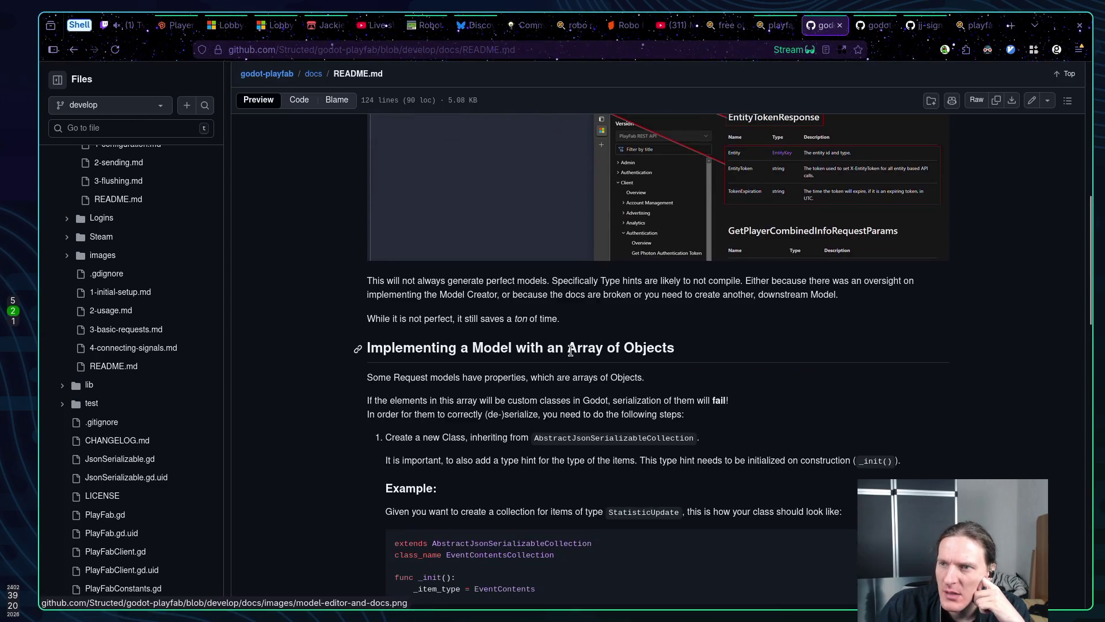
key(ctrl+Tab)
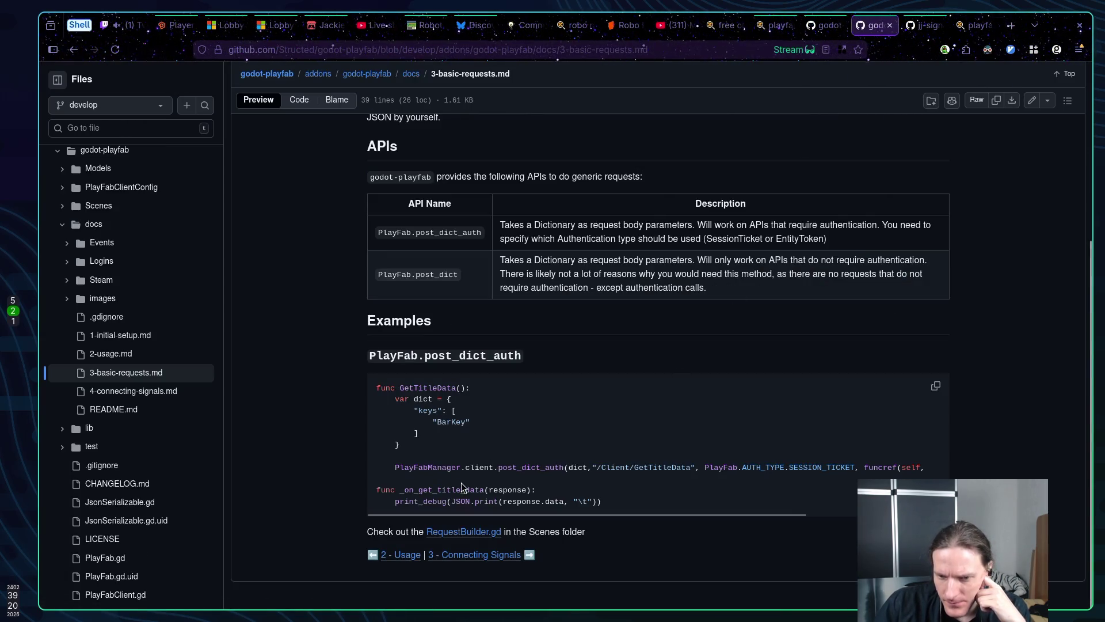
click(476, 535)
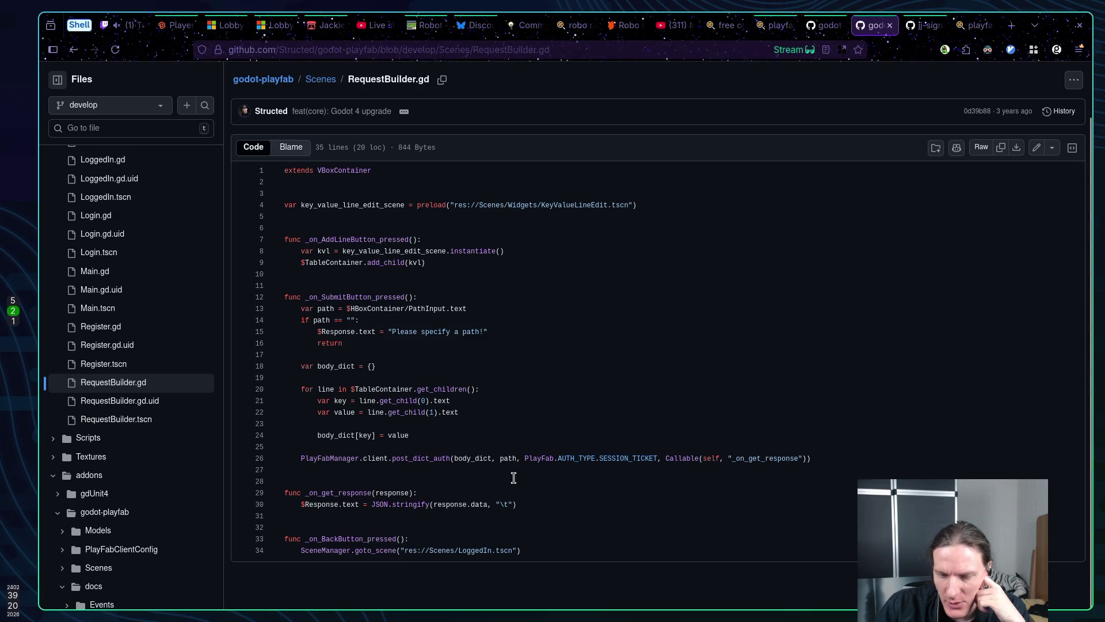
key(alt+Left)
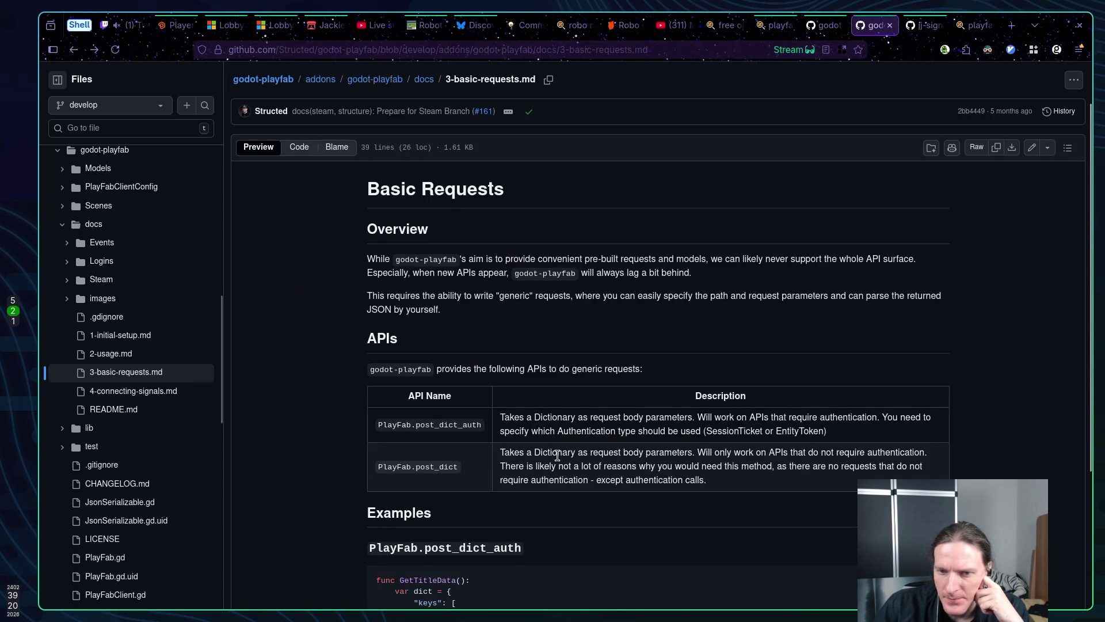
scroll(559, 454, up, 2)
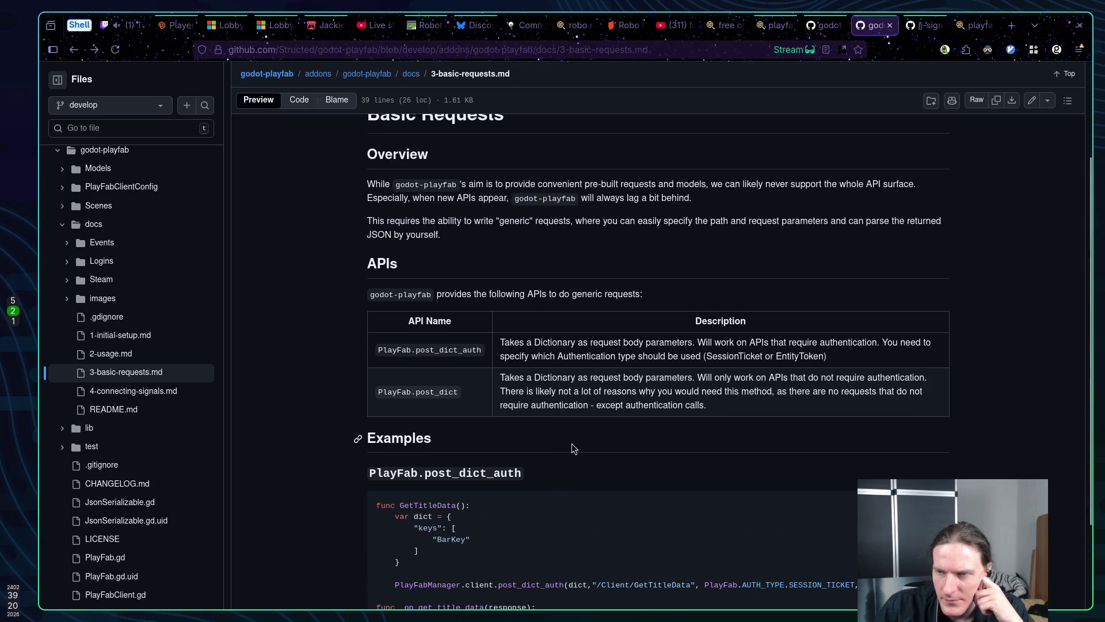
click(838, 29)
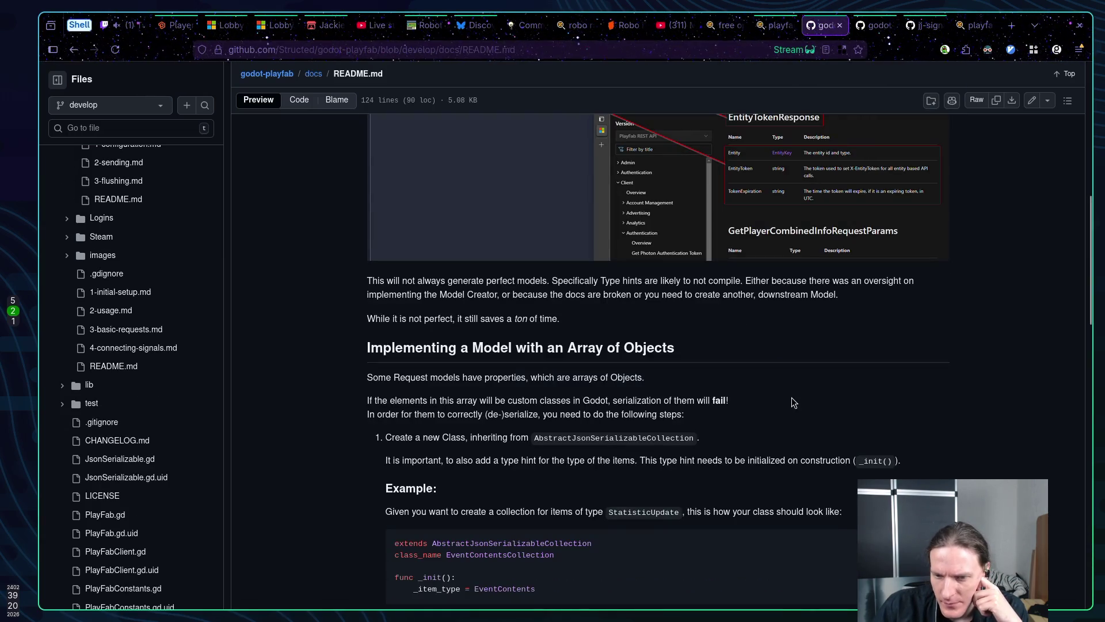
scroll(788, 396, down, 3)
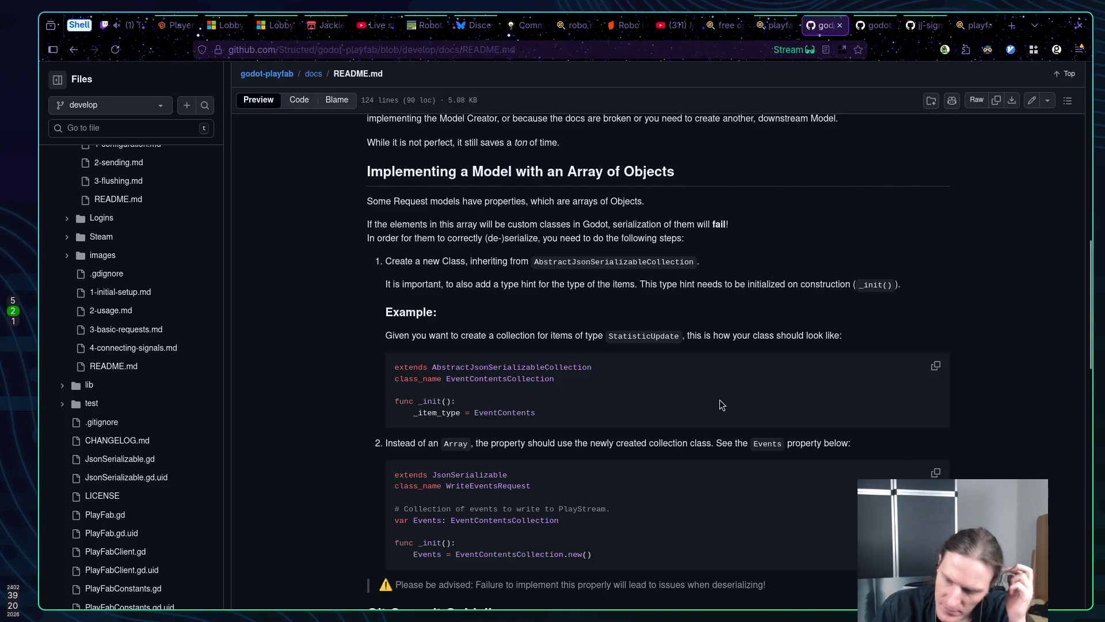
key(super+1)
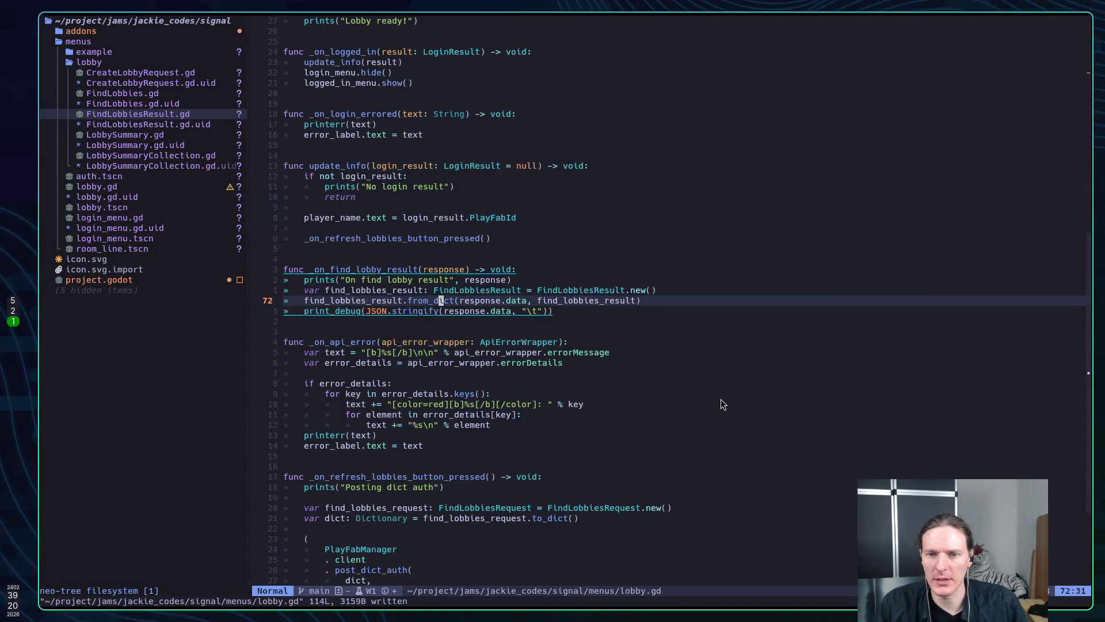
- Save lobby.gd and open FindLobbies.gd from the buffer list
text(:w)
key(Return)
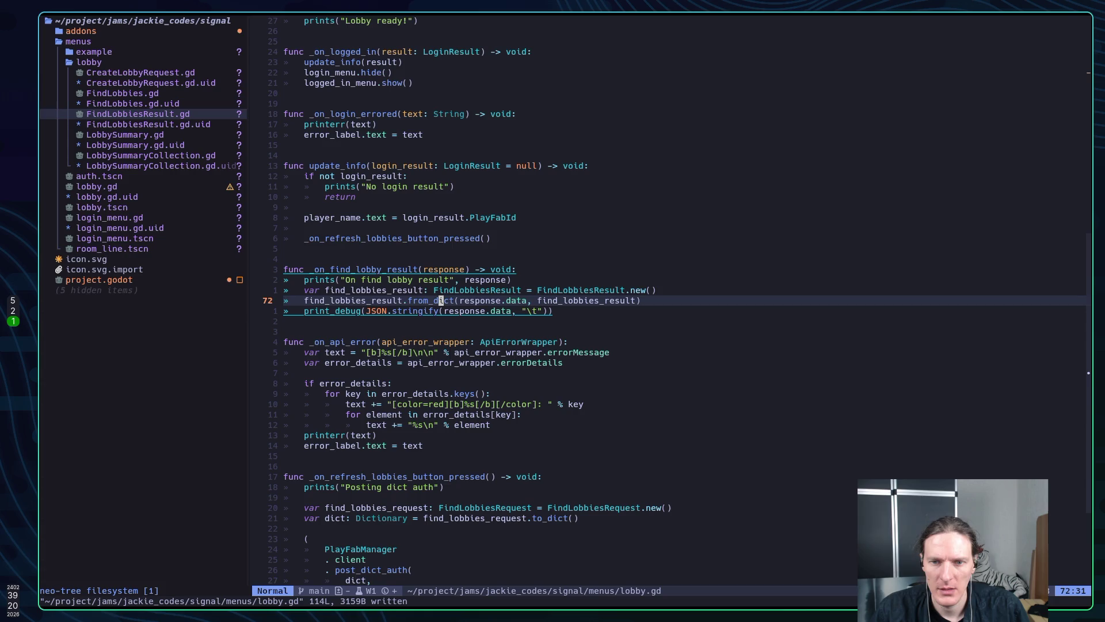
key(space)
text(fbfind)
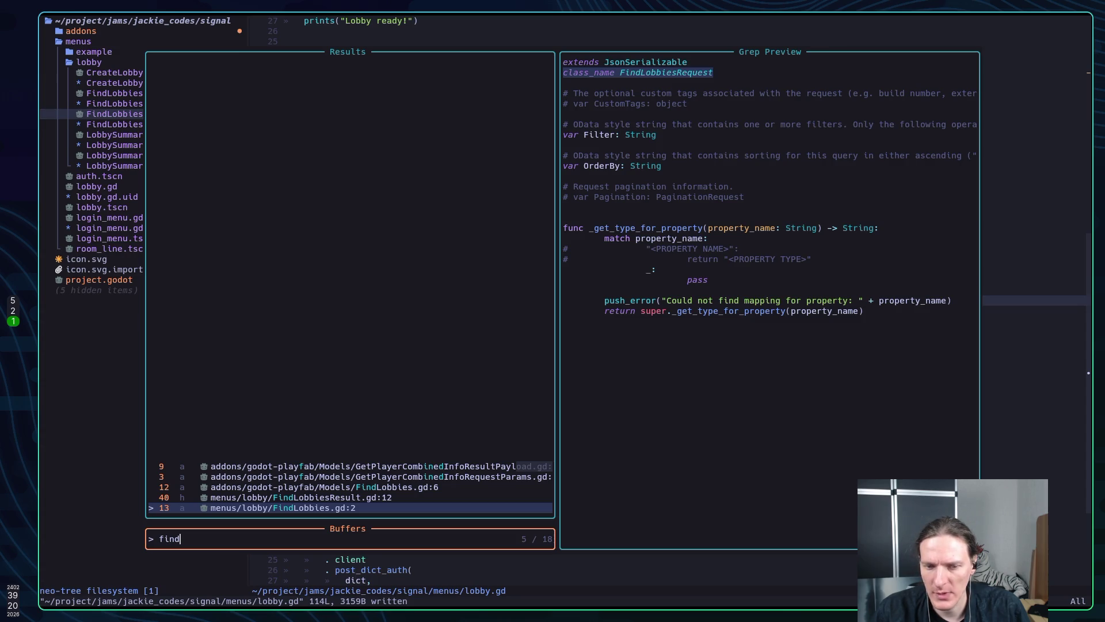
key(Return)
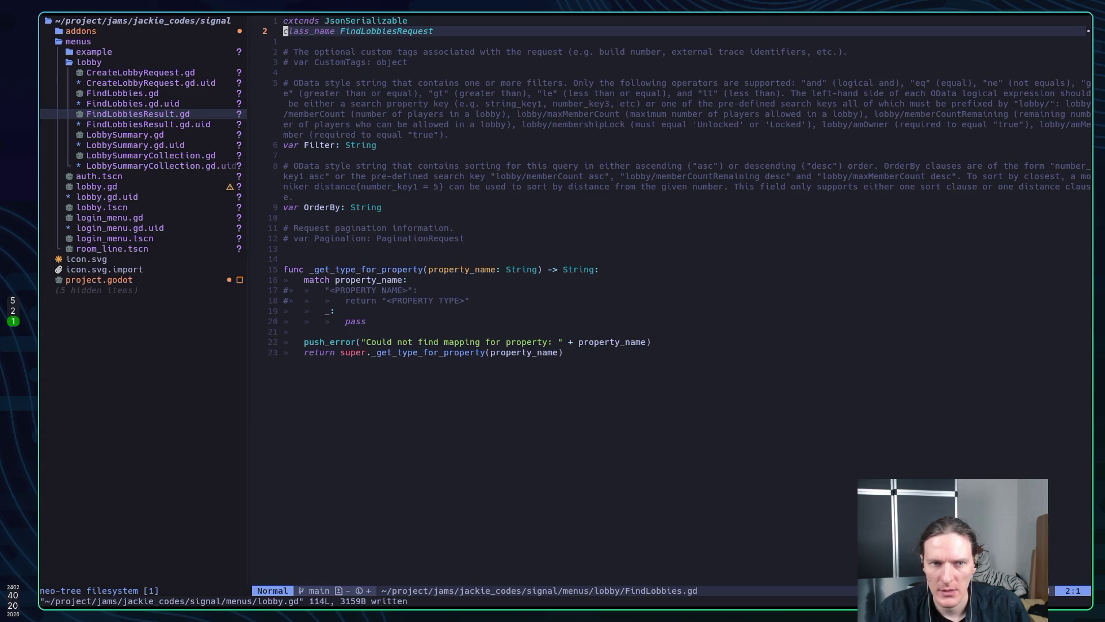
- Rename FindLobbies.gd to FindLobbiesRequest.gd in the file tree and save all buffers
key(ctrl+h)
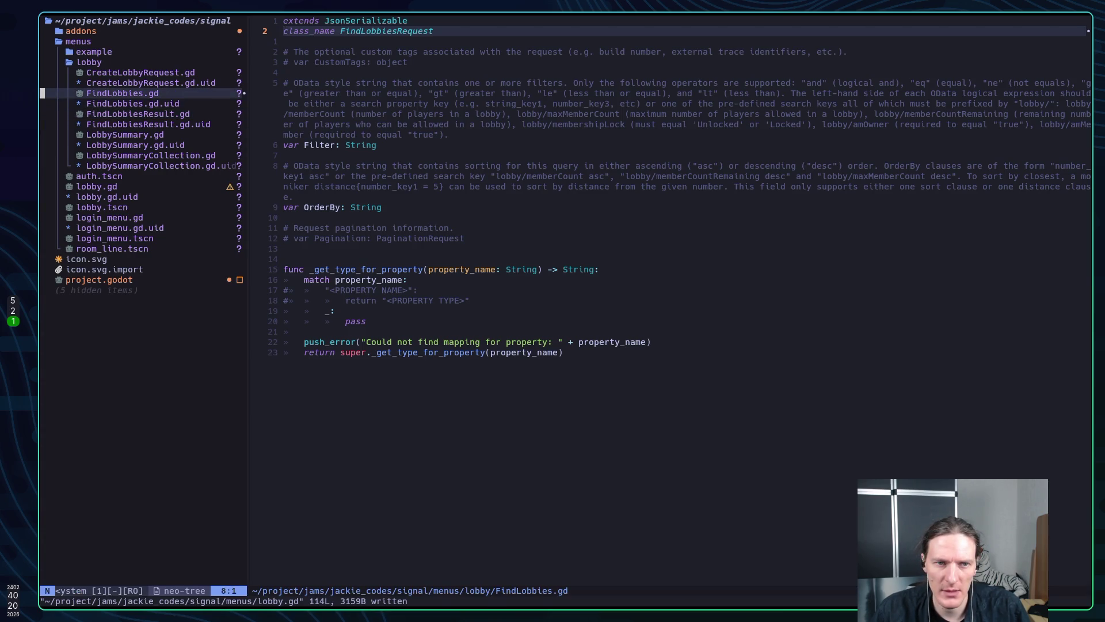
key(r)
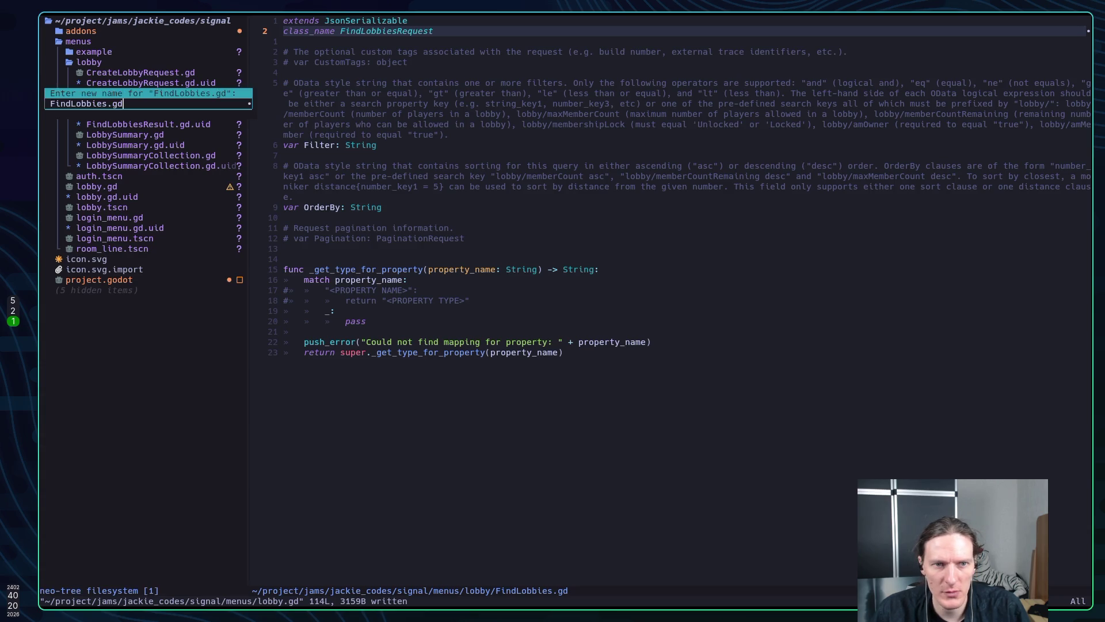
text(Request)
key(Return)
text(j:wa)
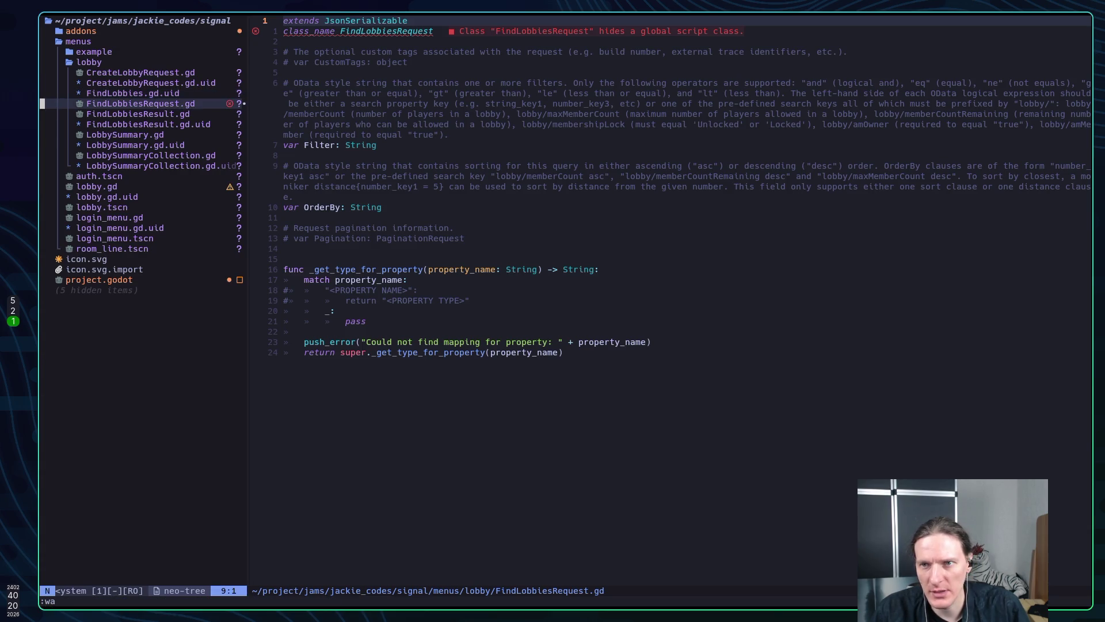
key(alt+Tab)
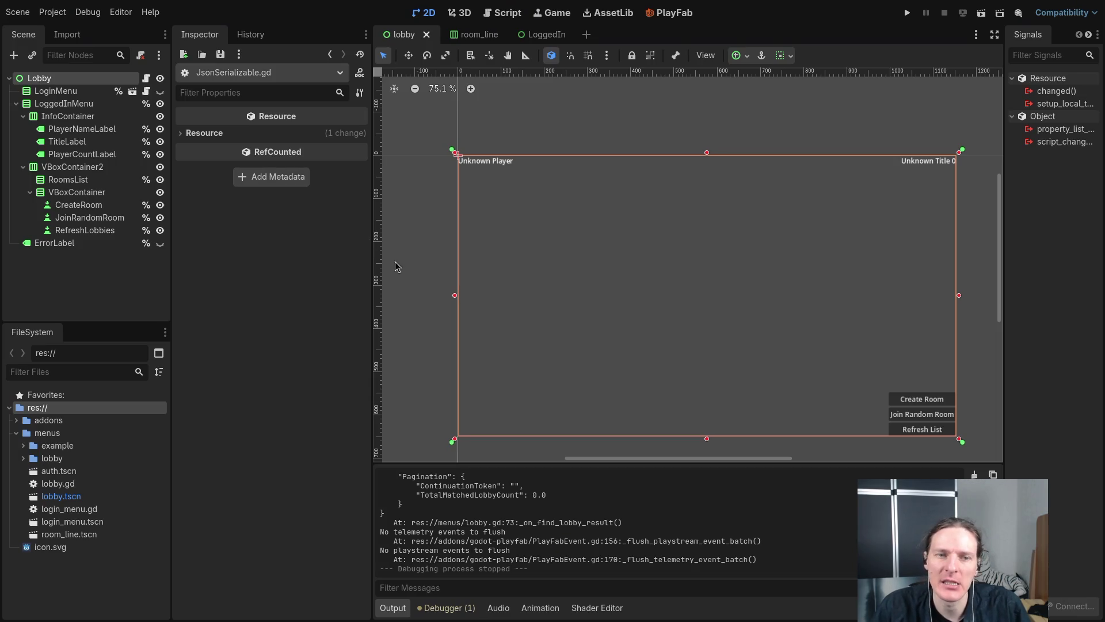
- Reload the current Godot project and relaunch Neovim on the project
click(51, 12)
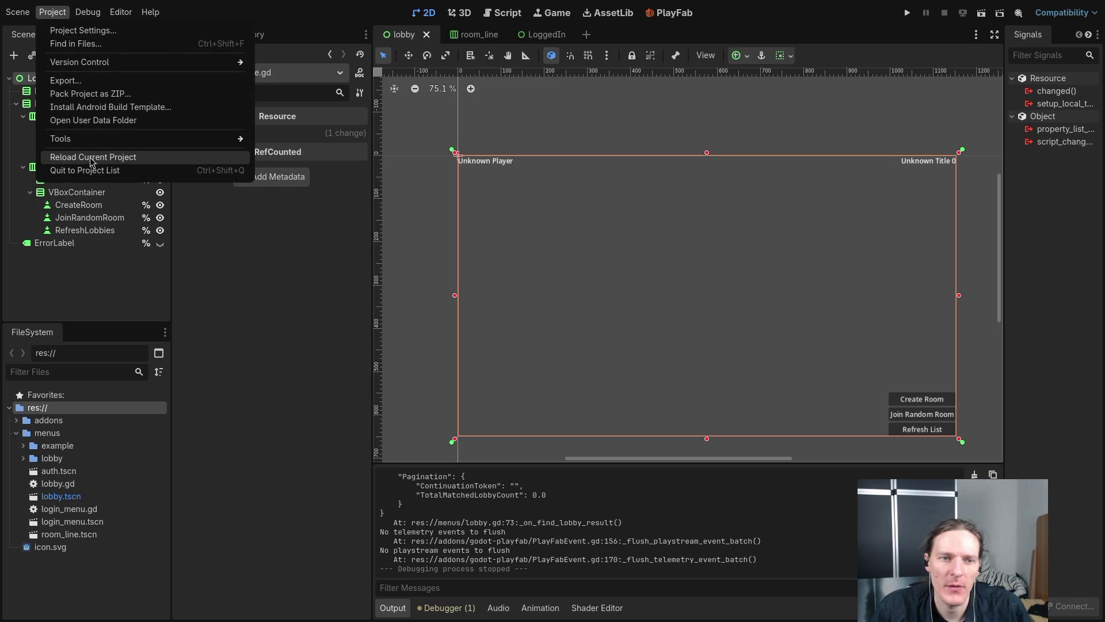
click(92, 159)
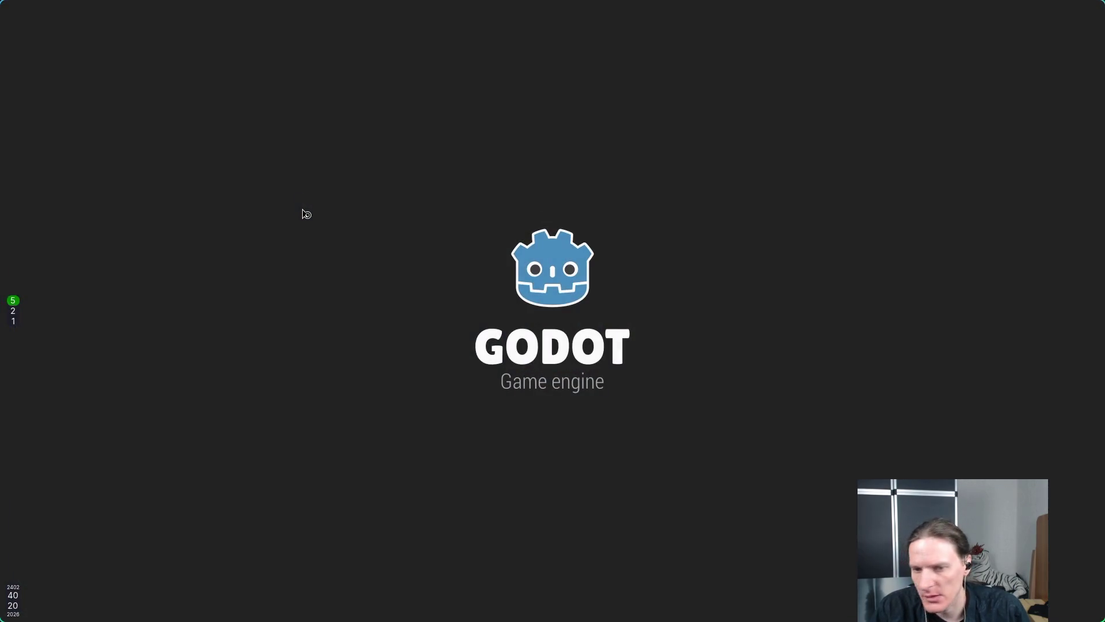
text(:q)
key(Return)
key(Up)
key(Return)
- Quit and relaunch Neovim once more while Godot finishes reloading
key(super+5)
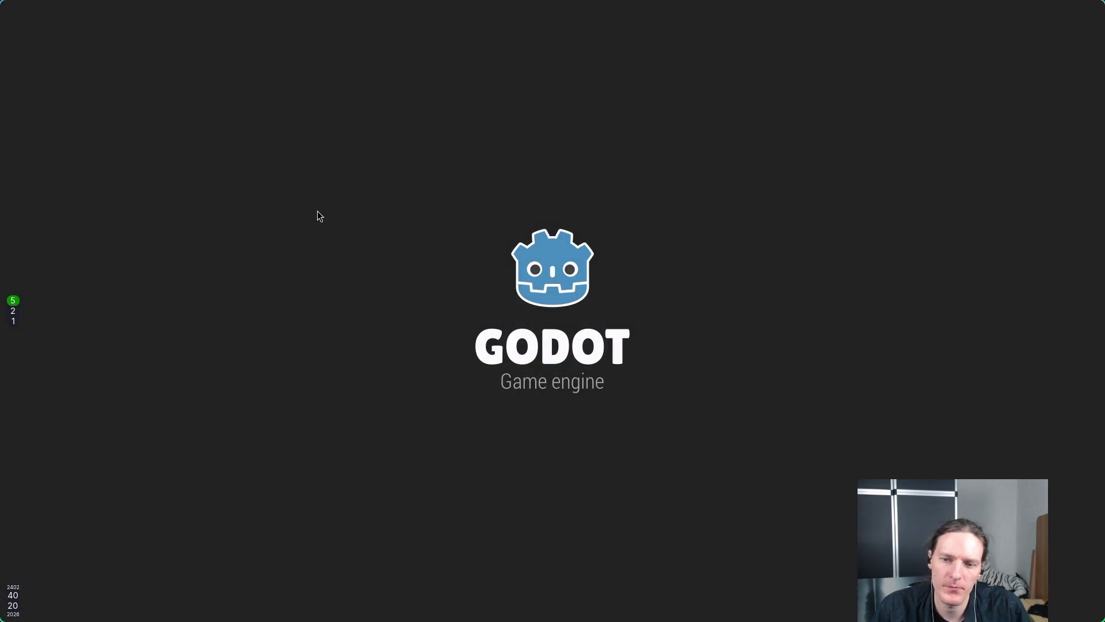
key(super+1)
text(:q)
key(Return)
key(Up)
key(super+5)
key(super+1)
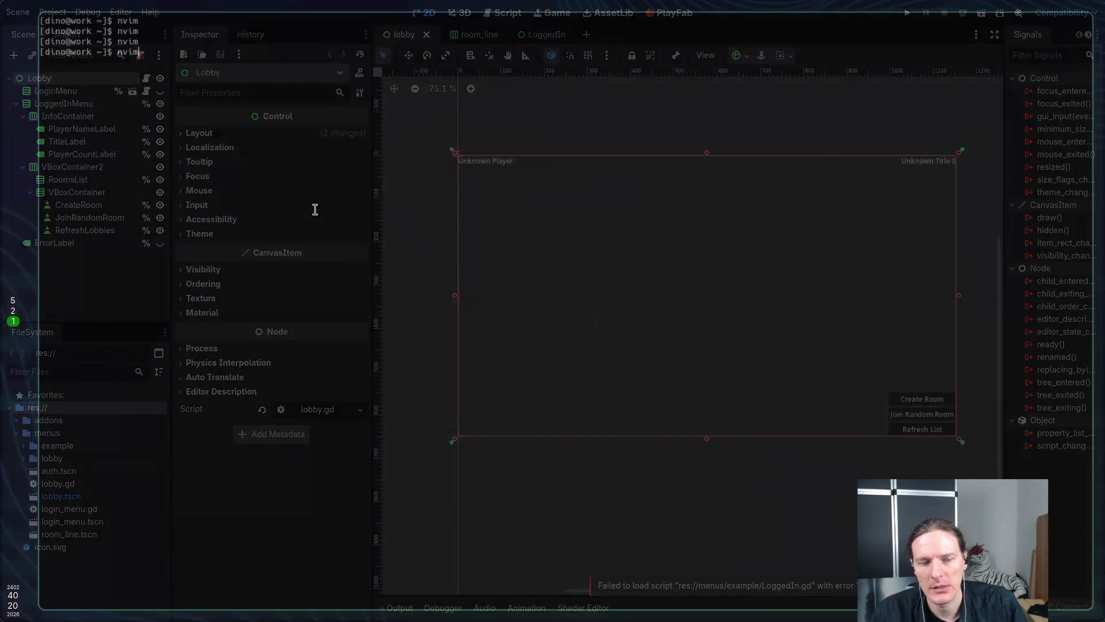
key(Return)
- Run the project with the Output panel showing, then stop it after the from_dict on Nil error
key(super+5)
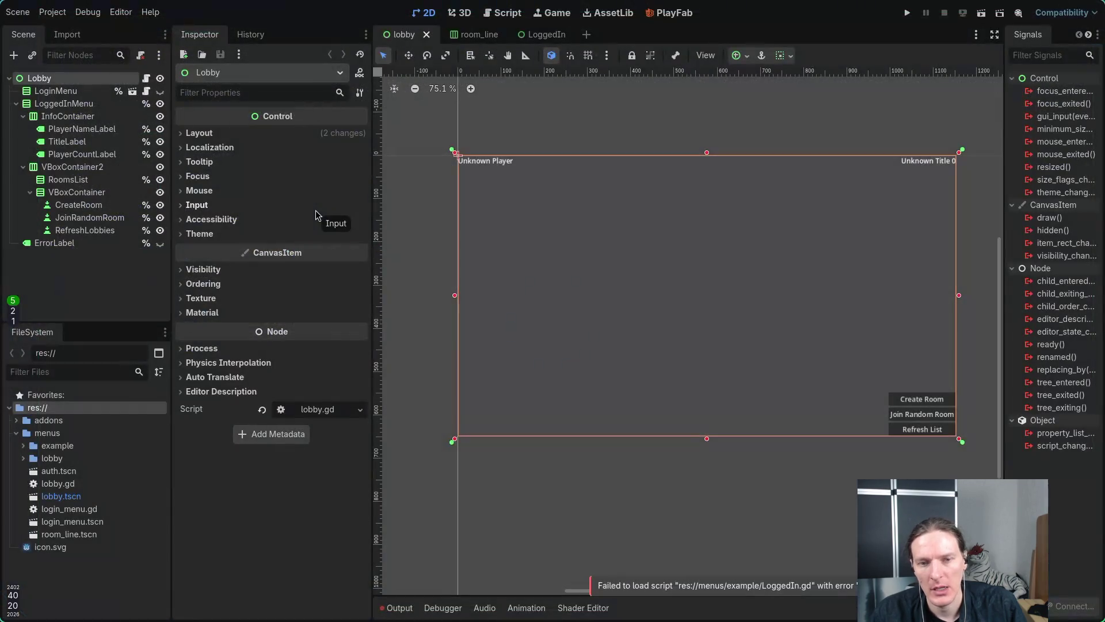
click(387, 613)
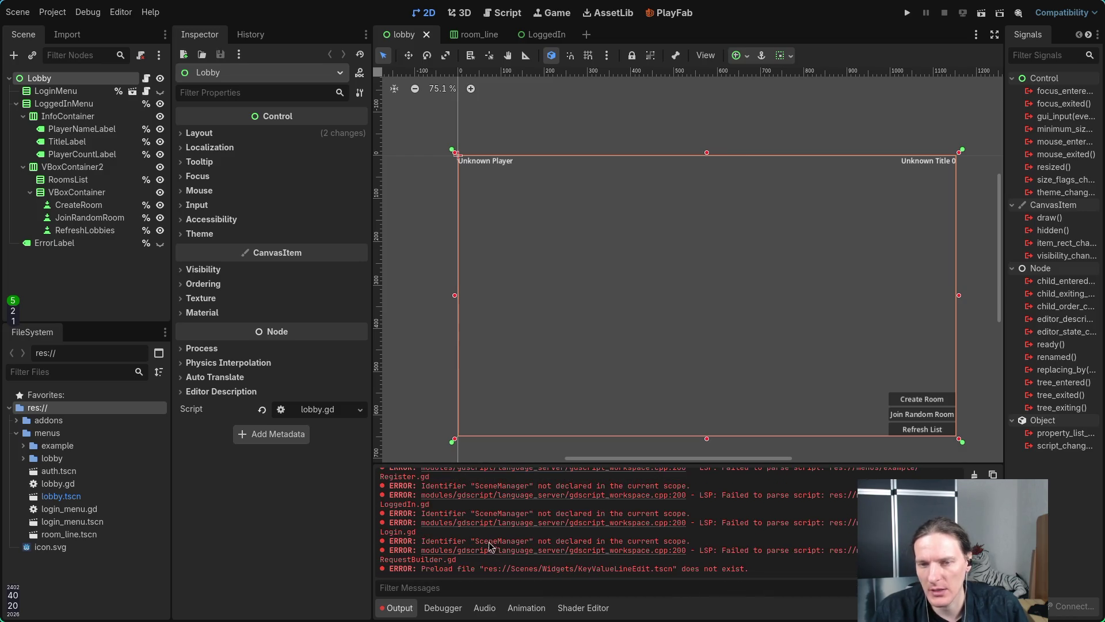
key(F5)
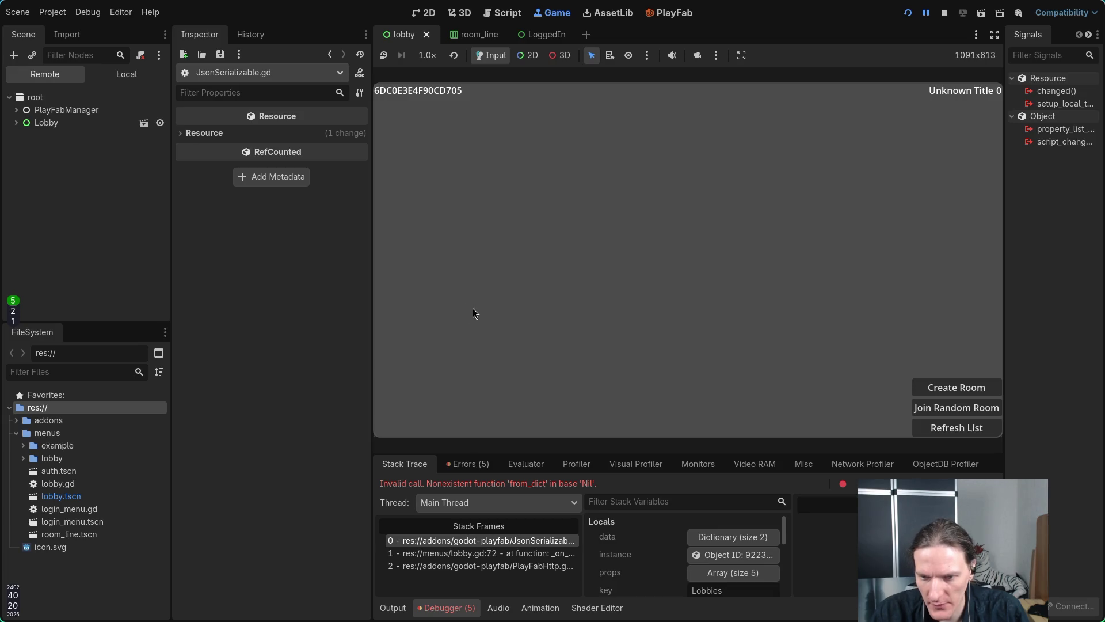
click(944, 12)
key(alt+Tab)
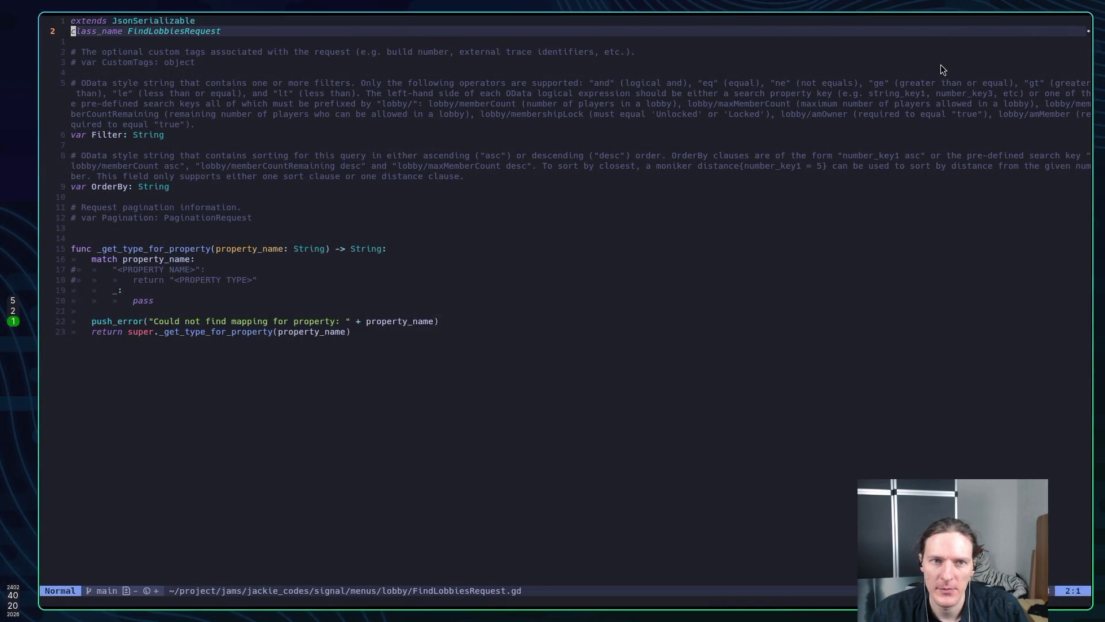
- Browse the neo-tree file sidebar and return to FindLobbiesRequest.gd
key(ctrl+6)
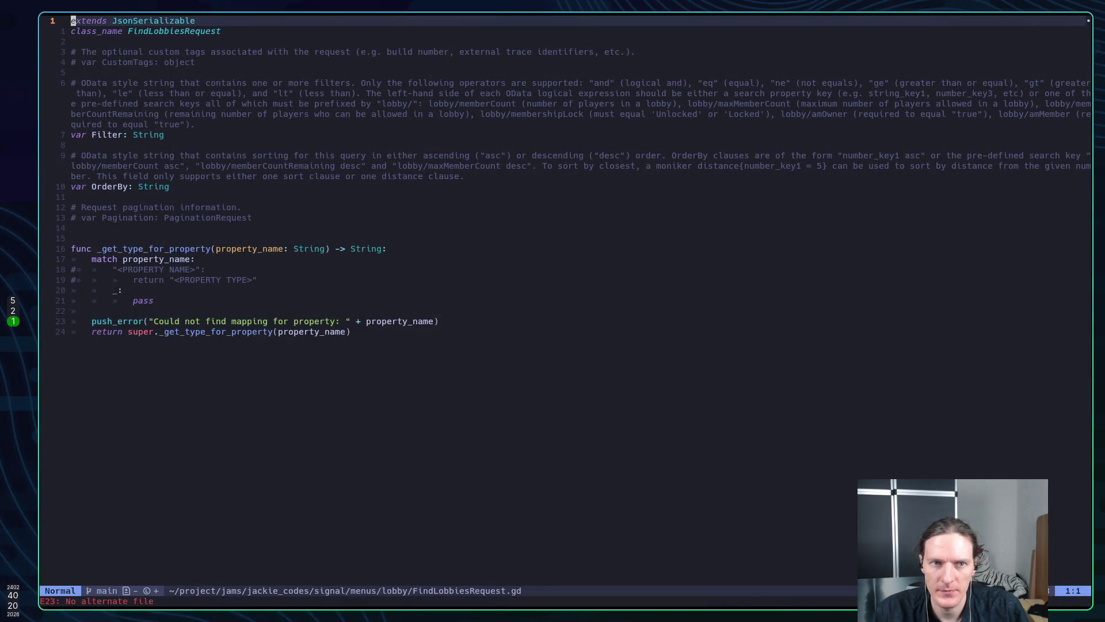
key(space)
key(e)
key(j)
key(j)
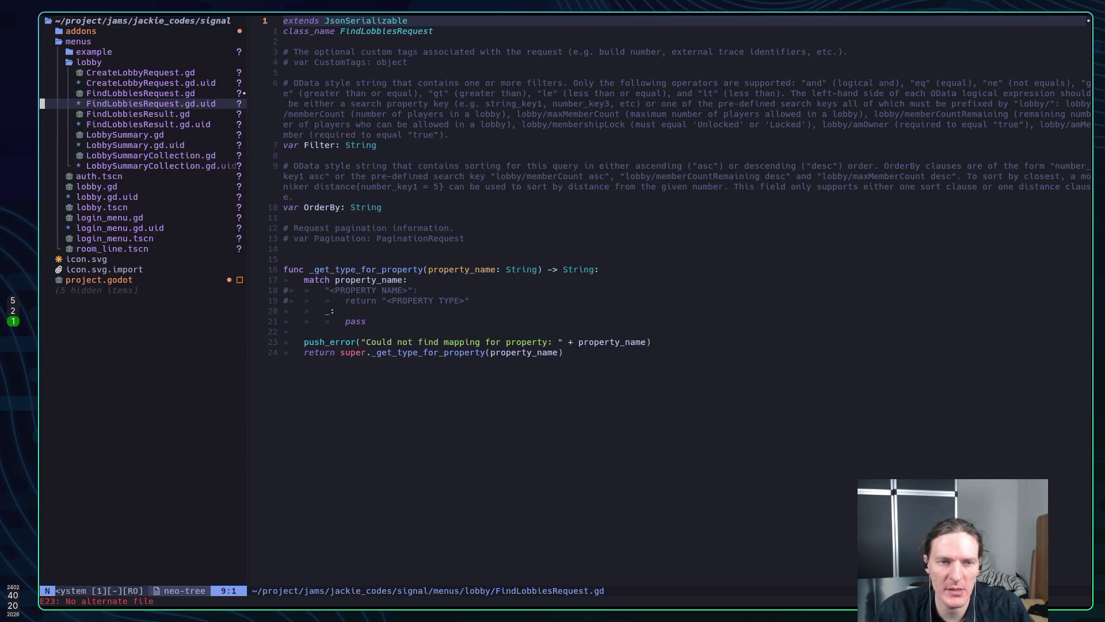
key(k)
key(k)
key(k)
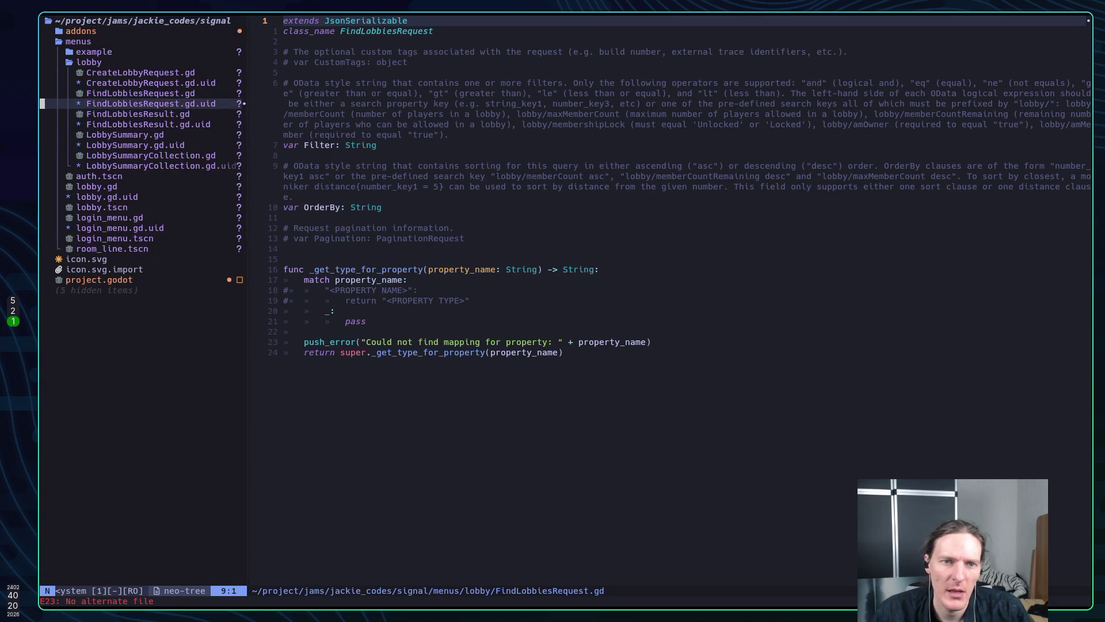
key(j)
key(Return)
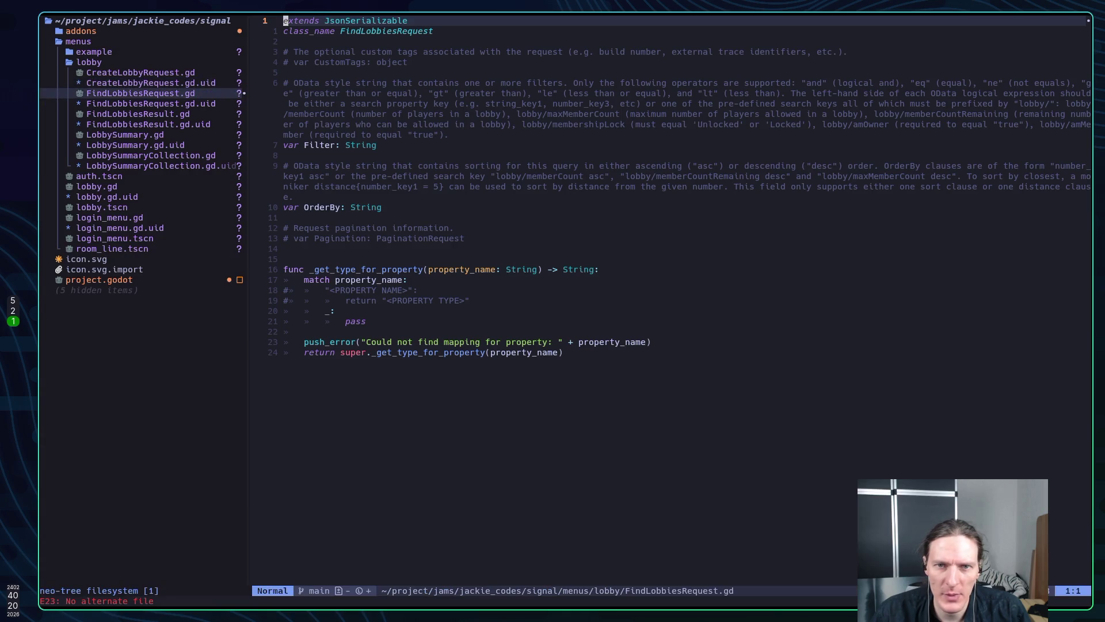
- Open FindLobbiesResult.gd, review its Lobbies declaration, and save the file
key(ctrl+h)
key(j)
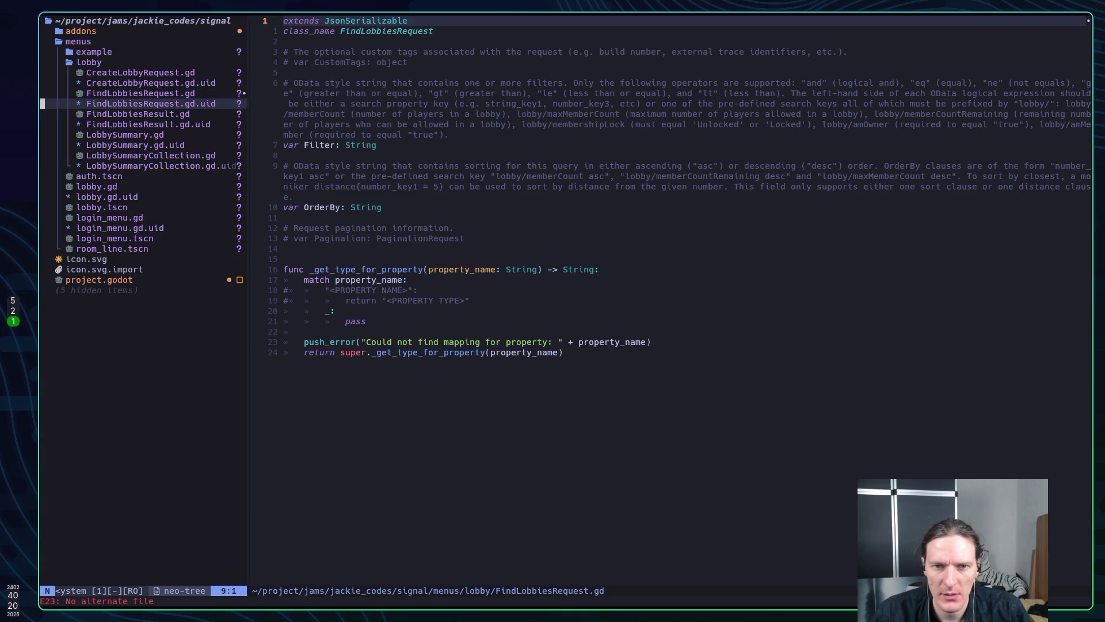
key(j)
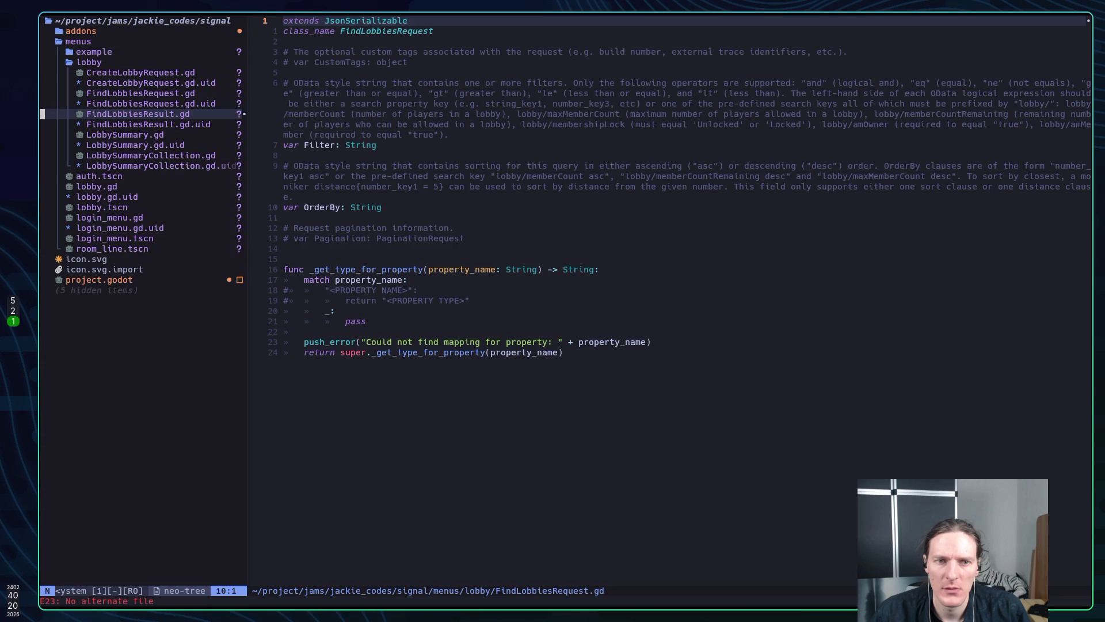
key(Return)
key(j)
key(j)
key(j)
key(j)
key(j)
key(j)
key(k)
key(k)
key(k)
key(k)
key(k)
key(k)
text(:w)
key(Return)
key(k)
key(k)
key(k)
key(l)
key(l)
key(l)
key(l)
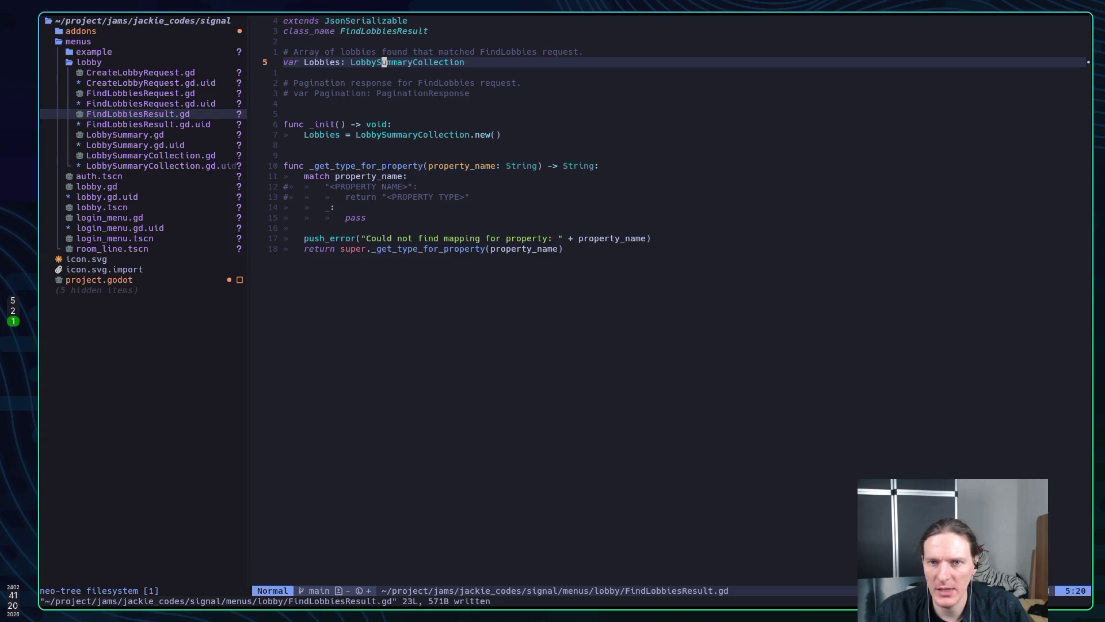